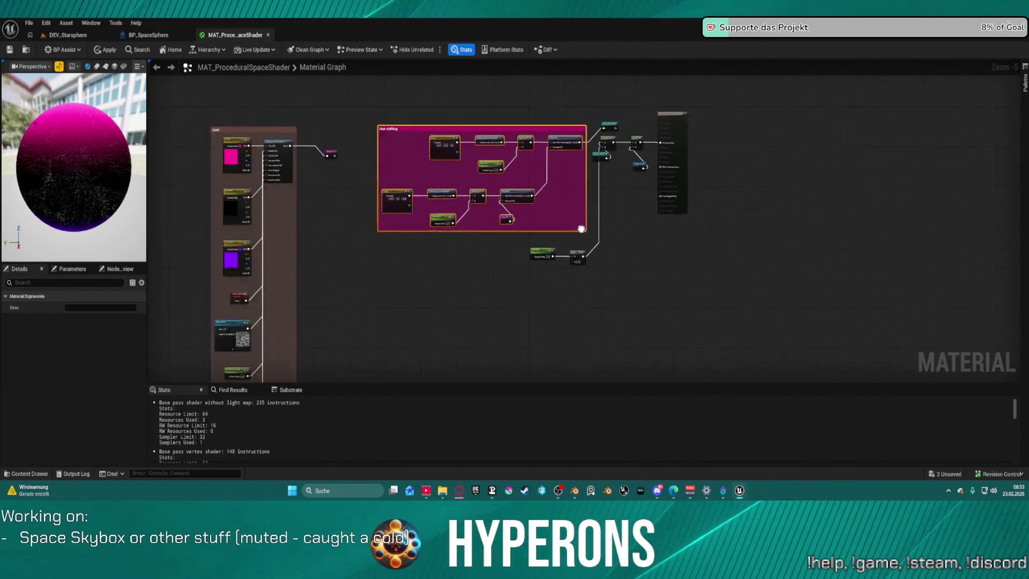
Step: Place the Hue shifting group beside its Hue-Shift reroute and straighten its output wire
mouse_move(641, 140)
left_mouse_down()
mouse_move(510, 56)
mouse_move(473, 66)
left_mouse_up()
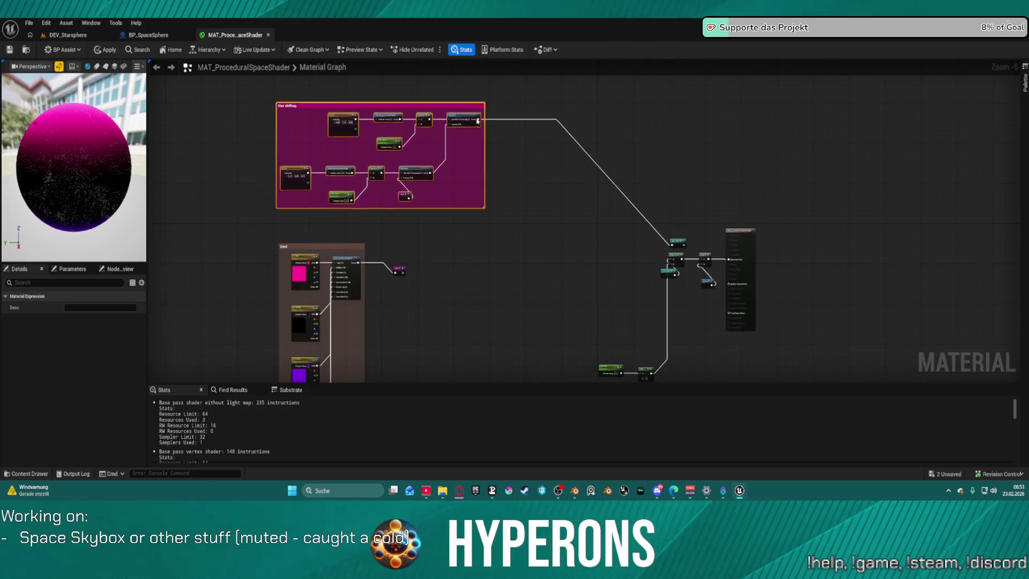
key("ctrl+z")
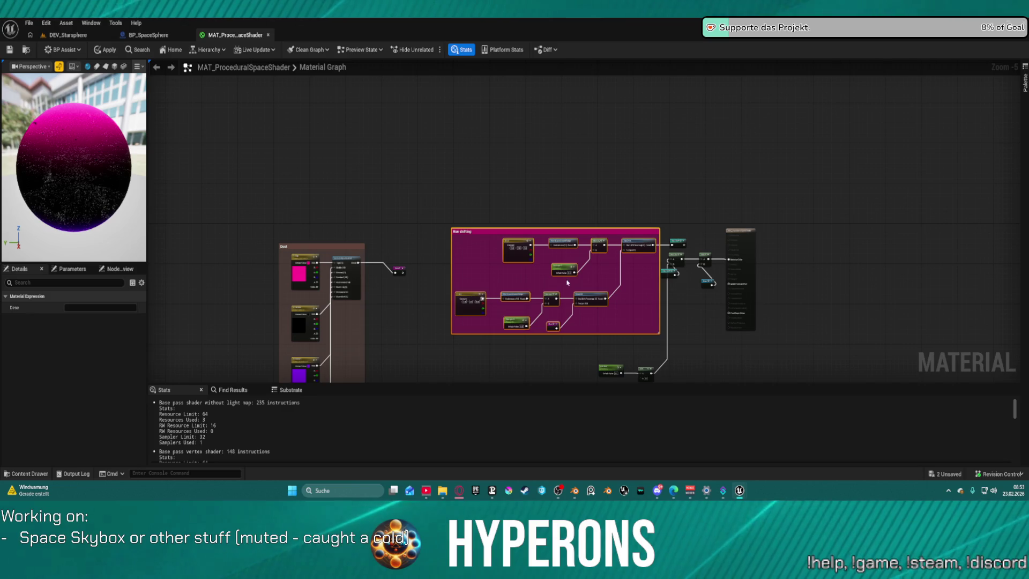
left_click(676, 234)
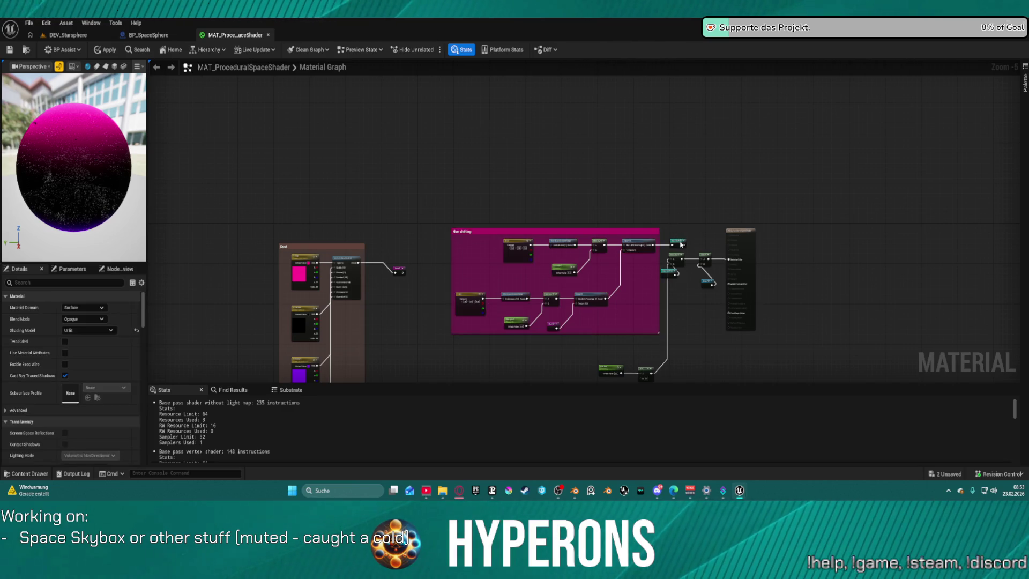
left_click(676, 242)
mouse_move(676, 242)
left_mouse_down()
mouse_move(538, 152)
mouse_move(432, 151)
left_mouse_up()
left_click_drag(643, 232, 402, 134)
mouse_move(496, 215)
left_mouse_down()
mouse_move(510, 197)
mouse_move(636, 161)
mouse_move(675, 122)
mouse_move(643, 144)
mouse_move(579, 121)
left_mouse_up()
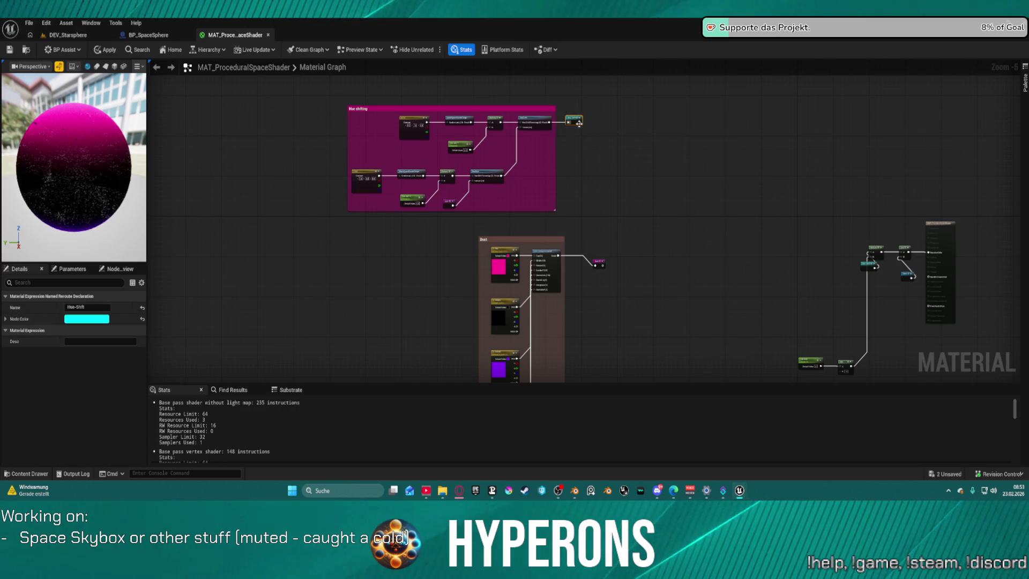
left_click_drag(576, 120, 599, 131)
key("q")
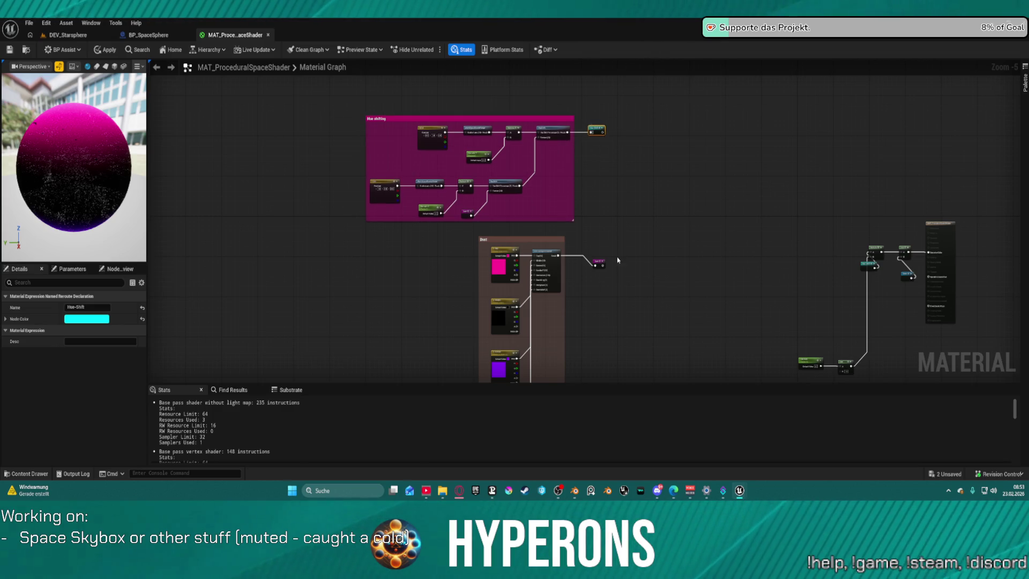
Step: Straighten the Dust output wire, align its reroute with Hue-Shift, and shift the Dust group left
left_click(600, 265, "shift")
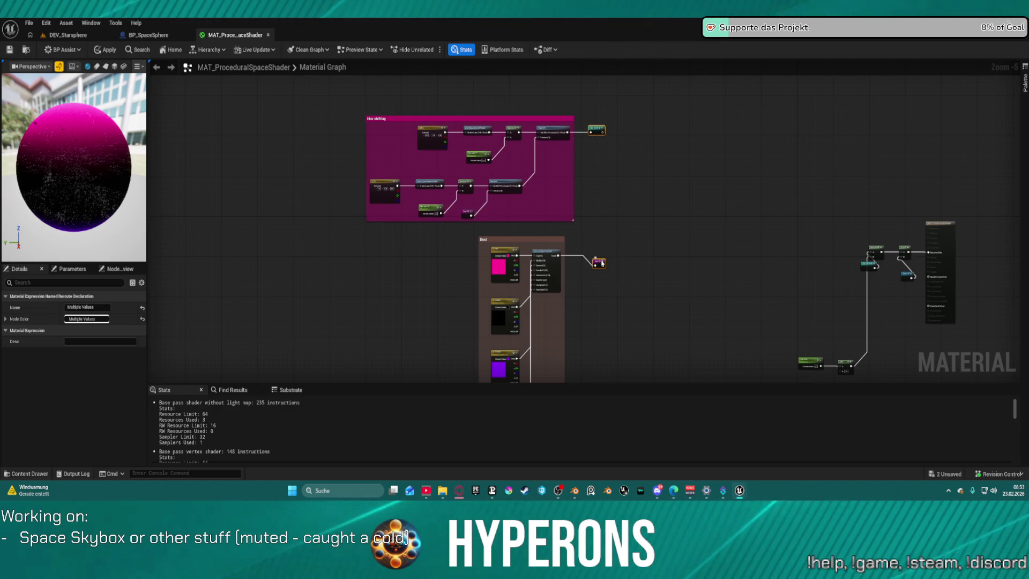
key("q")
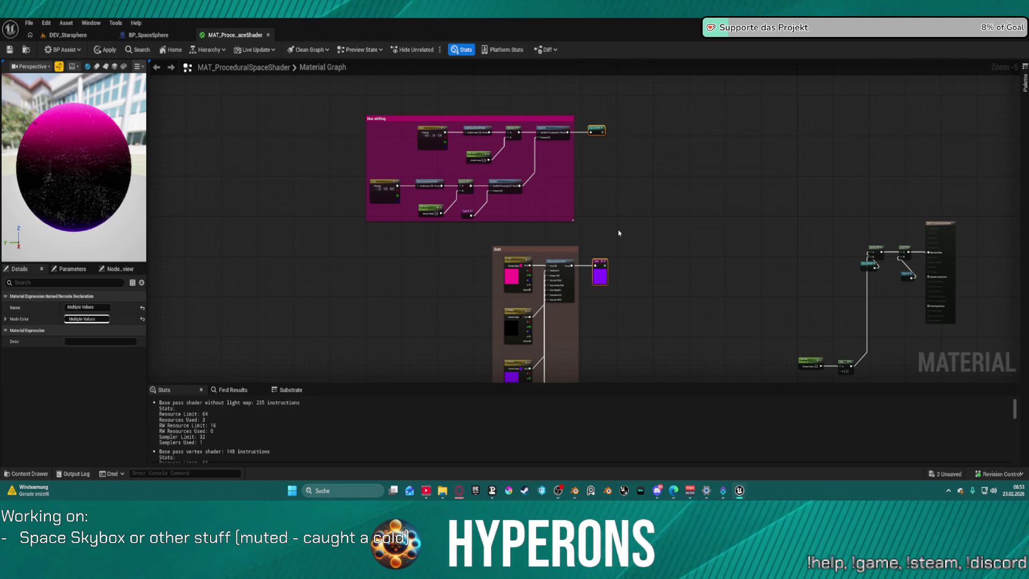
key("shift+a")
left_click(620, 267)
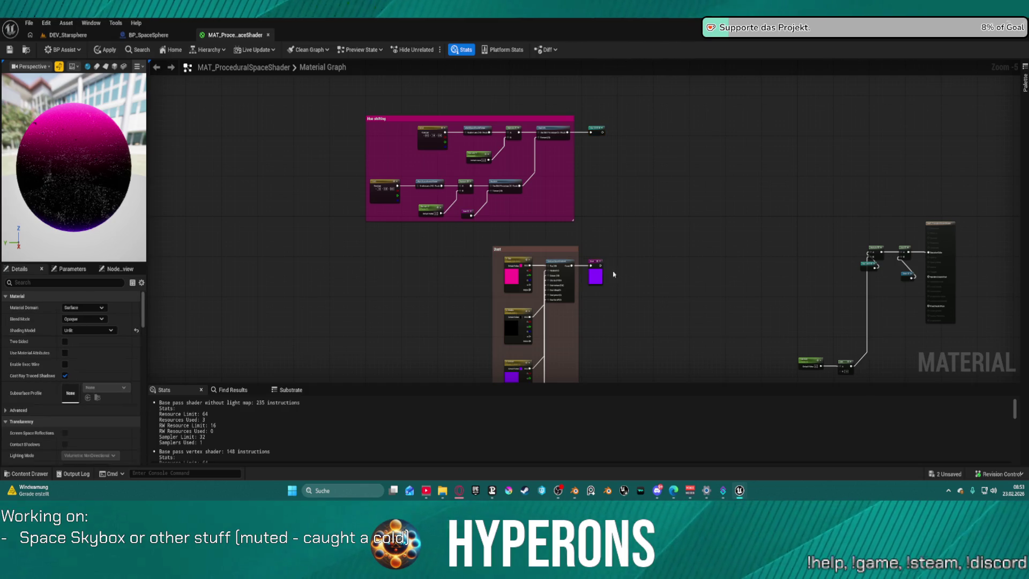
left_click_drag(606, 303, 611, 149)
left_click(673, 241)
scroll(650, 213, "down", 2)
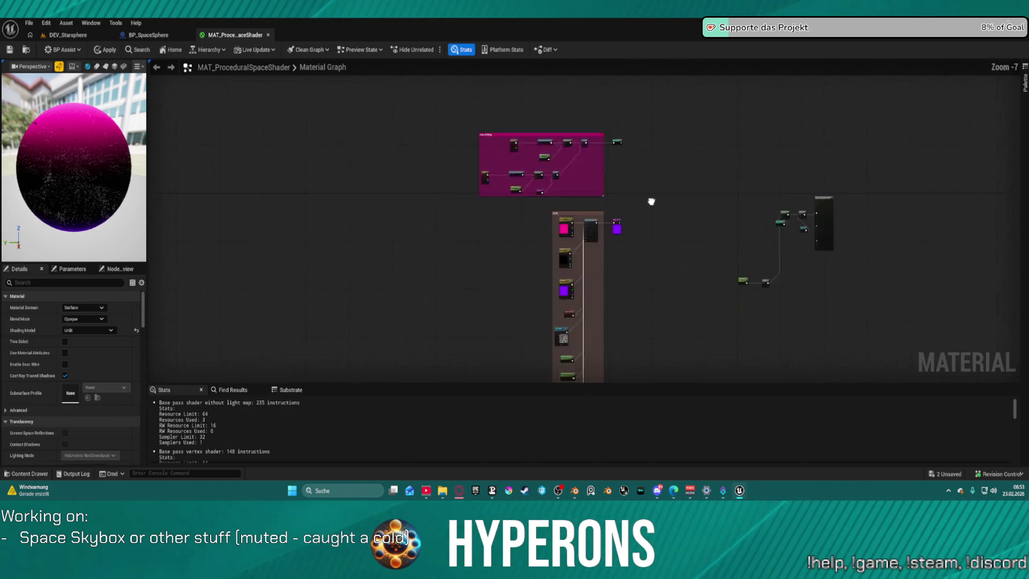
scroll(641, 358, "up", 2)
scroll(641, 358, "down", 2)
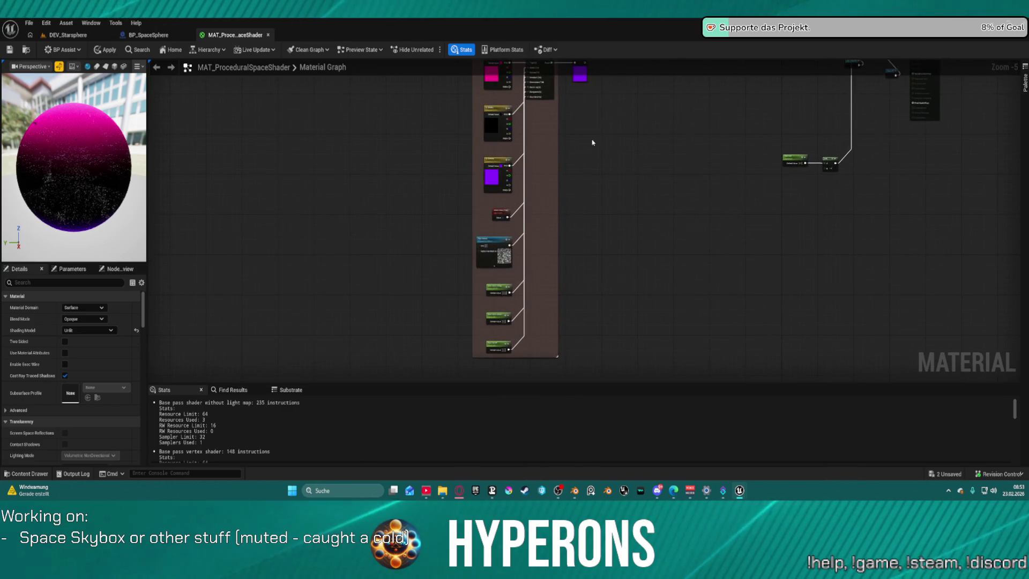
left_click(582, 75)
scroll(664, 225, "up", 2)
left_click_drag(643, 336, 626, 292)
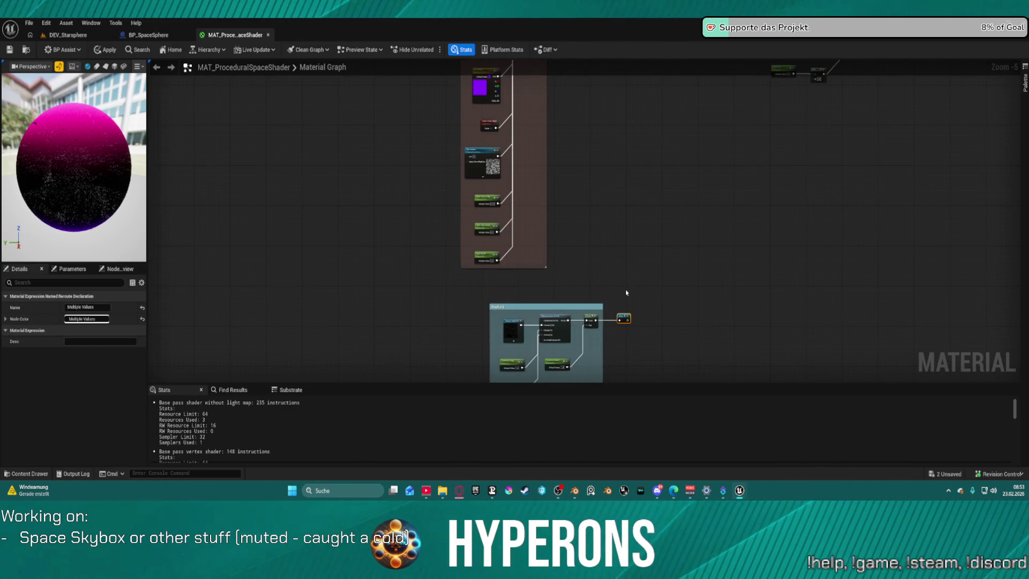
scroll(668, 267, "down", 2)
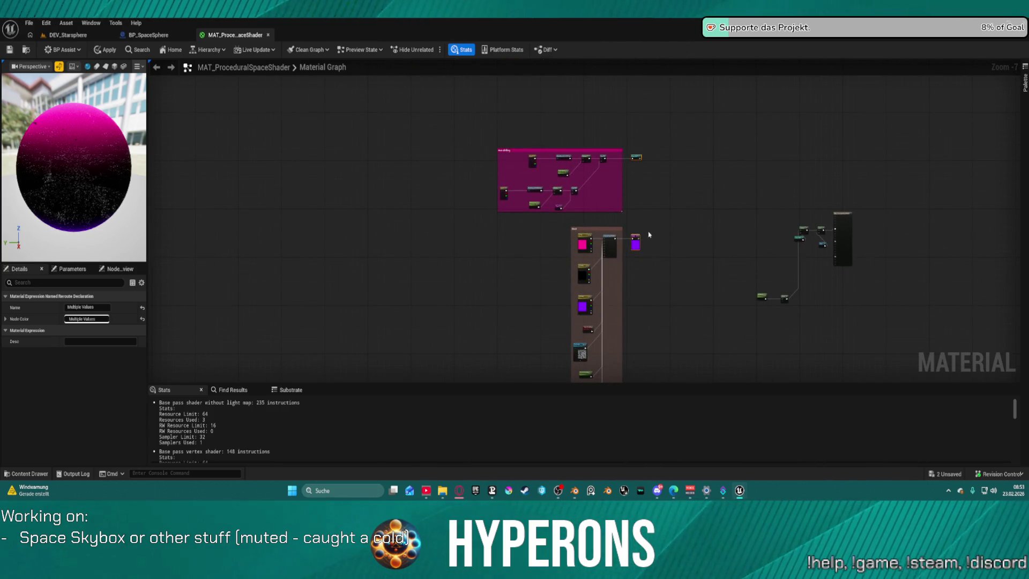
scroll(657, 254, "down", 2)
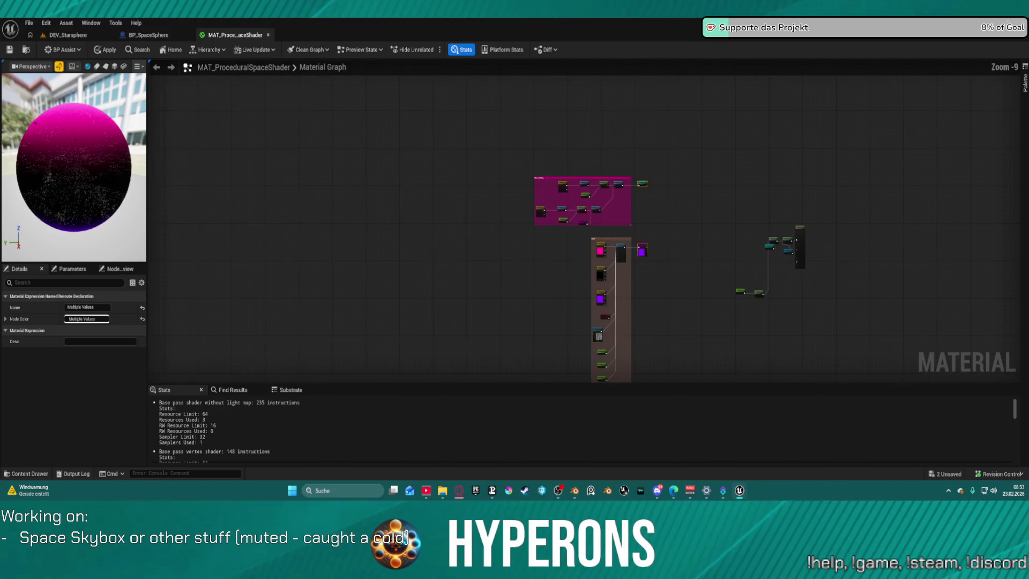
left_click_drag(662, 291, 657, 191)
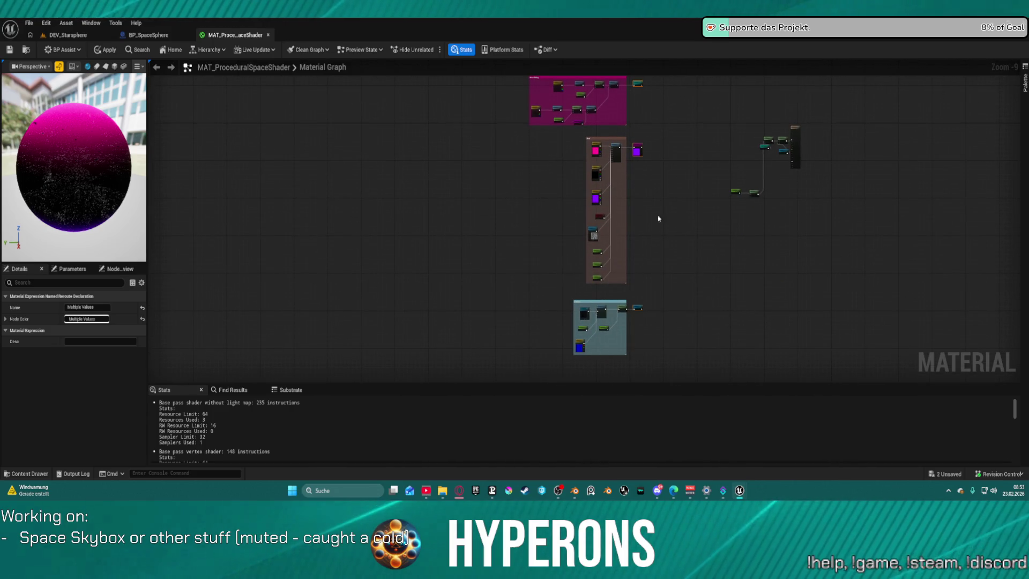
left_click(664, 315)
scroll(656, 306, "up", 4)
mouse_move(614, 224)
left_mouse_down()
mouse_move(604, 368)
mouse_move(583, 287)
left_mouse_up()
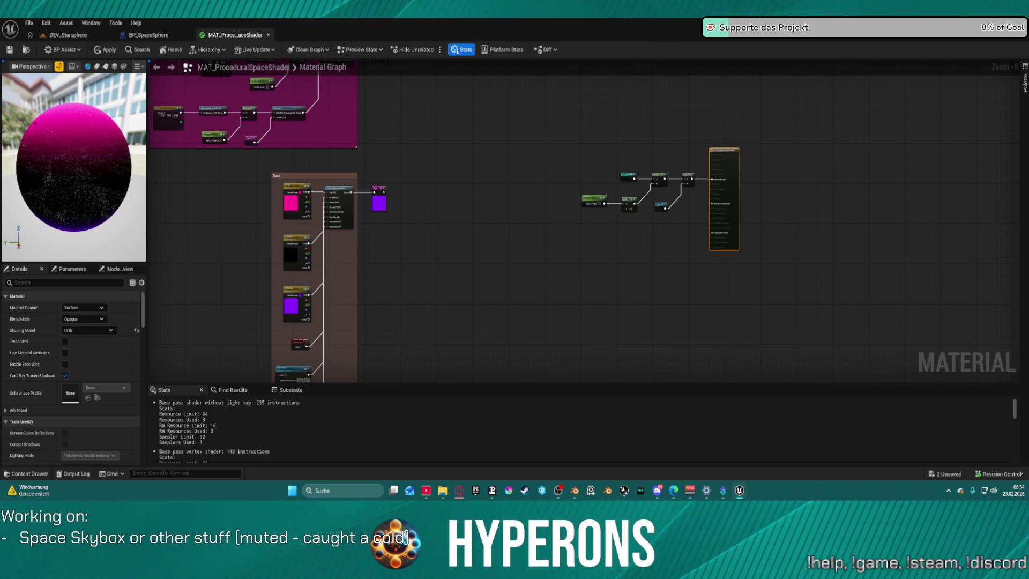
mouse_move(558, 292)
left_mouse_down()
mouse_move(618, 244)
mouse_move(669, 294)
left_mouse_up()
scroll(668, 253, "up", 4)
mouse_move(709, 257)
left_mouse_down()
mouse_move(828, 370)
mouse_move(839, 249)
mouse_move(848, 249)
left_mouse_up()
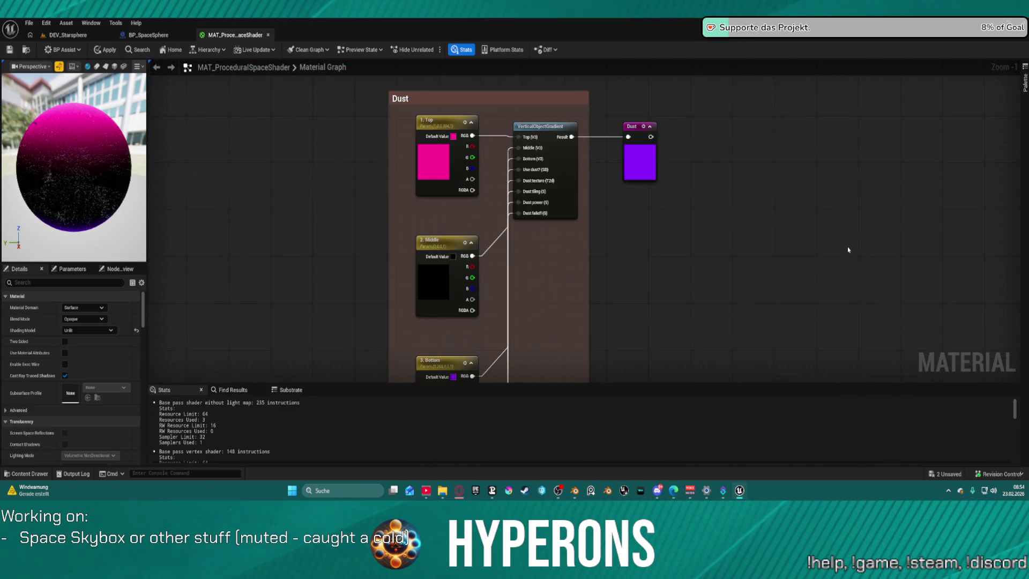
left_click(663, 184)
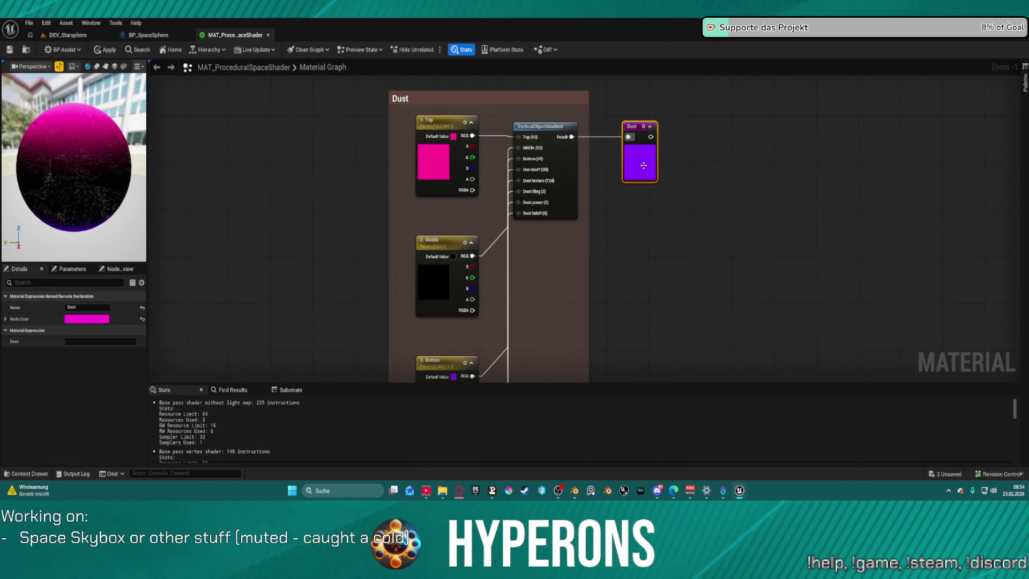
left_click(753, 207)
scroll(753, 209, "down", 2)
left_click_drag(754, 211, 545, 134)
scroll(545, 133, "down", 3)
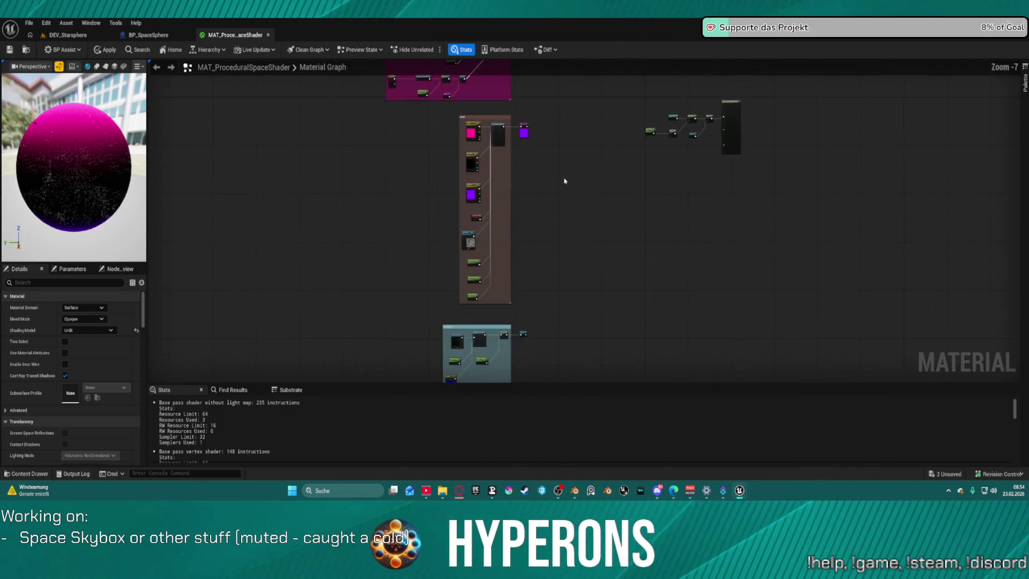
scroll(599, 204, "down", 1)
scroll(563, 143, "up", 8)
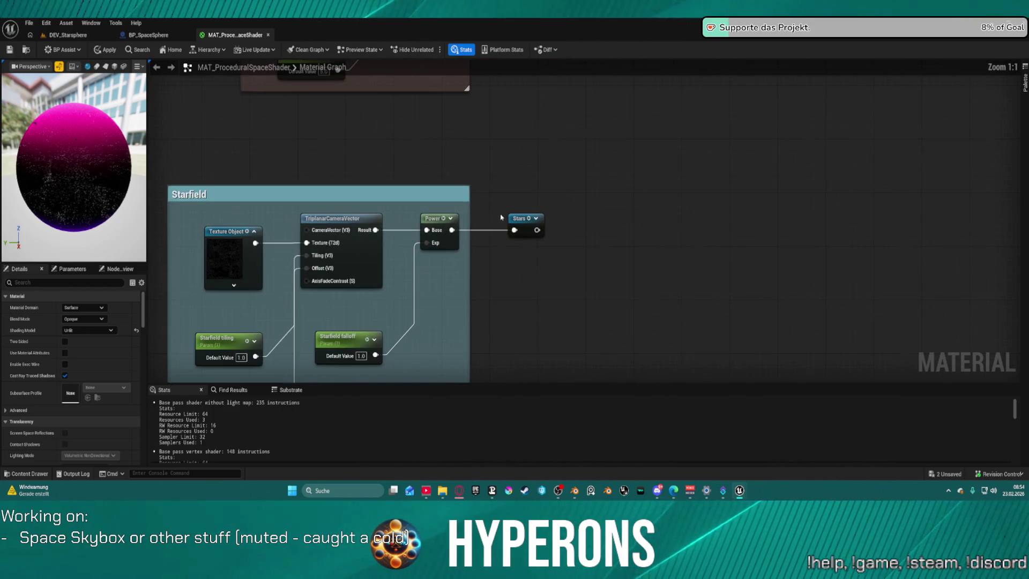
mouse_move(513, 148)
left_mouse_down()
mouse_move(547, 292)
mouse_move(541, 196)
left_mouse_up()
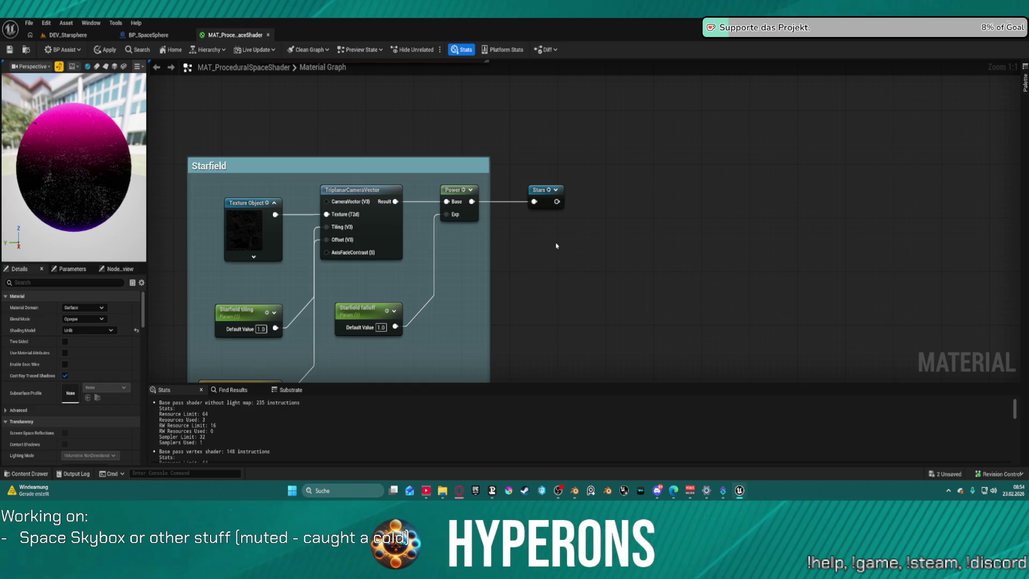
Step: Select the Stars reroute and frame the Starfield, Dust and output nodes together
mouse_move(616, 252)
left_mouse_down()
mouse_move(602, 204)
mouse_move(638, 273)
left_mouse_up()
mouse_move(566, 171)
left_mouse_down()
mouse_move(581, 283)
mouse_move(526, 246)
left_mouse_up()
left_click(524, 251)
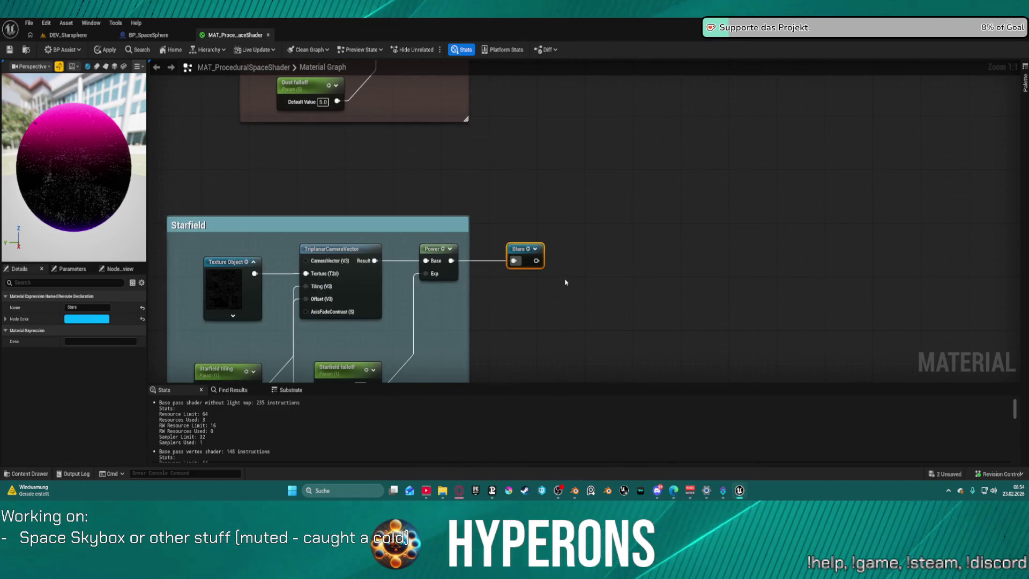
left_click_drag(566, 282, 619, 163)
left_click_drag(624, 207, 633, 265)
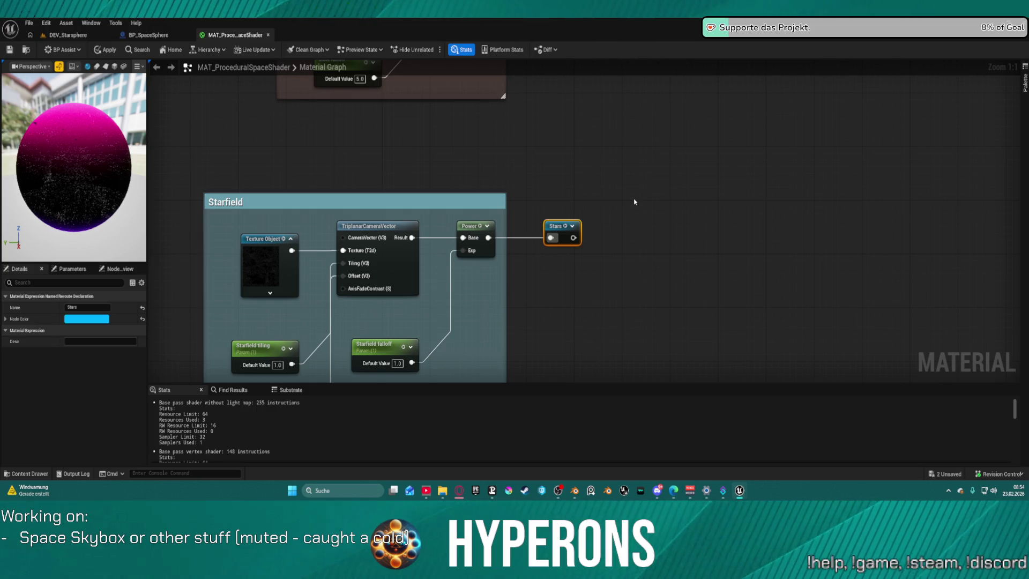
left_click_drag(634, 202, 616, 115)
mouse_move(579, 183)
left_mouse_down()
mouse_move(588, 260)
mouse_move(552, 369)
left_mouse_up()
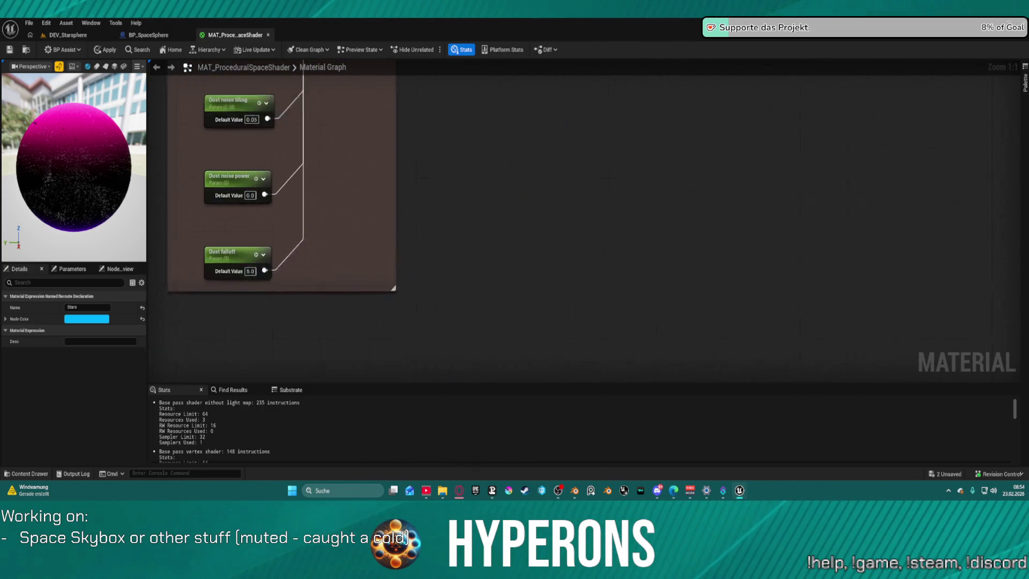
scroll(552, 369, "down", 4)
mouse_move(567, 166)
left_mouse_down()
mouse_move(561, 273)
mouse_move(597, 297)
mouse_move(585, 320)
mouse_move(475, 248)
mouse_move(515, 214)
mouse_move(545, 246)
left_mouse_up()
Step: Drag the Stars reroute far to the right of the Starfield group
scroll(525, 195, "up", 2)
left_click_drag(525, 195, 620, 329)
scroll(588, 301, "up", 2)
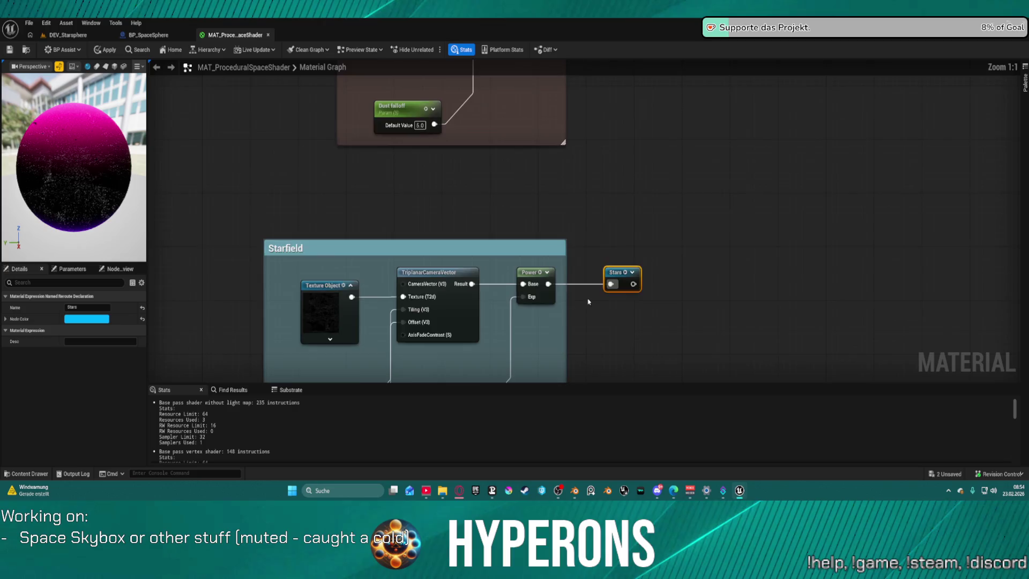
scroll(588, 301, "down", 3)
mouse_move(572, 177)
left_mouse_down()
mouse_move(593, 147)
mouse_move(814, 126)
left_mouse_up()
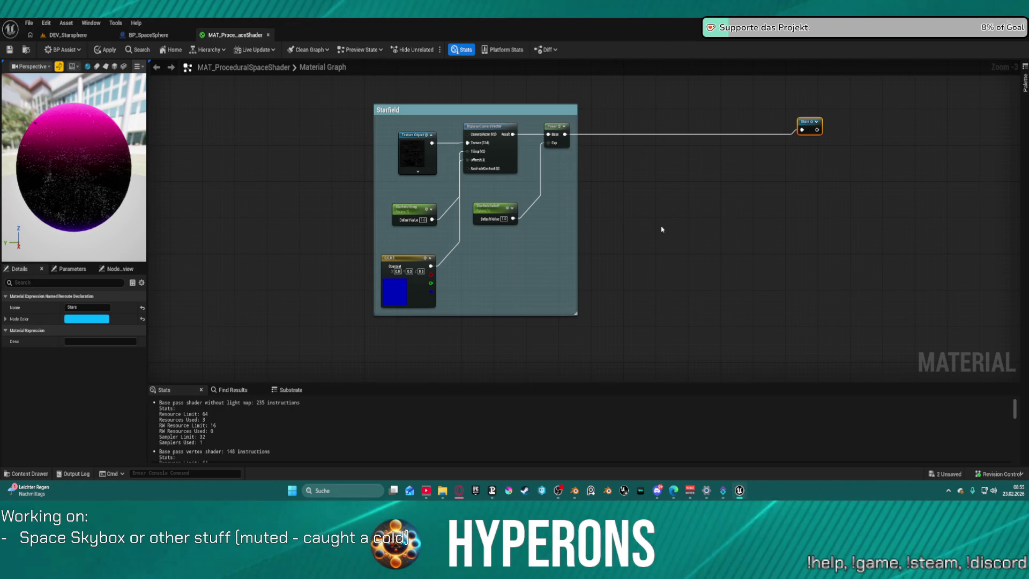
left_click_drag(654, 214, 660, 156)
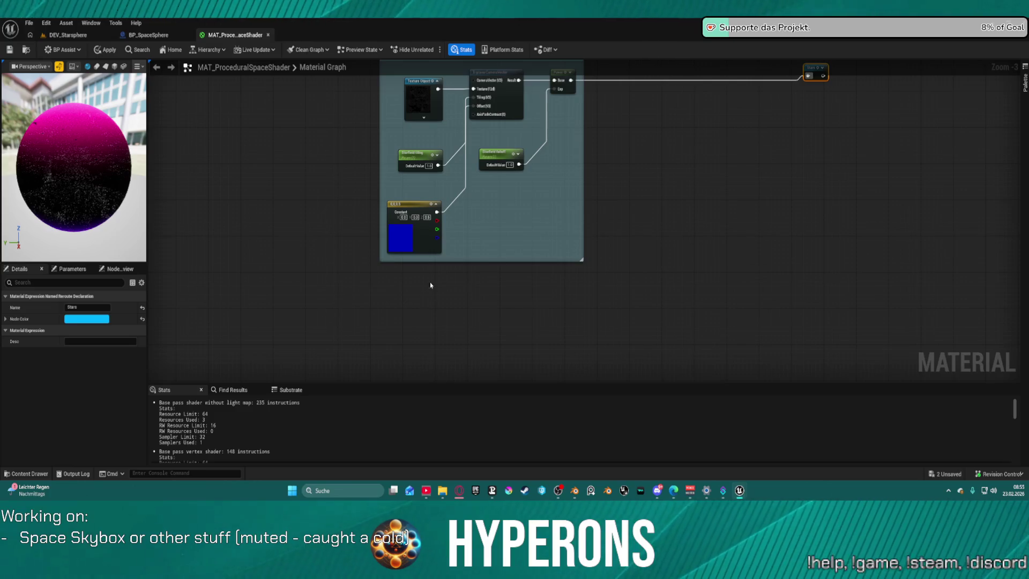
Step: Open the node search menu in the empty graph area below the Starfield comment
left_click(432, 118)
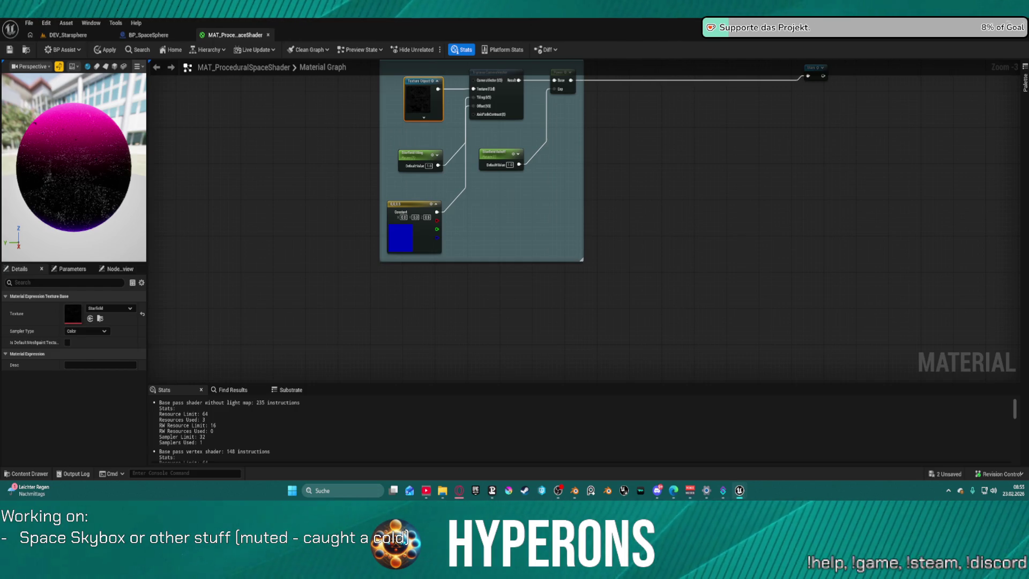
left_click(491, 299)
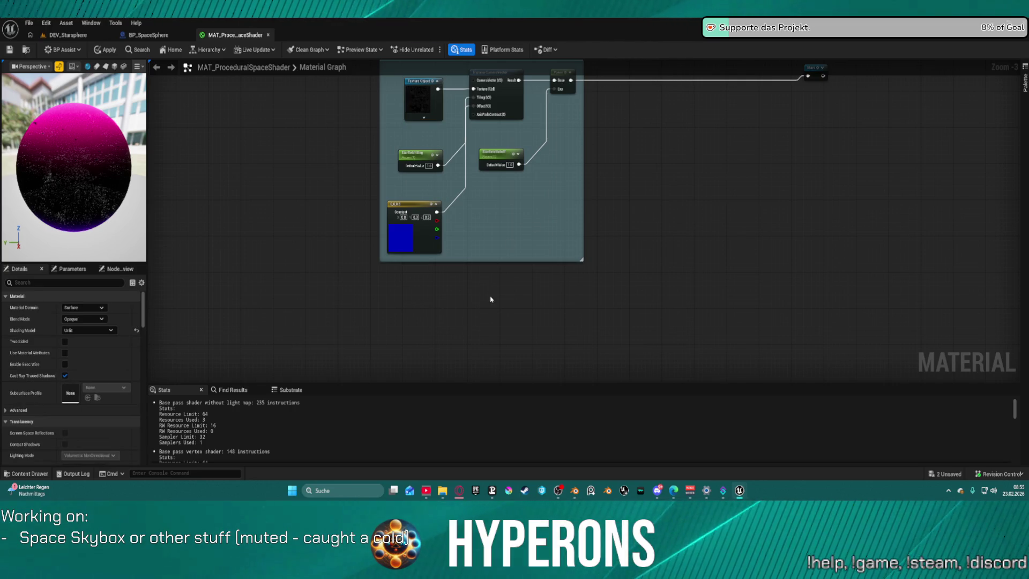
right_click(440, 310)
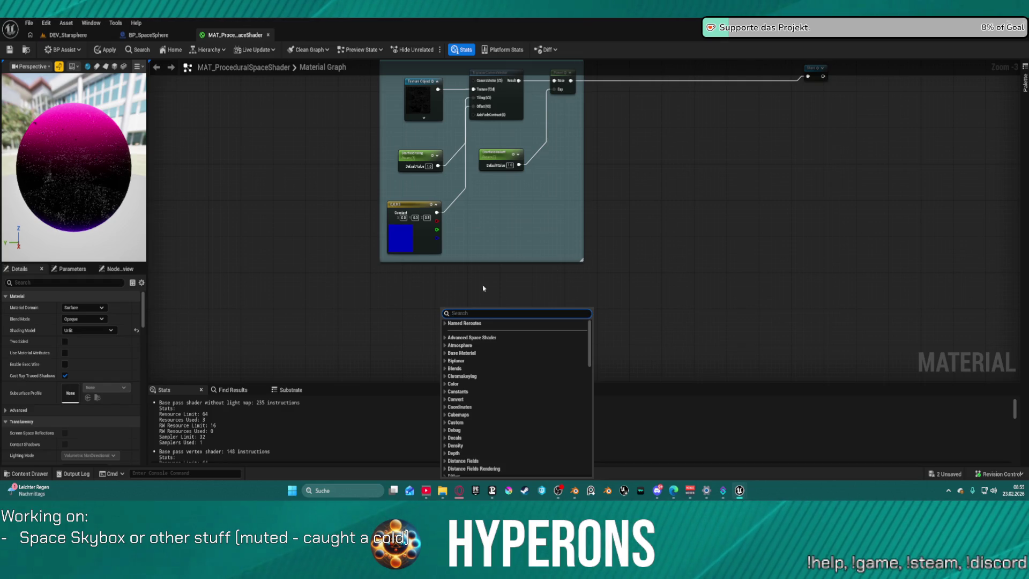
left_click(417, 303)
Step: Add a Texture Object parameter node named T_Star_Far below the Starfield group
right_click(417, 303)
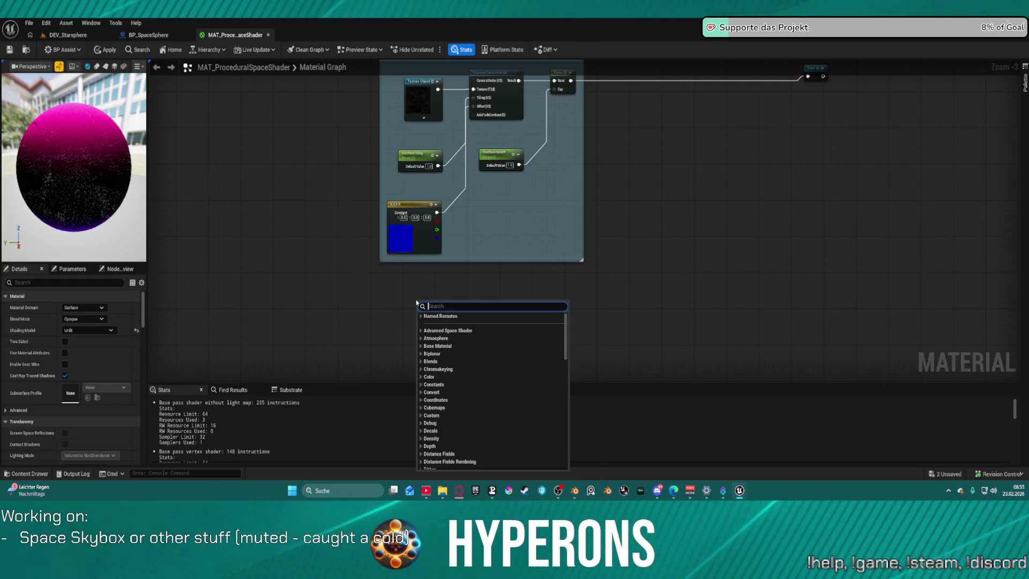
type("Text")
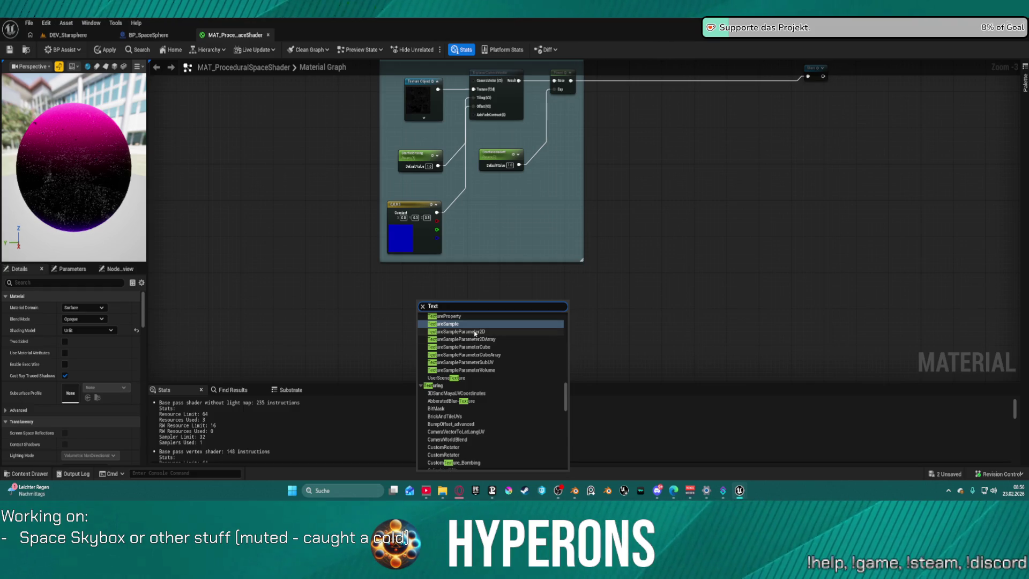
scroll(489, 336, "up", 2)
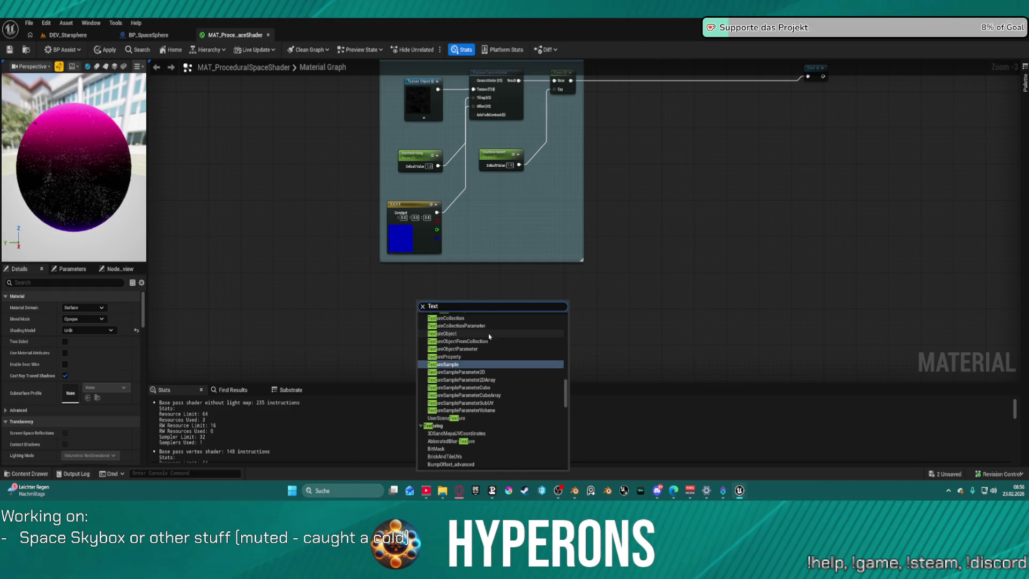
left_click(461, 335)
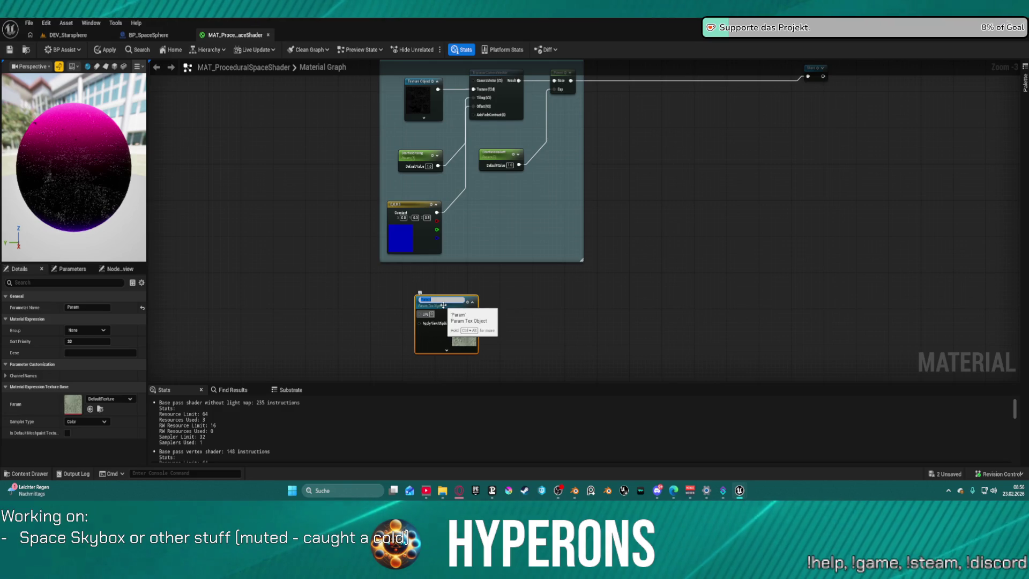
type("T_Star_Far")
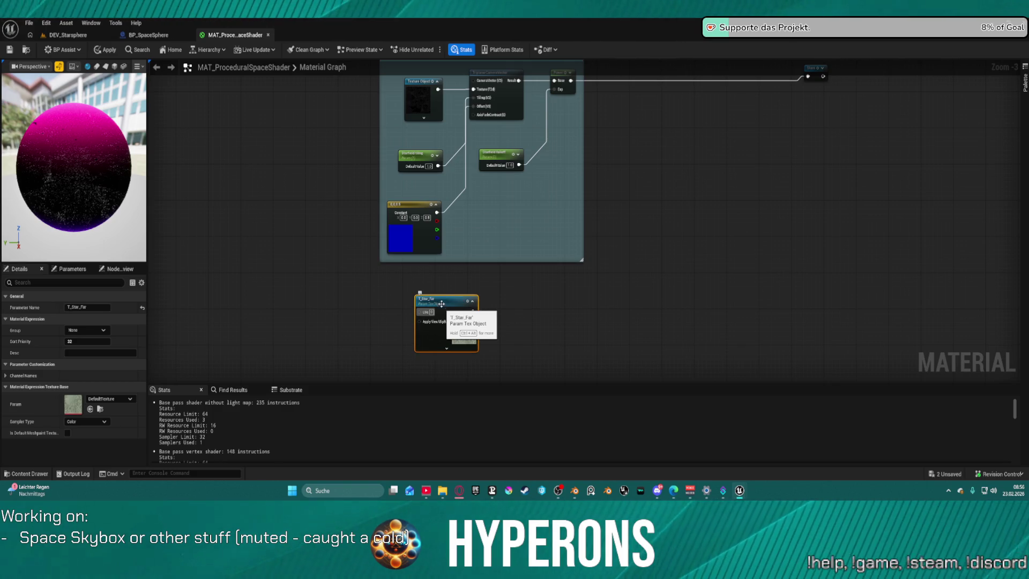
Step: Duplicate it as T_Star_Near and place the copy below T_Star_Far
key("ctrl+d")
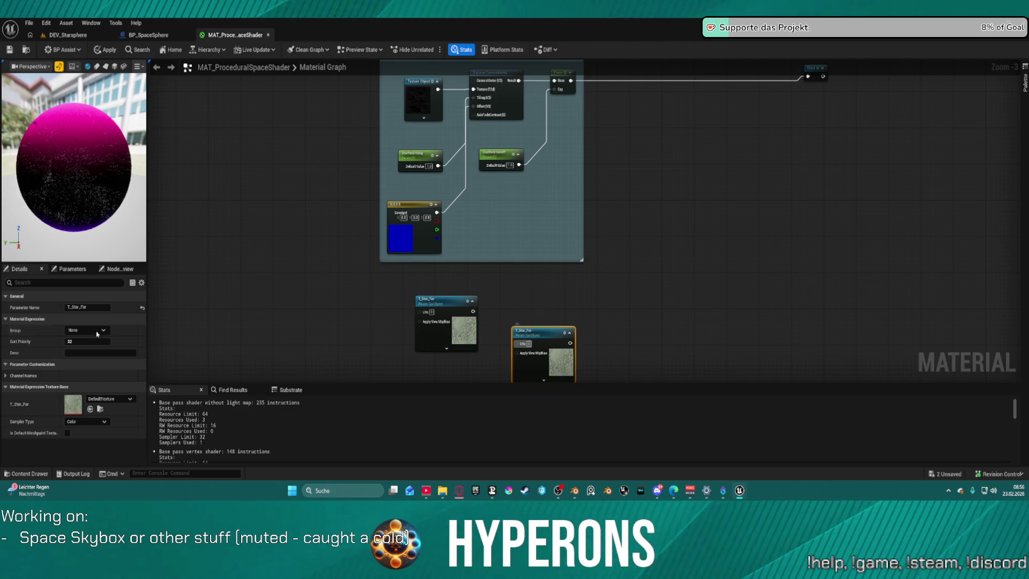
left_click(85, 308)
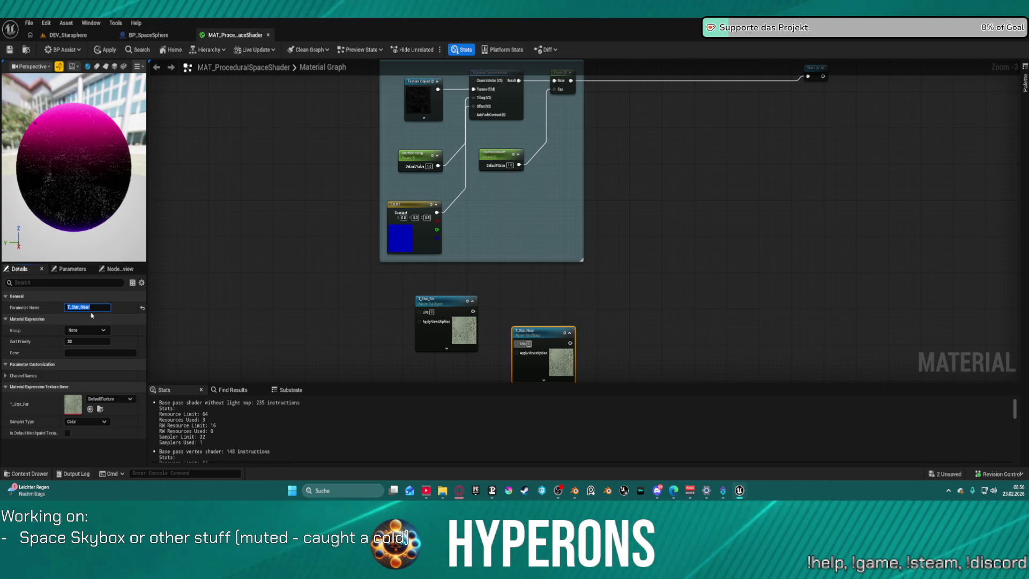
left_click_drag(219, 289, 294, 142)
left_click_drag(601, 189, 503, 220)
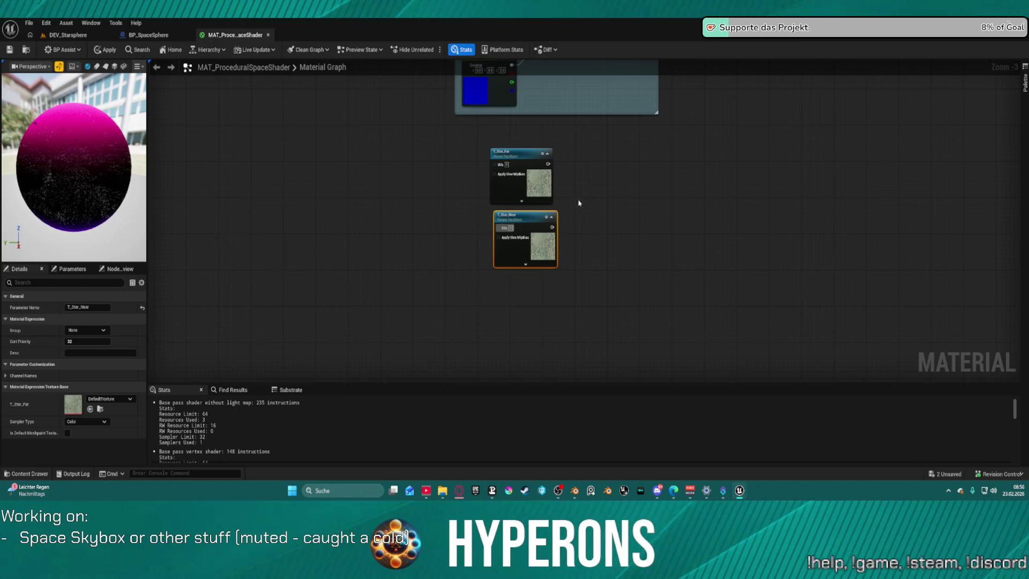
left_click_drag(561, 207, 503, 252)
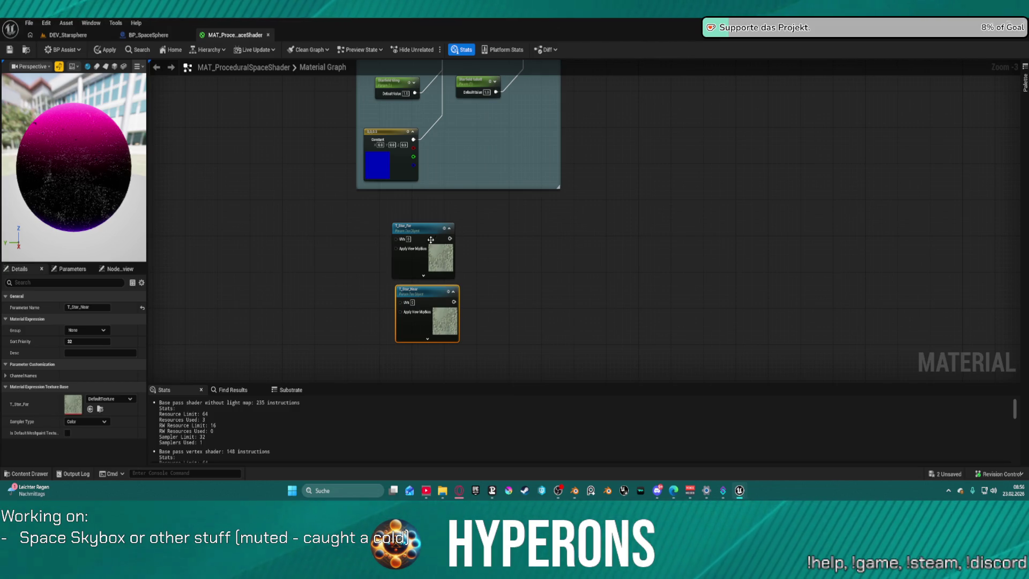
Step: Assign the project's dark star texture to T_Star_Near's texture slot in Details
left_click(100, 408)
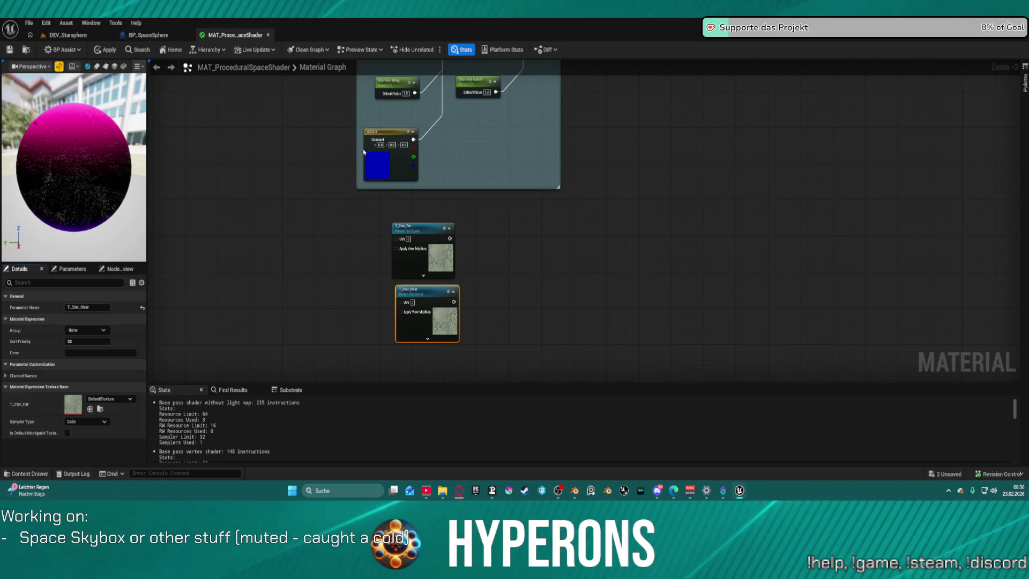
key("Escape")
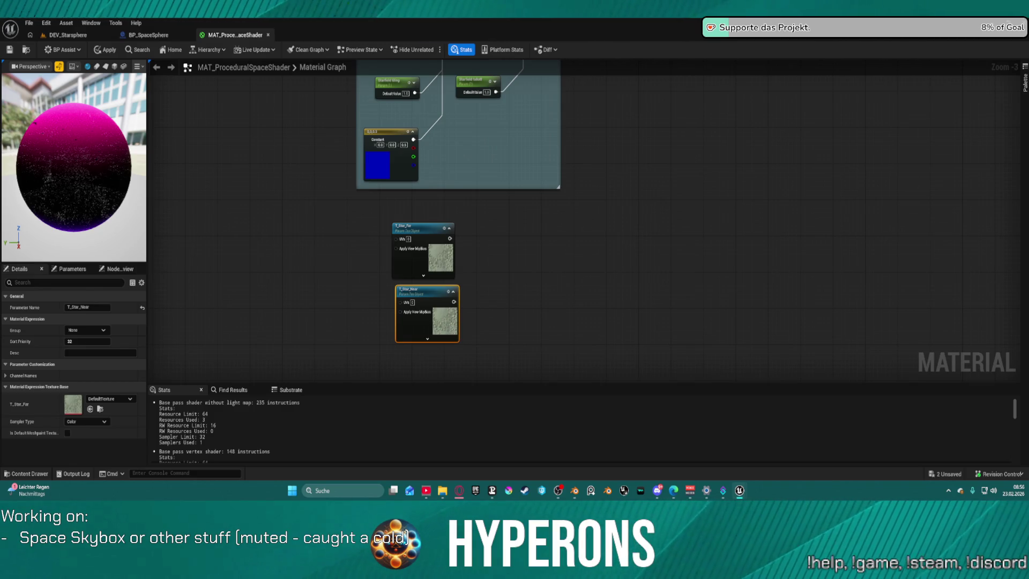
left_click(90, 409)
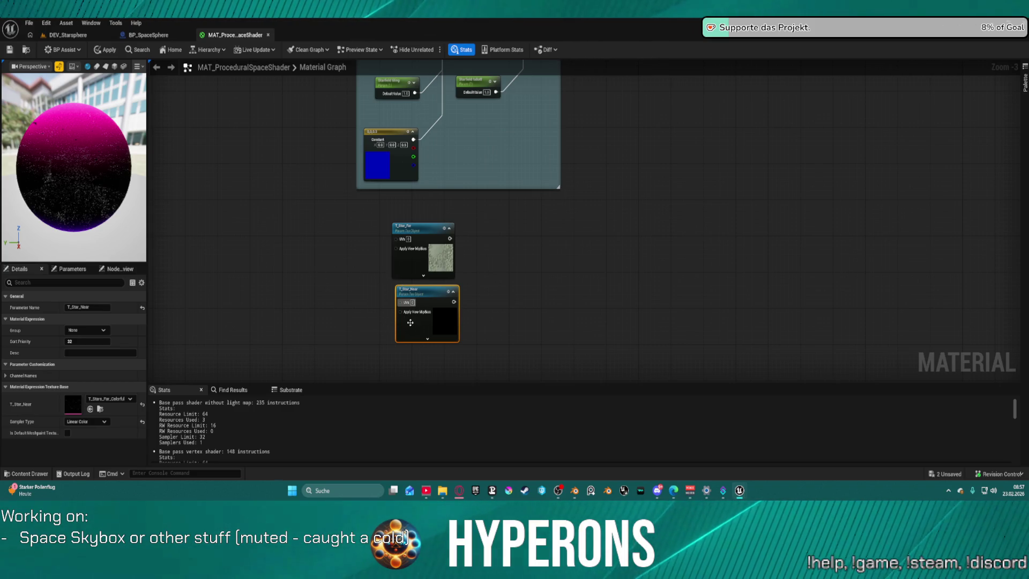
left_click(567, 242)
Step: Add a Texture Sample fed by T_Star_Far and position it beside the parameter
mouse_move(567, 241)
left_mouse_down()
mouse_move(545, 362)
mouse_move(587, 272)
left_mouse_up()
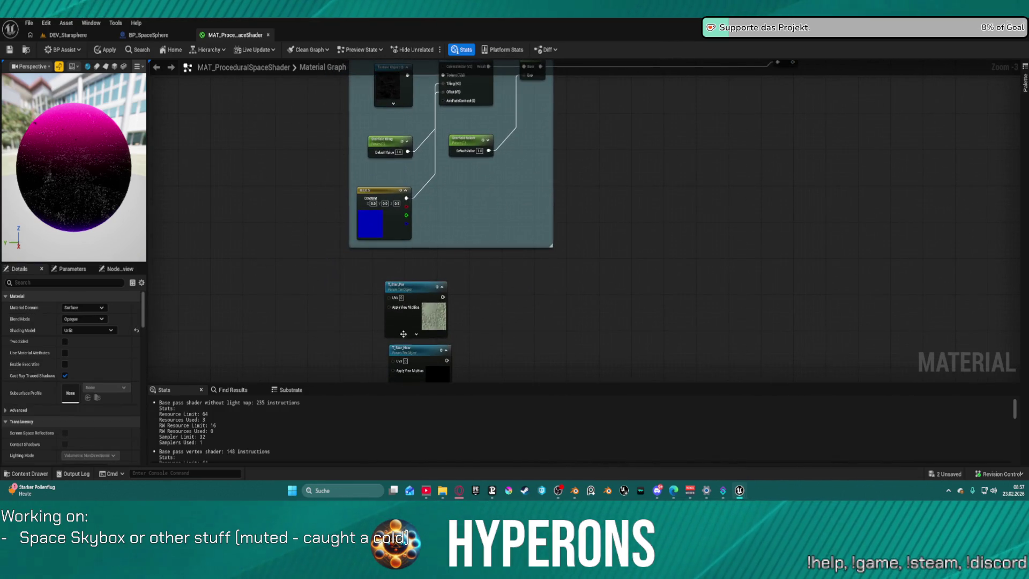
left_click_drag(443, 297, 504, 294)
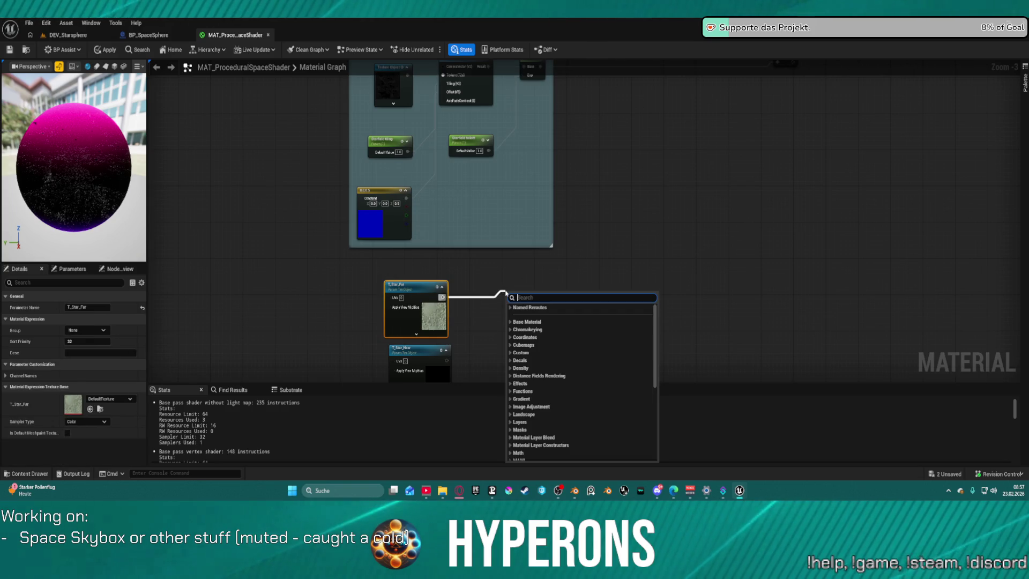
type("tex sam")
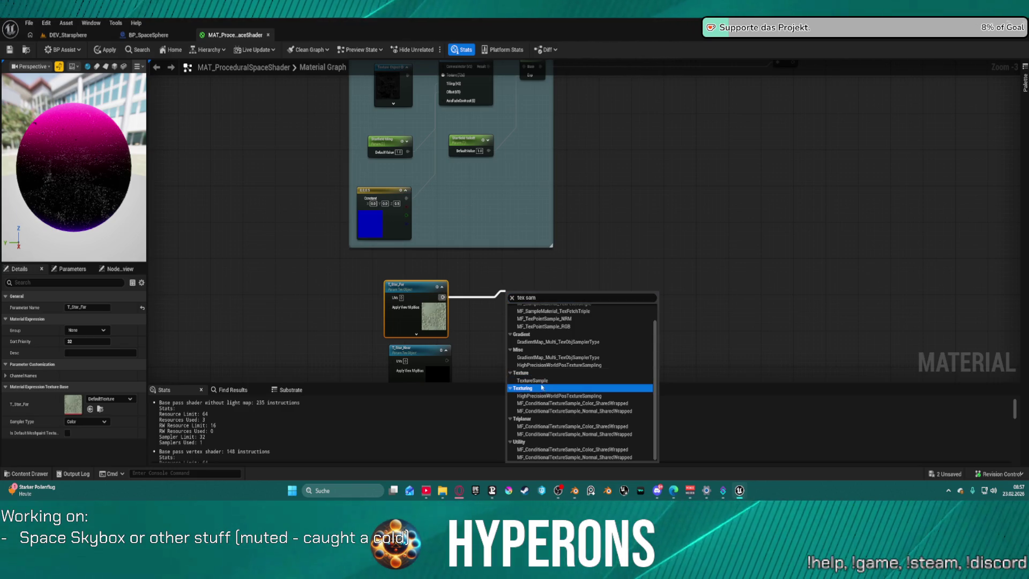
left_click(538, 380)
left_click_drag(578, 306, 593, 216)
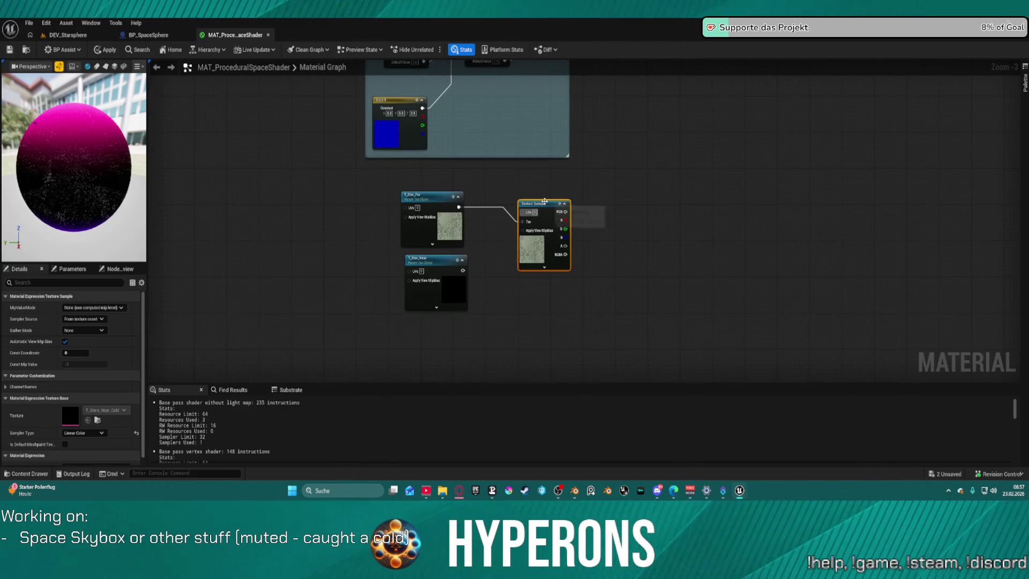
Step: Paste a second Texture Sample below and wire T_Star_Near into its Tex input
key("ctrl+v")
left_click_drag(574, 320, 534, 287)
left_click(456, 263)
mouse_move(462, 270)
left_mouse_down()
mouse_move(528, 299)
mouse_move(519, 302)
left_mouse_up()
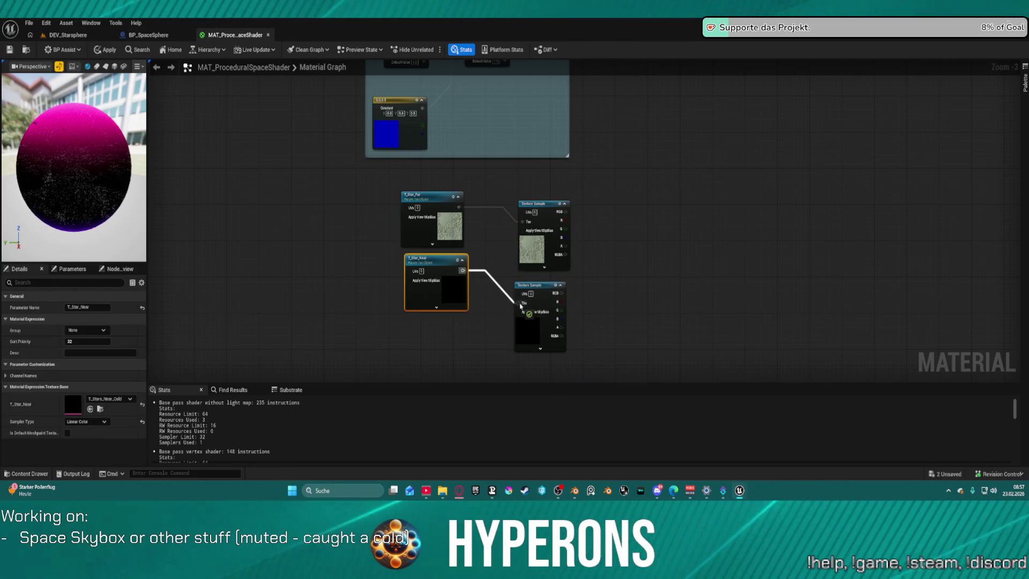
left_click_drag(429, 259, 451, 292)
left_click(547, 300)
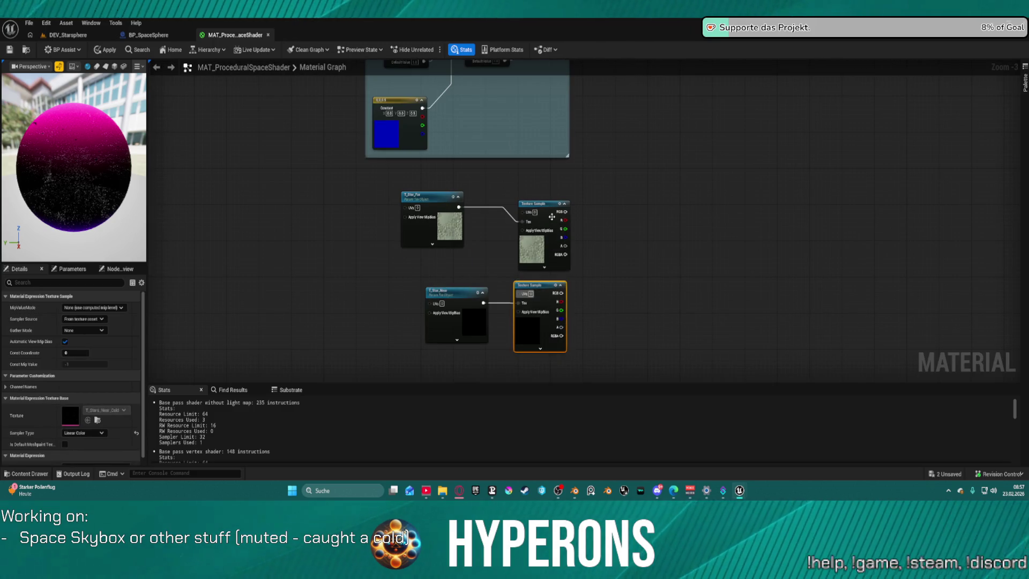
left_click(549, 212)
left_click(622, 213)
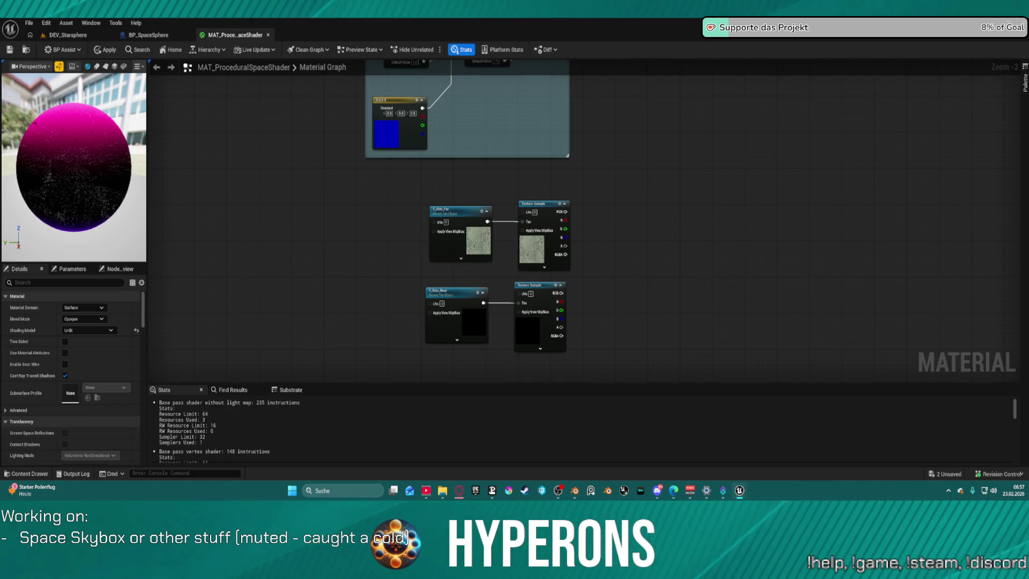
Step: Add a Camera Vector node feeding a new TransformVector node placed near T_Star_Far
right_click(237, 206)
type("camera")
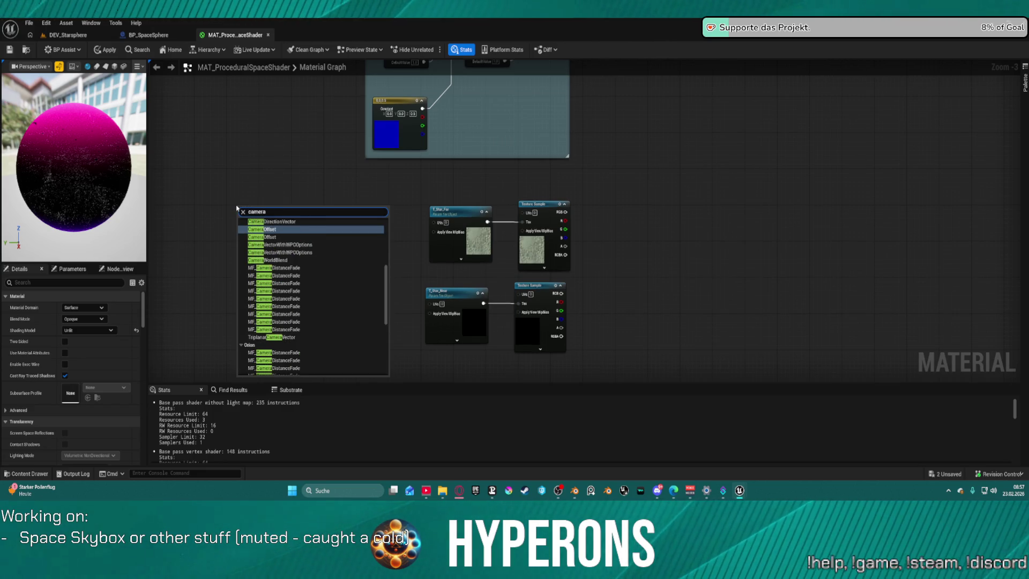
type(" ve")
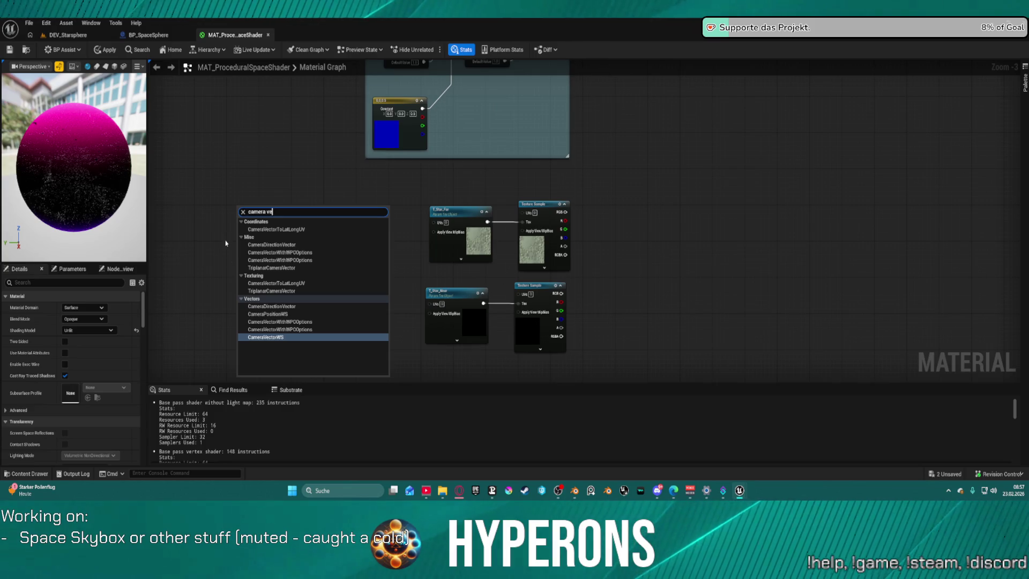
left_click(278, 337)
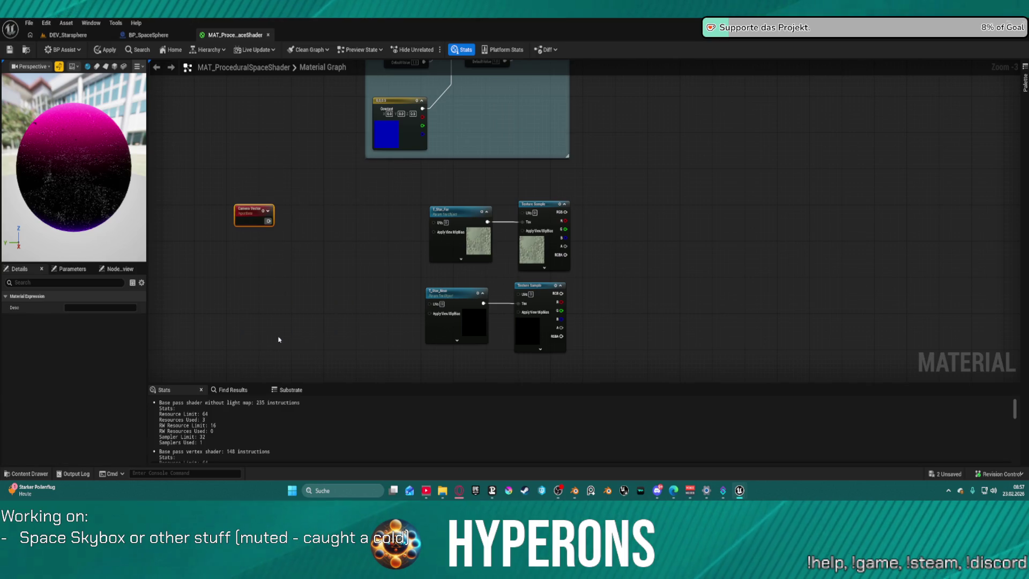
left_click_drag(266, 221, 361, 230)
type("tr")
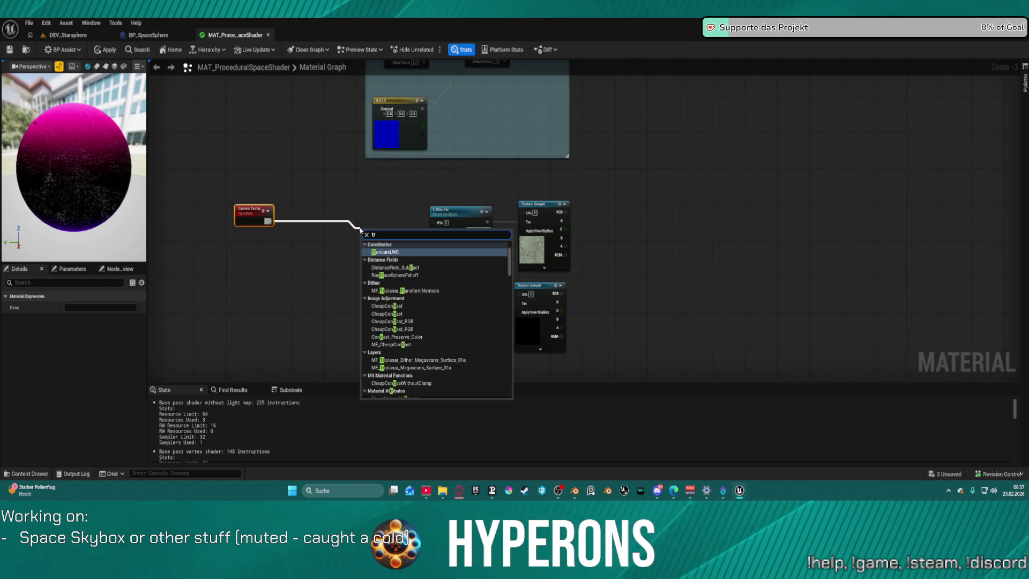
type("ans")
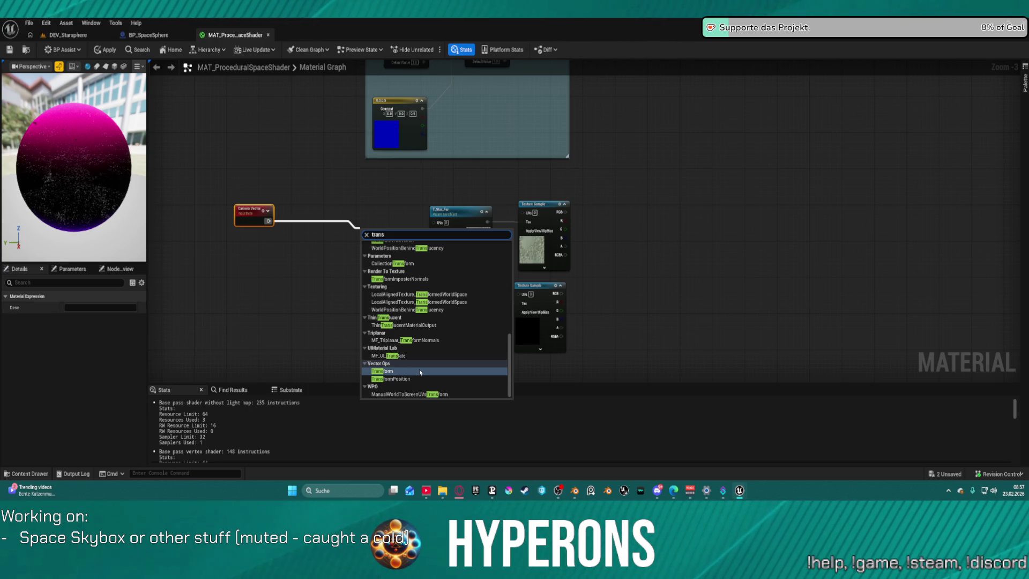
type(" ve")
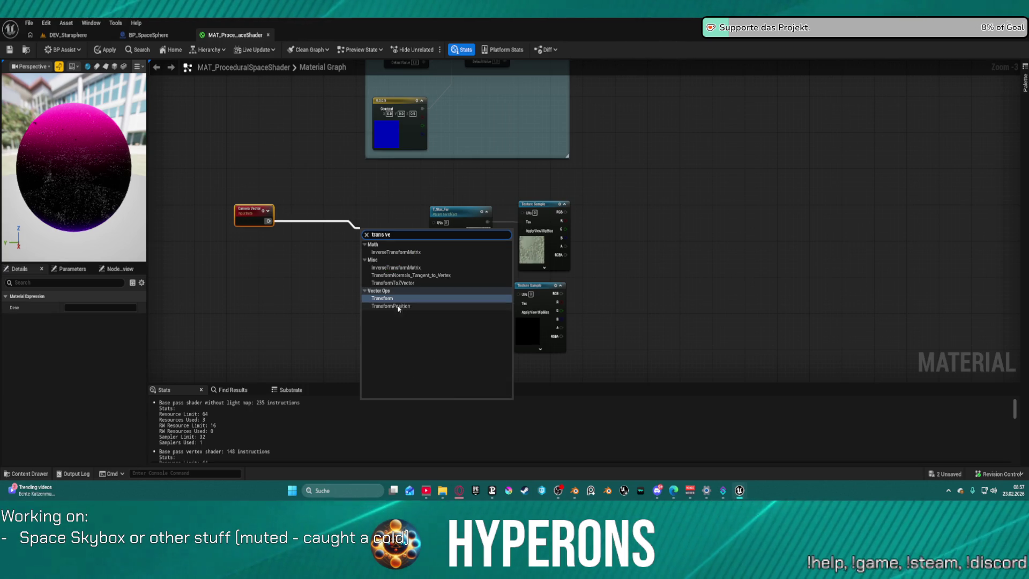
left_click(385, 299)
left_click_drag(378, 231, 358, 210)
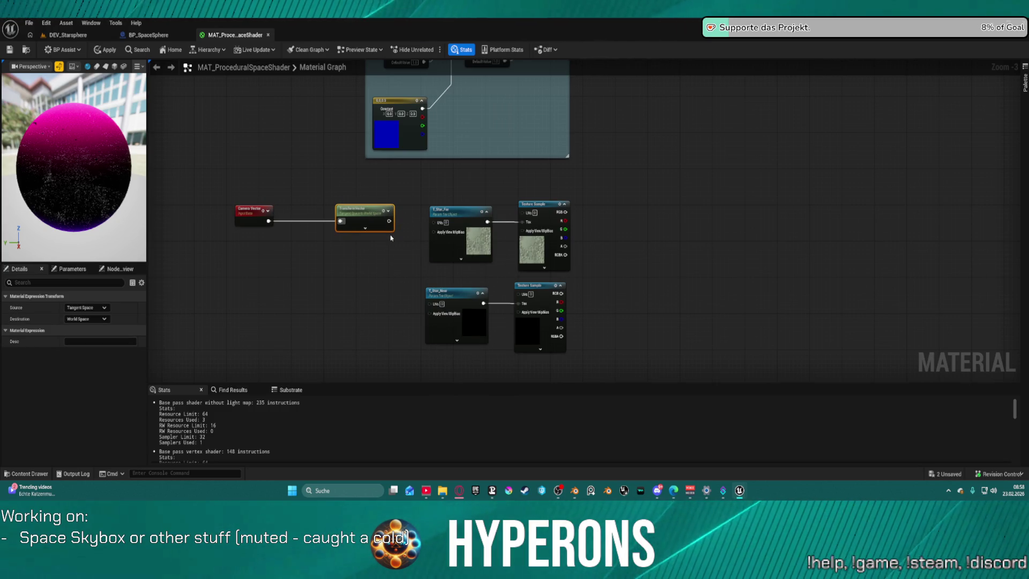
Step: Set the TransformVector source to World Space and destination to Local Space
left_click(85, 308)
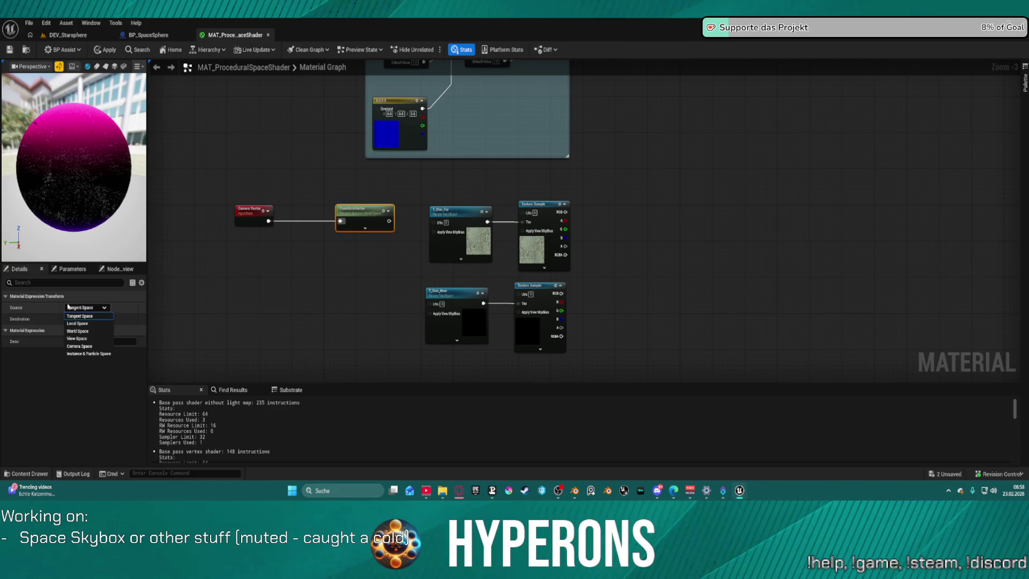
left_click(94, 331)
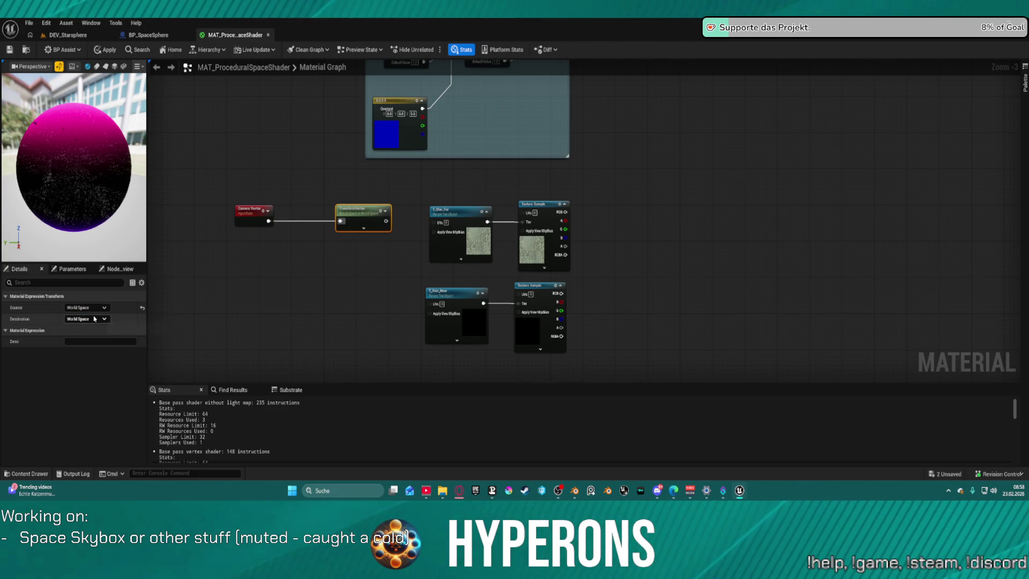
left_click(85, 319)
left_click(97, 335)
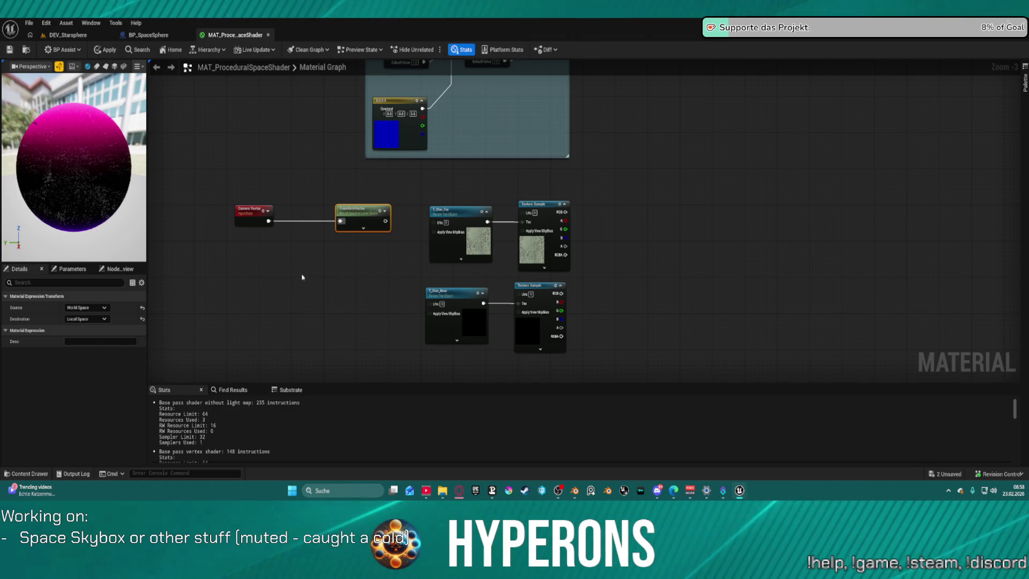
mouse_move(371, 229)
left_mouse_down()
mouse_move(454, 223)
mouse_move(330, 243)
mouse_move(461, 230)
mouse_move(355, 235)
mouse_move(462, 194)
mouse_move(432, 223)
left_mouse_up()
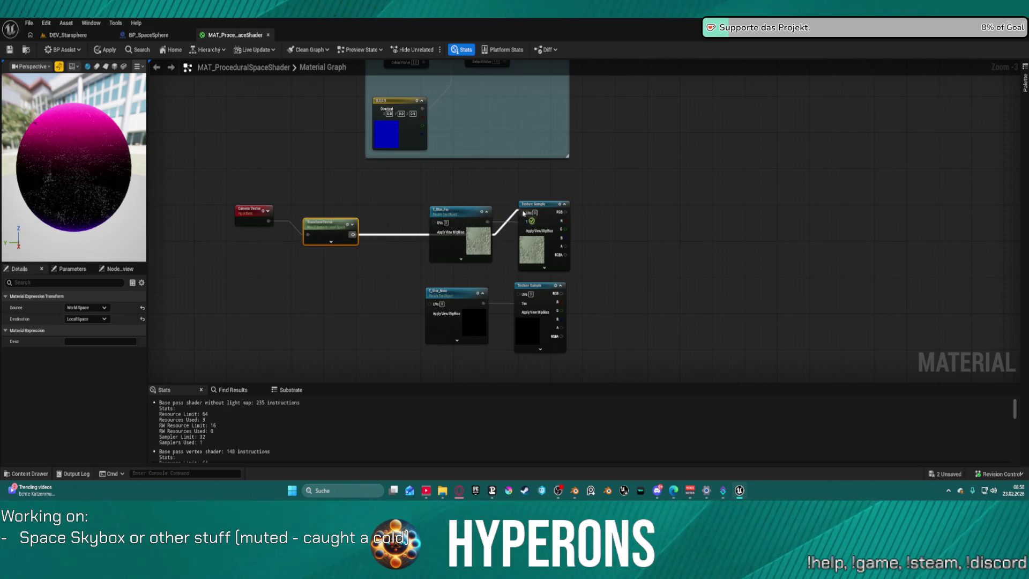
Step: Connect the transformed camera vector to the Texture Sample UVs, then drag from the RGB output
mouse_move(353, 235)
left_mouse_down()
mouse_move(459, 234)
mouse_move(528, 297)
mouse_move(518, 294)
left_mouse_up()
mouse_move(710, 289)
left_mouse_down()
mouse_move(536, 207)
mouse_move(622, 225)
mouse_move(678, 214)
left_mouse_up()
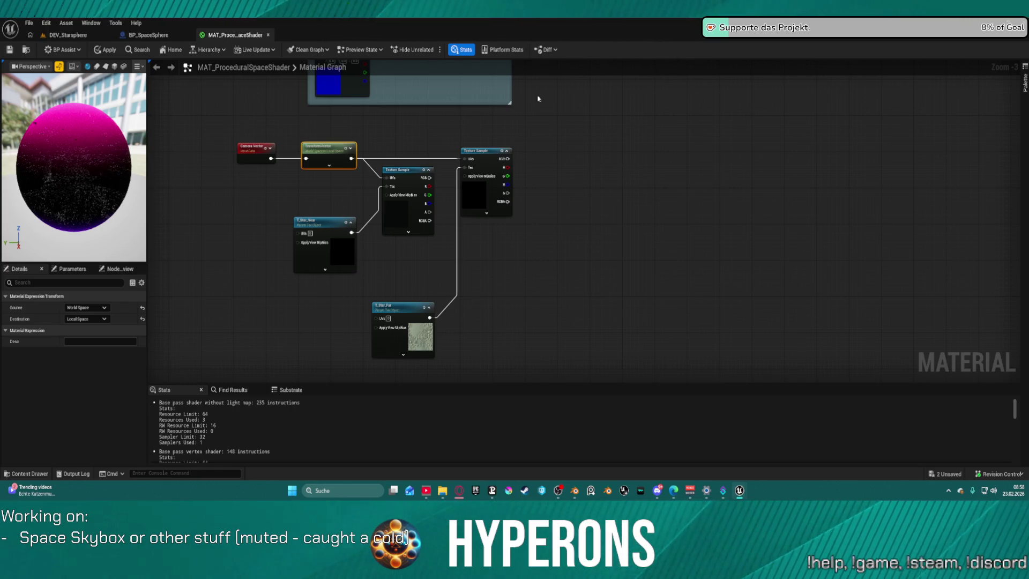
mouse_move(509, 159)
left_mouse_down()
mouse_move(604, 168)
mouse_move(610, 159)
left_mouse_up()
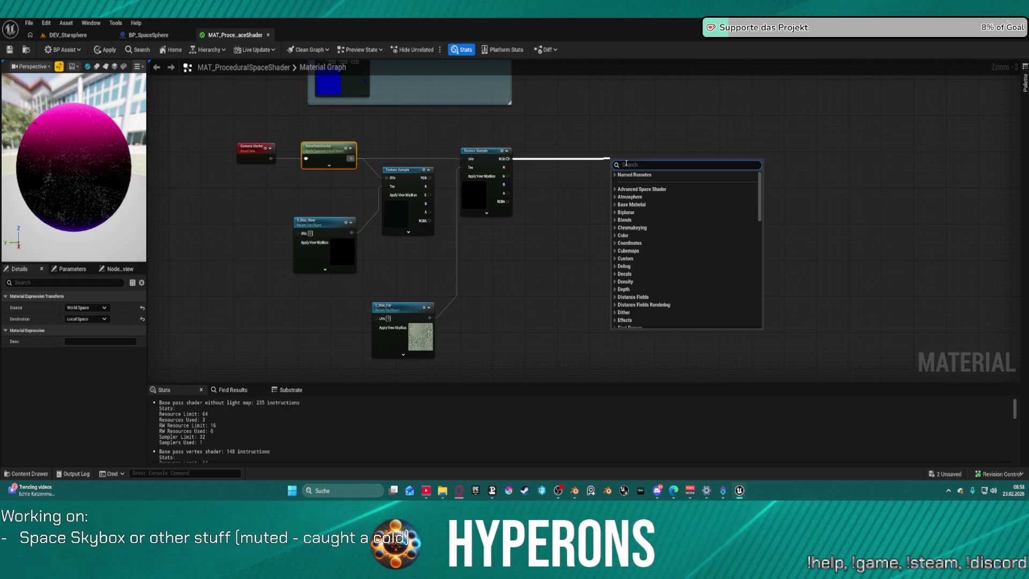
Step: Add a Multiply node on the Texture Sample colour output and duplicate it
type("mul")
scroll(630, 258, "up", 2)
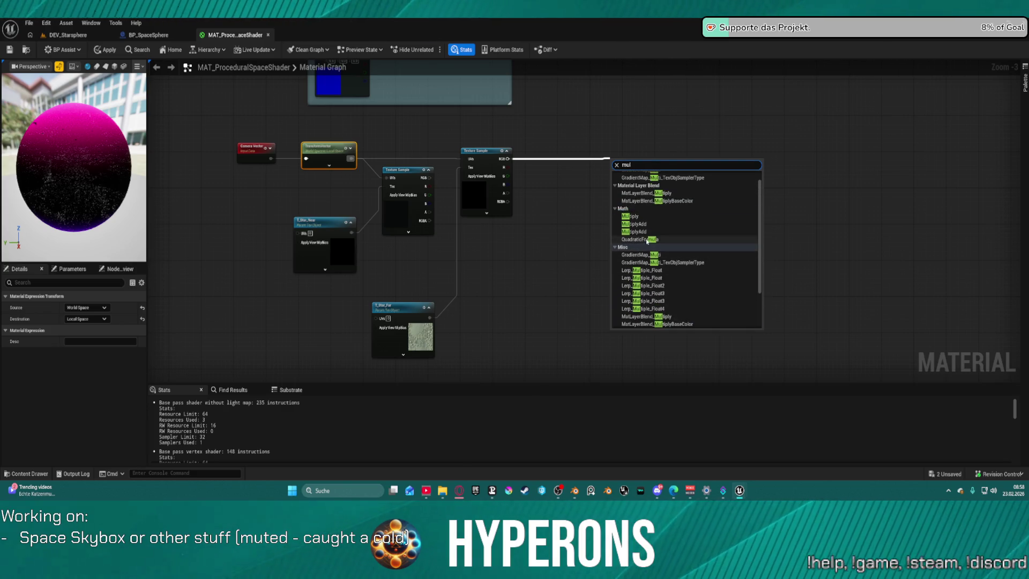
left_click(635, 217)
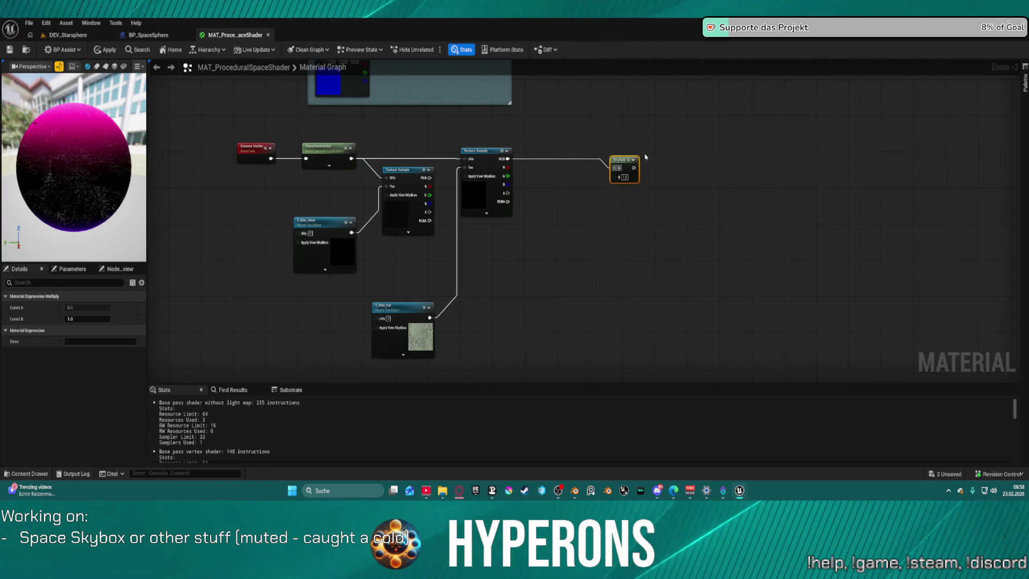
key("ctrl+d")
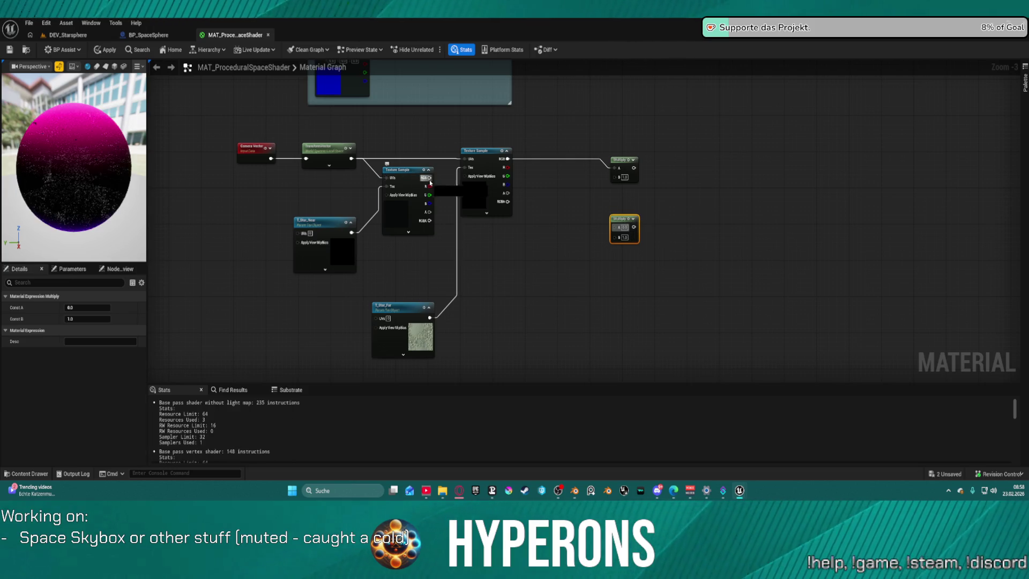
left_click(431, 183)
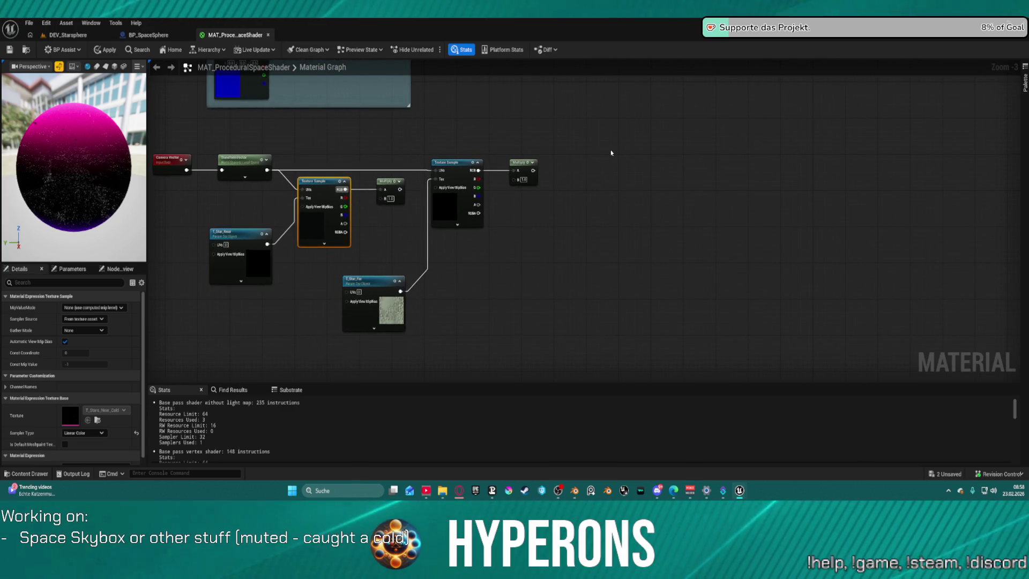
Step: Add two Desaturation nodes after the Multiply outputs and position them
left_click_drag(532, 170, 614, 184)
type("desa")
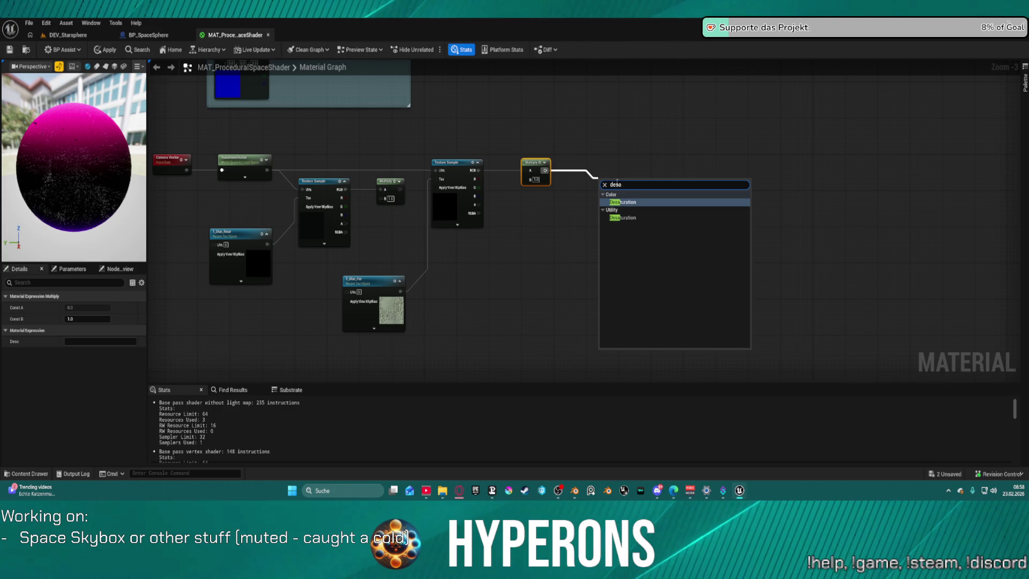
left_click(656, 204)
left_click_drag(400, 189, 573, 257)
type("dea")
key("BackSpace")
type("s")
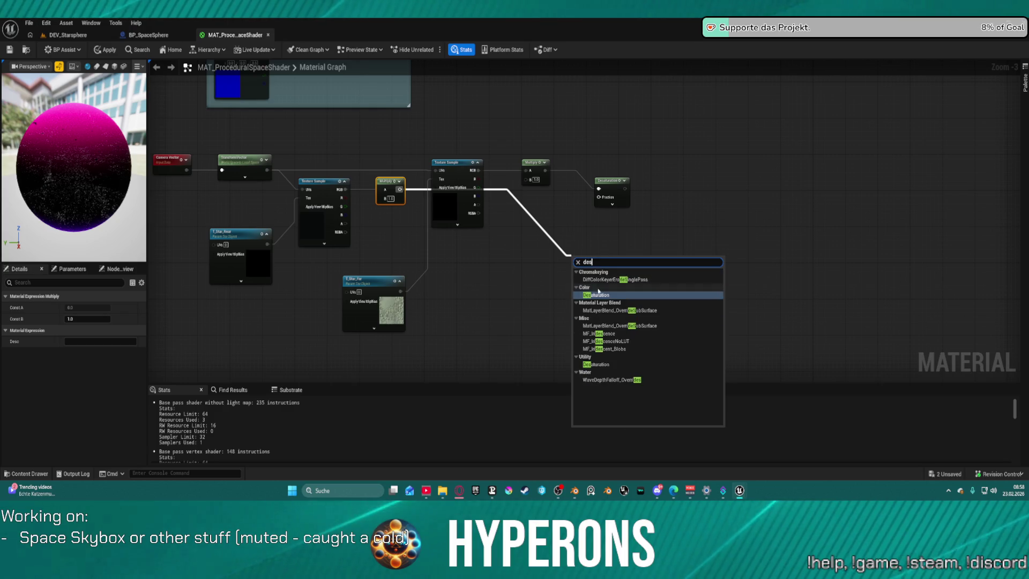
left_click(595, 295)
left_click_drag(580, 255, 614, 233)
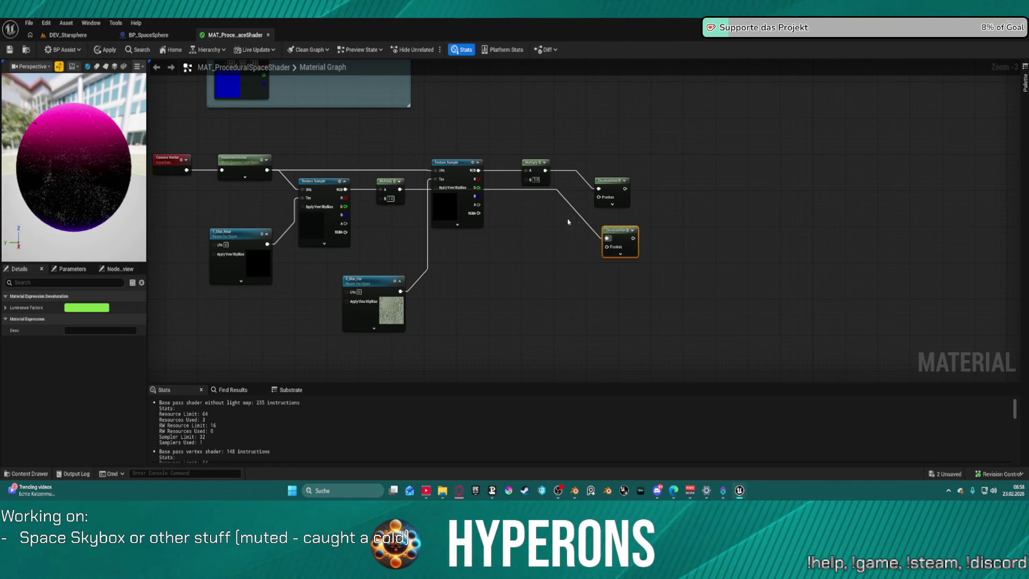
Step: Wire the Desaturation output onward toward the Stars reroute
left_click_drag(815, 95, 625, 102)
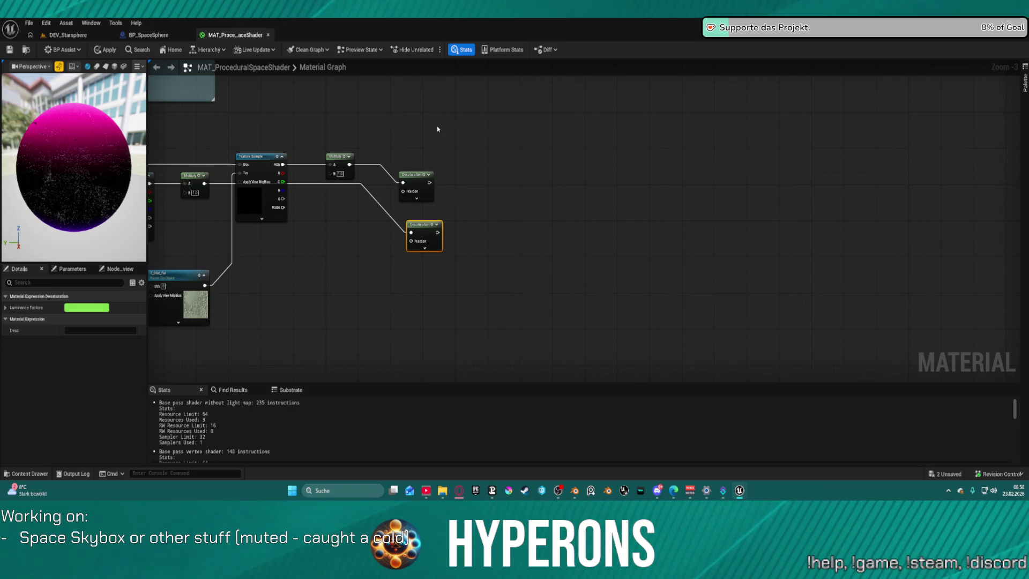
left_click_drag(441, 126, 540, 214)
mouse_move(568, 262)
left_mouse_down()
mouse_move(631, 104)
mouse_move(605, 179)
mouse_move(366, 201)
mouse_move(580, 163)
left_mouse_up()
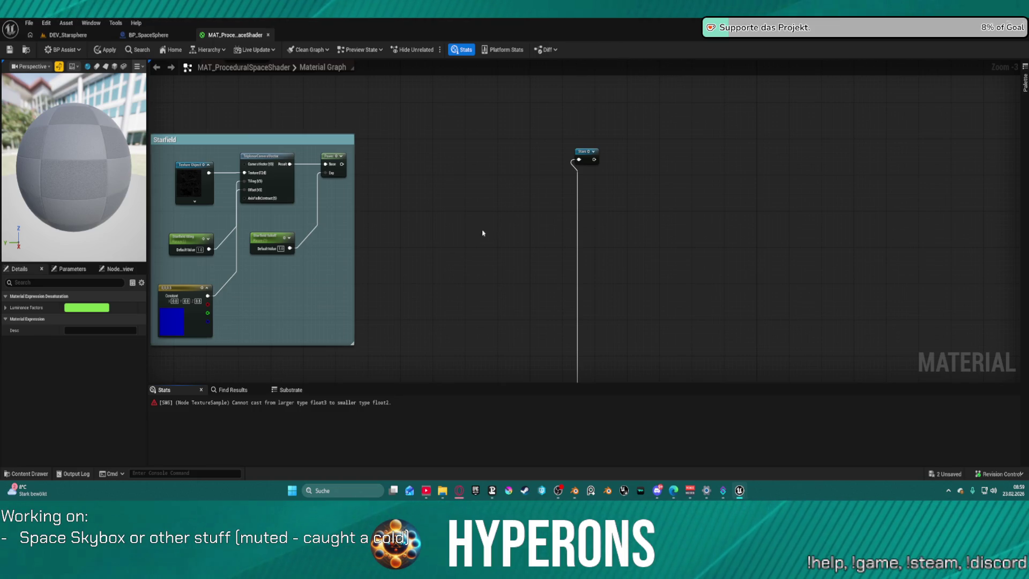
Step: Select T_Star_Far and nudge the erroring Texture Sample node slightly lower
scroll(490, 276, "up", 3)
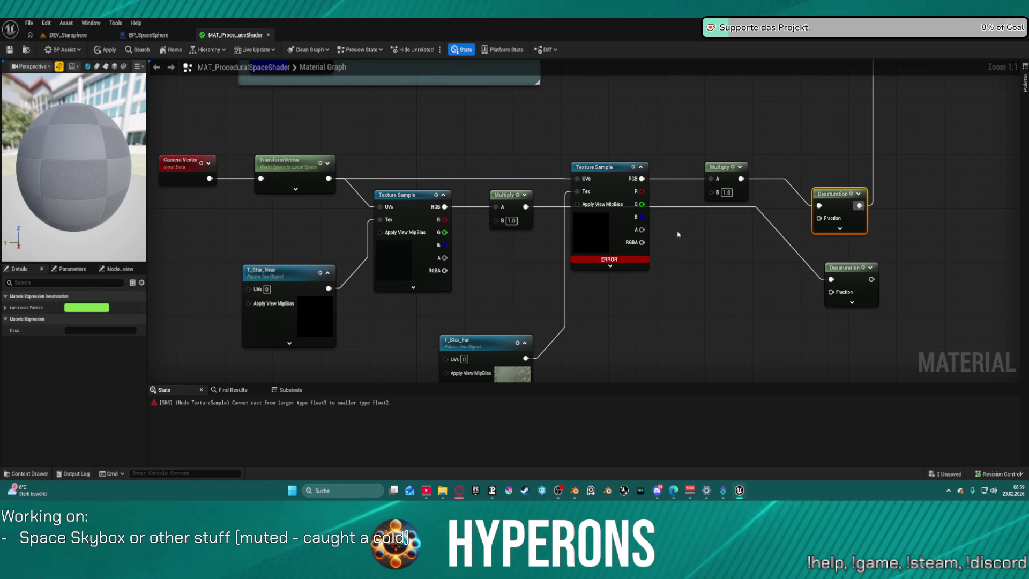
left_click_drag(485, 345, 513, 259)
left_click(513, 259)
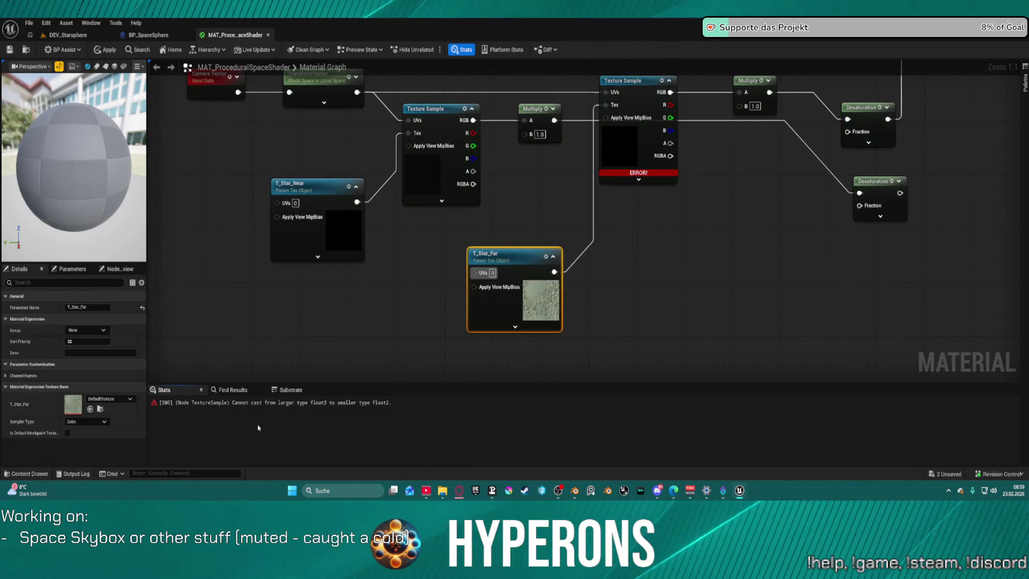
mouse_move(632, 108)
left_mouse_down()
mouse_move(641, 161)
mouse_move(651, 134)
left_mouse_up()
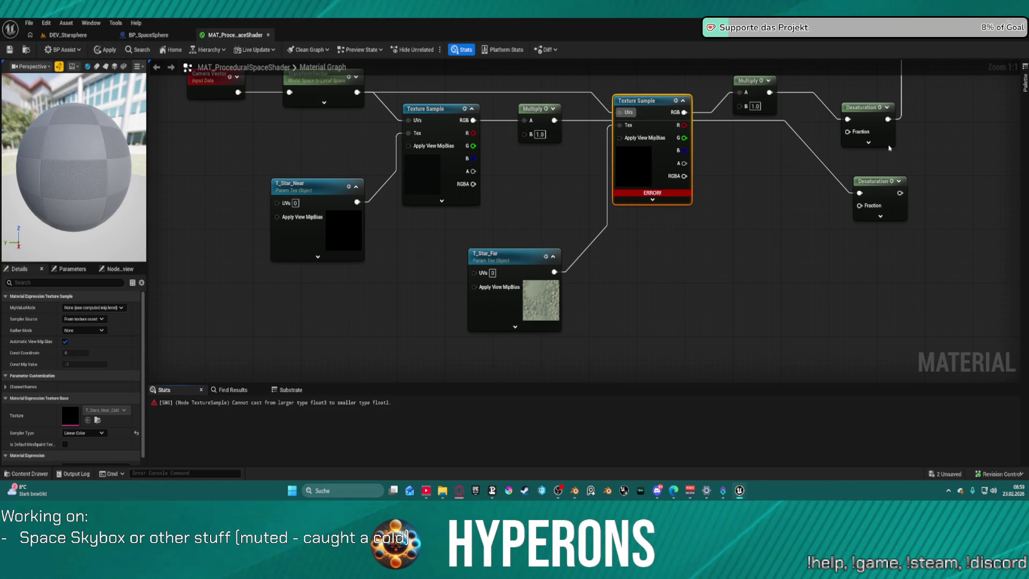
Step: Add a scalar parameter node and rename it Far_Star_Desaturation
left_click(786, 144)
type("ssssssssssss")
key("BackSpace")
key("BackSpace")
key("BackSpace")
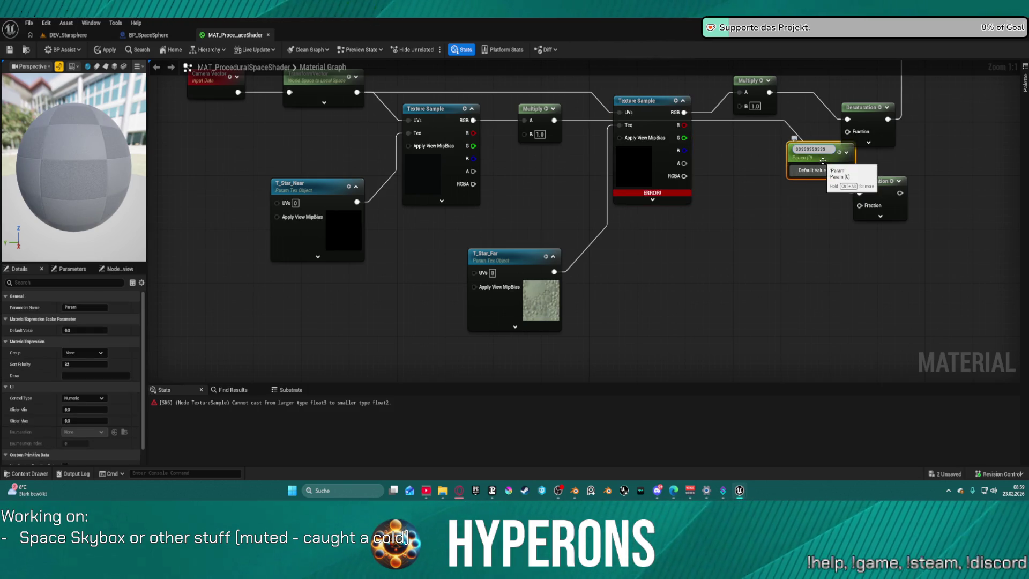
key("BackSpace")
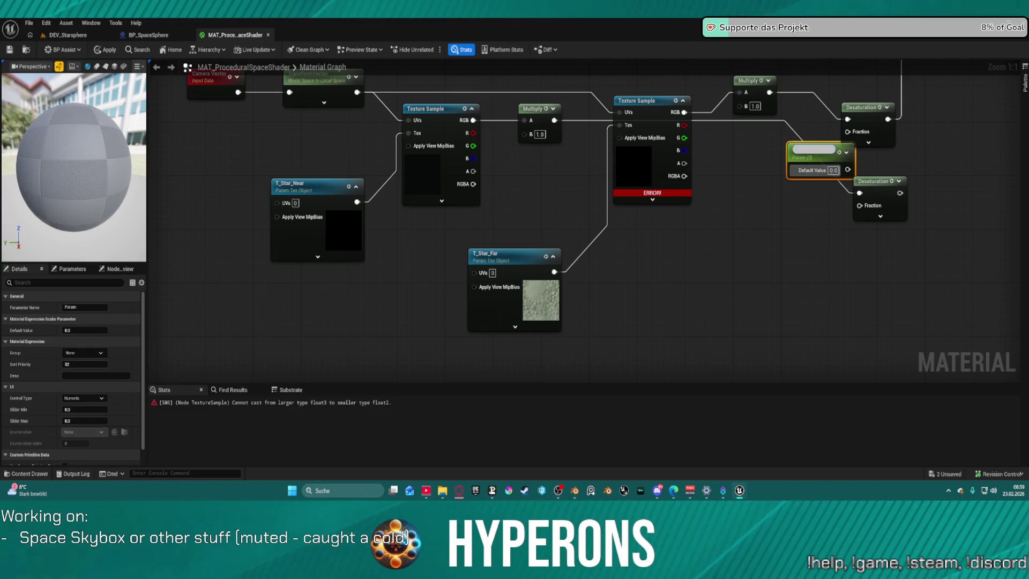
key("Escape")
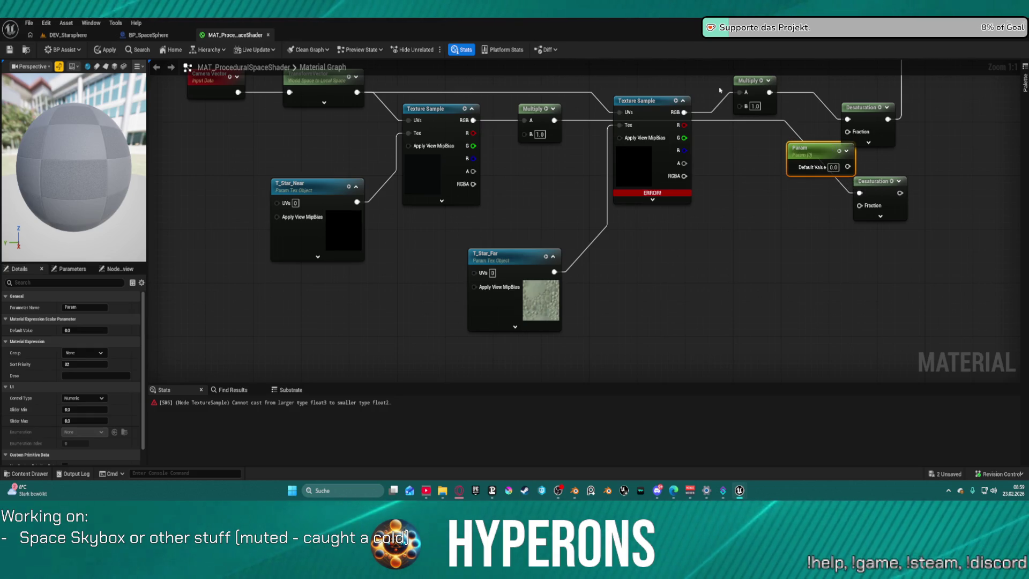
double_click(804, 150)
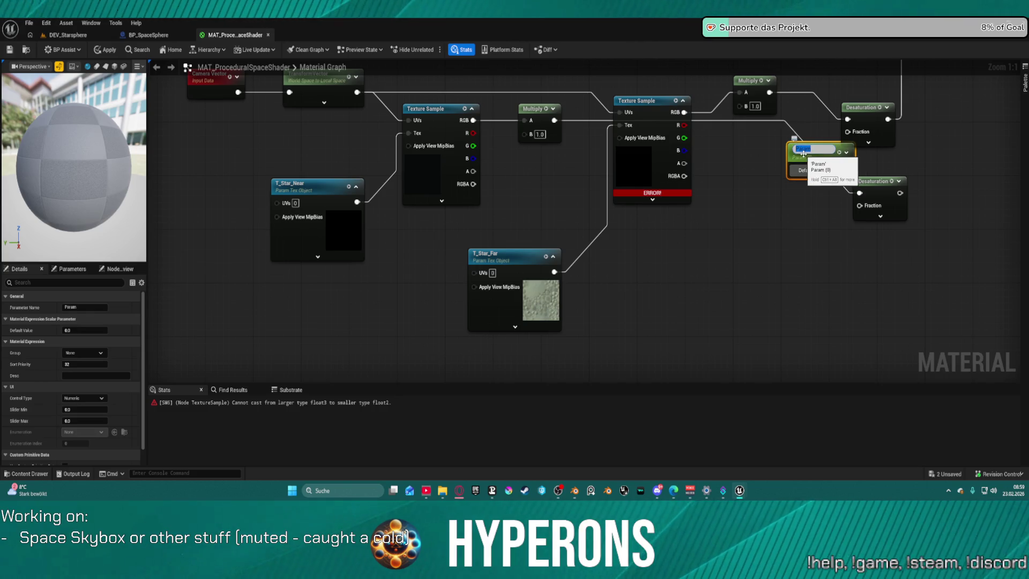
key("BackSpace")
type("Far_Star_")
type("Desa")
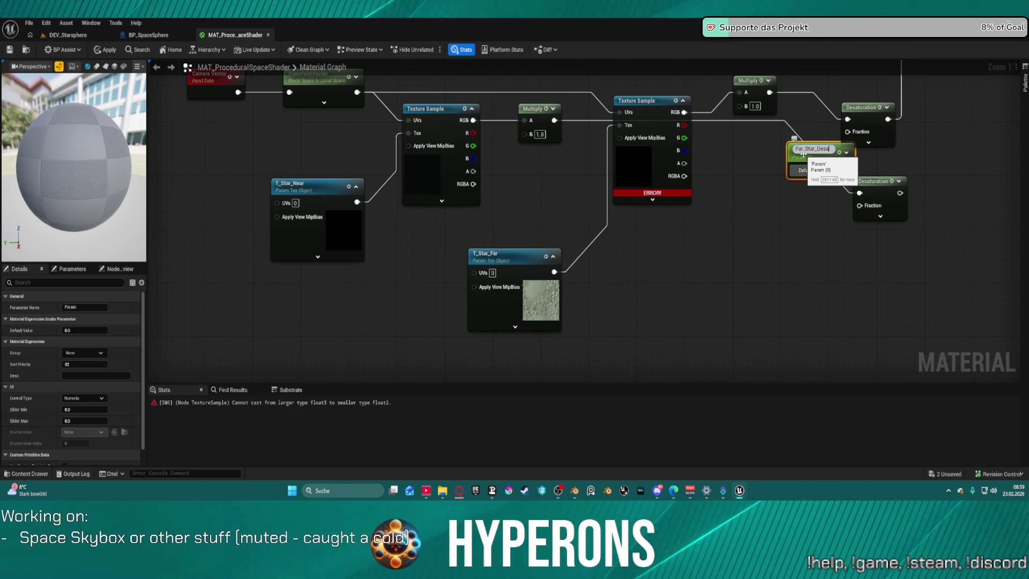
type("turation")
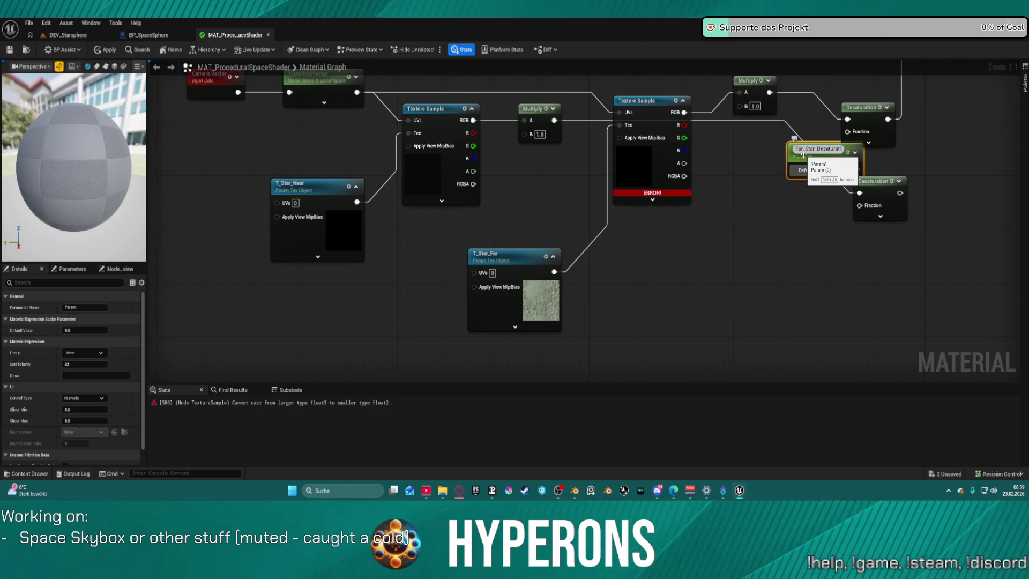
key("Return")
Step: Set Far_Star_Desaturation's default to 1 and place it beside the Desaturation nodes
mouse_move(804, 154)
left_mouse_down()
mouse_move(763, 161)
mouse_move(826, 156)
mouse_move(848, 131)
left_mouse_up()
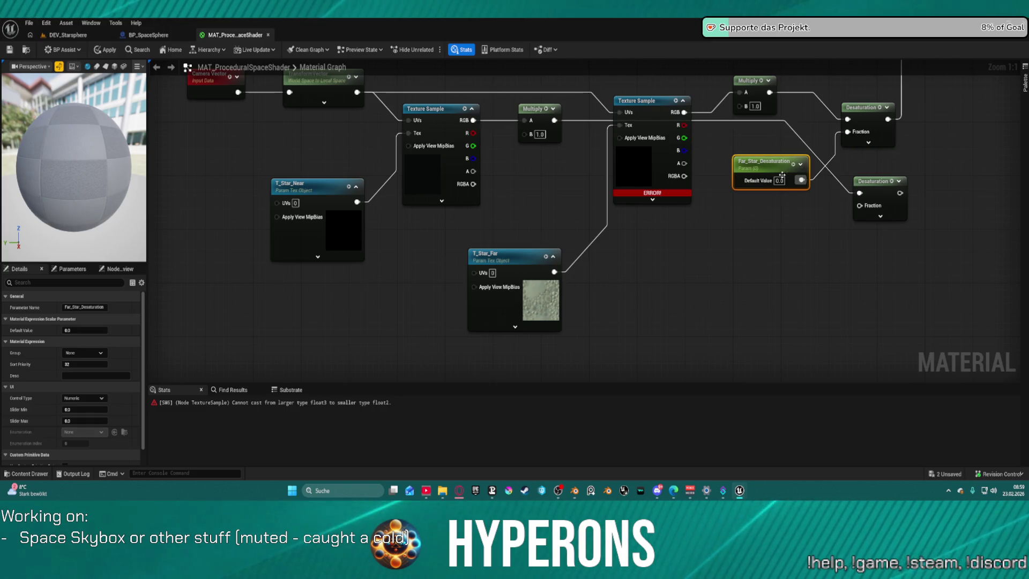
type("1")
left_click(724, 156)
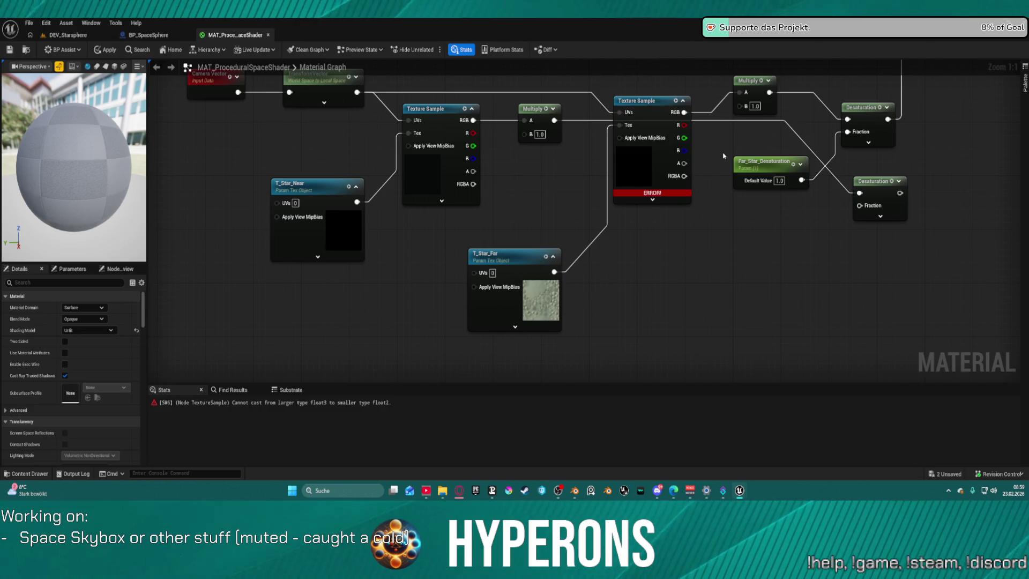
left_click_drag(742, 162, 729, 142)
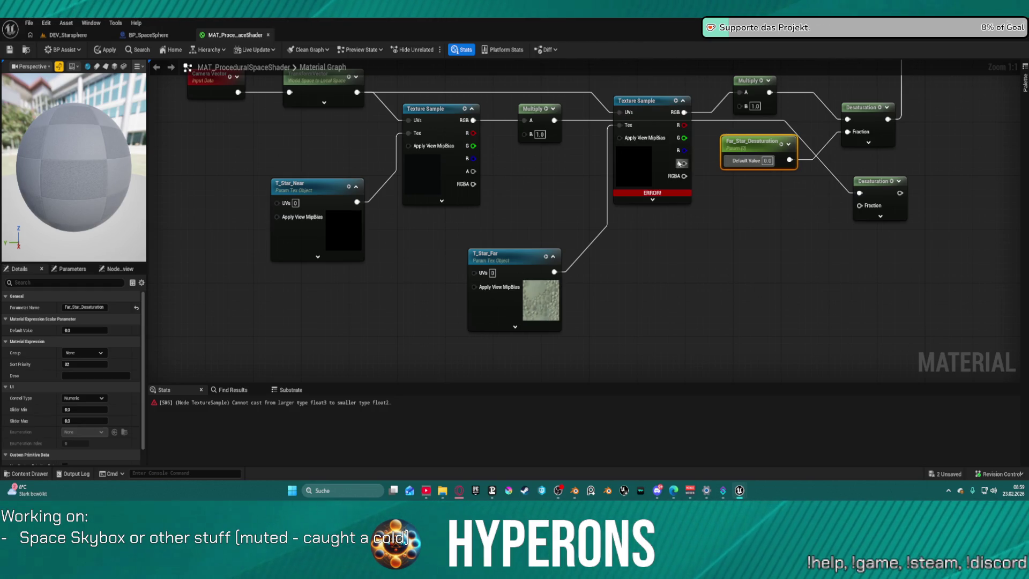
left_click(642, 117)
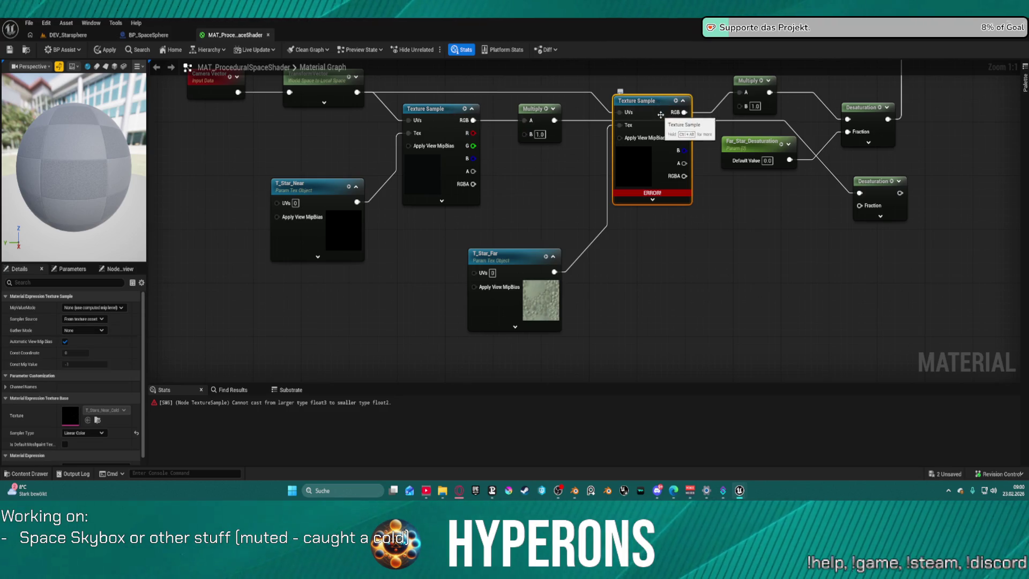
Step: Set the sampler type of both star Texture Samples to Color
scroll(99, 436, "down", 1)
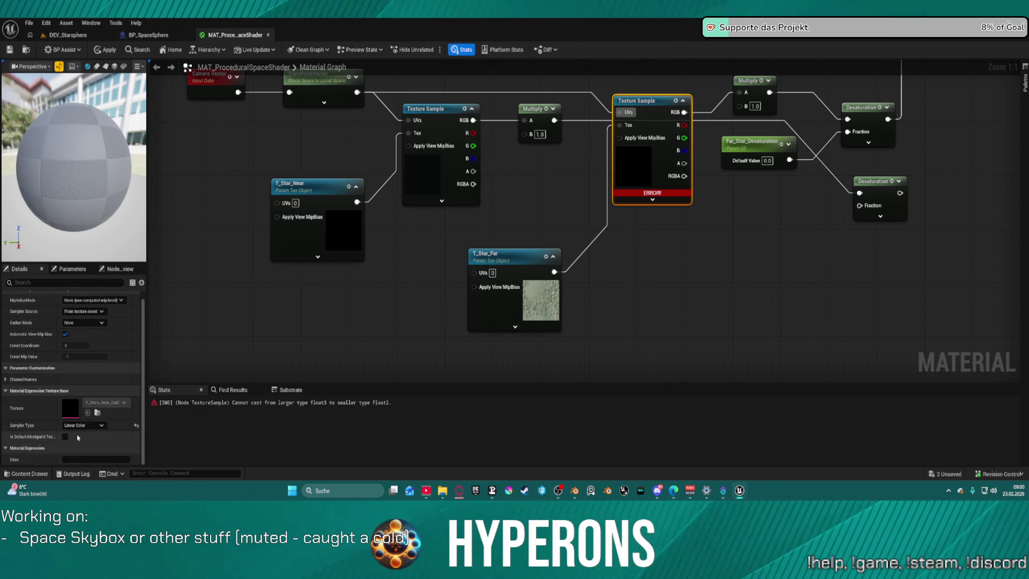
left_click(80, 426)
left_click(89, 355)
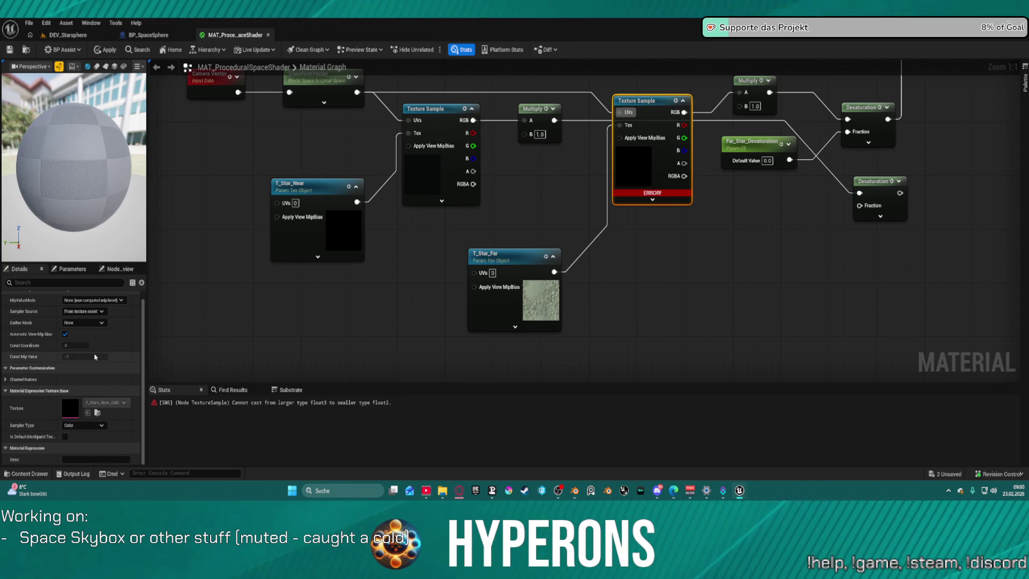
left_click(499, 263)
left_click(443, 113)
left_click(83, 433)
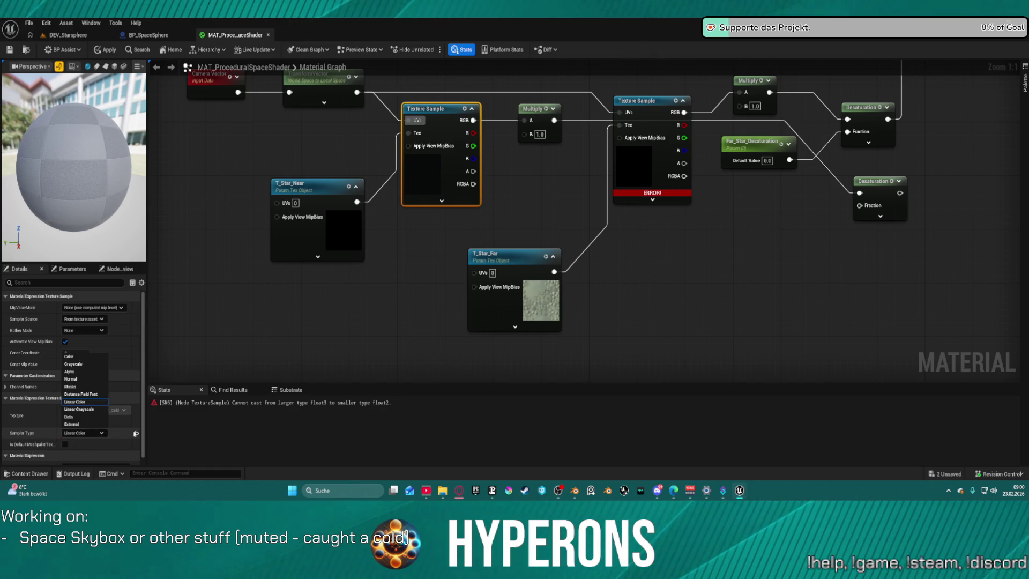
left_click(70, 356)
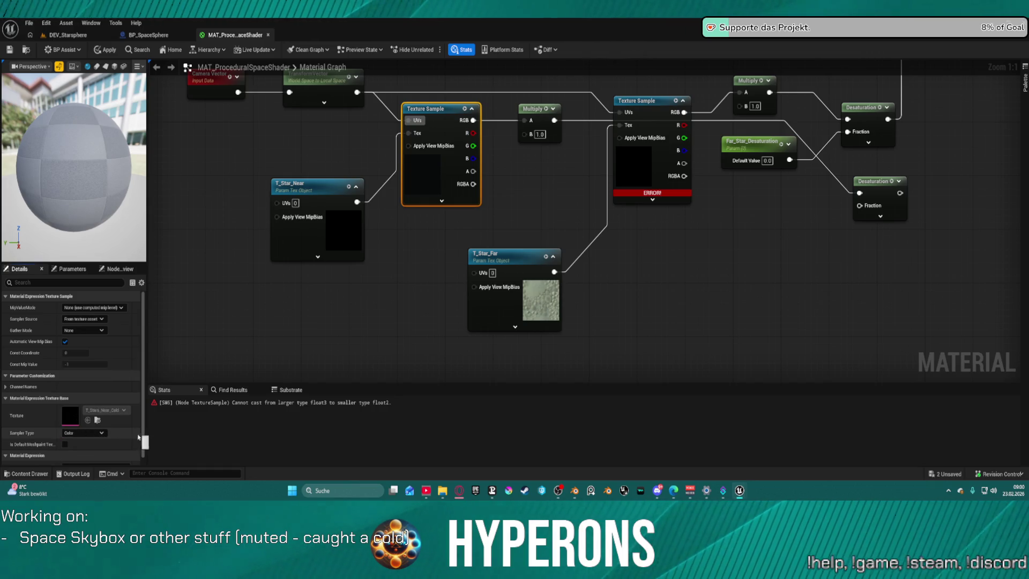
Step: Apply the material past the compile-error warning and select the Stars reroute node
left_click(101, 51)
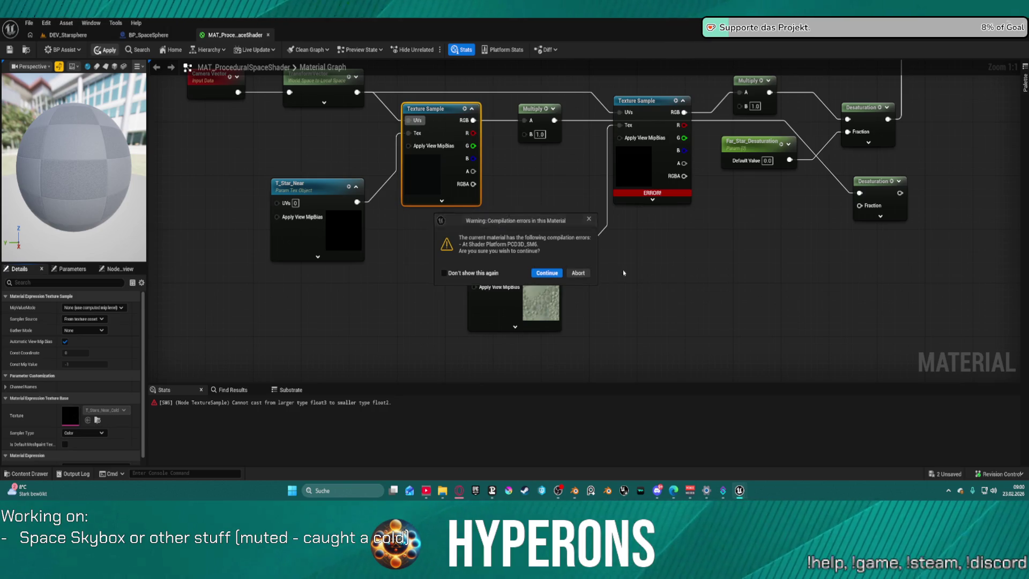
left_click(547, 273)
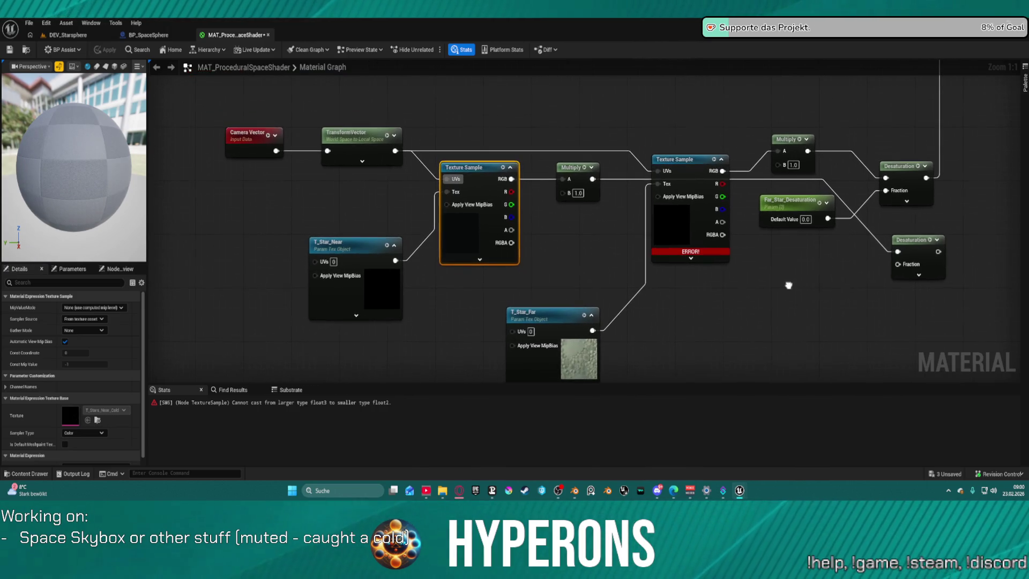
left_click(726, 175)
scroll(689, 207, "down", 4)
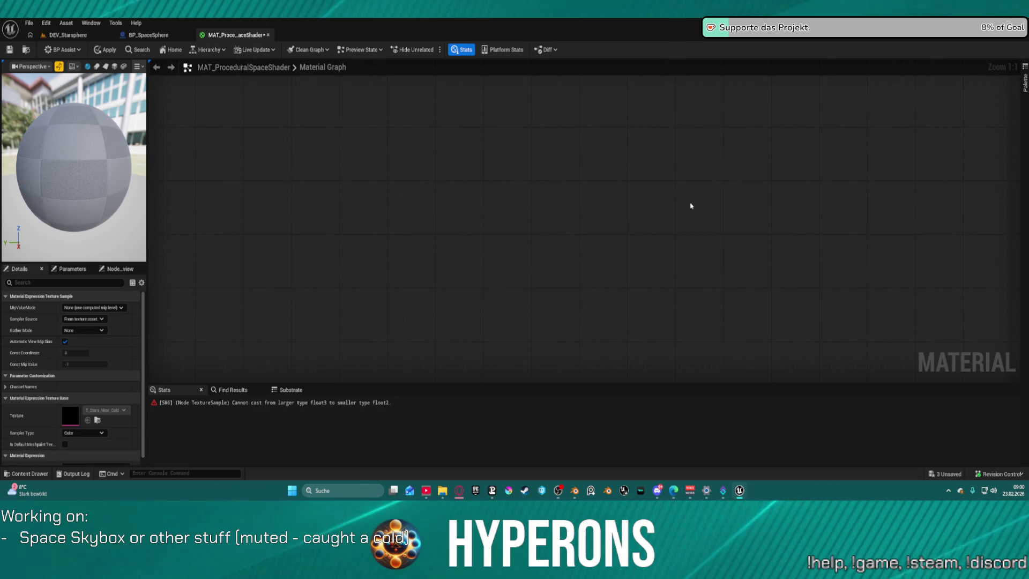
scroll(531, 300, "down", 3)
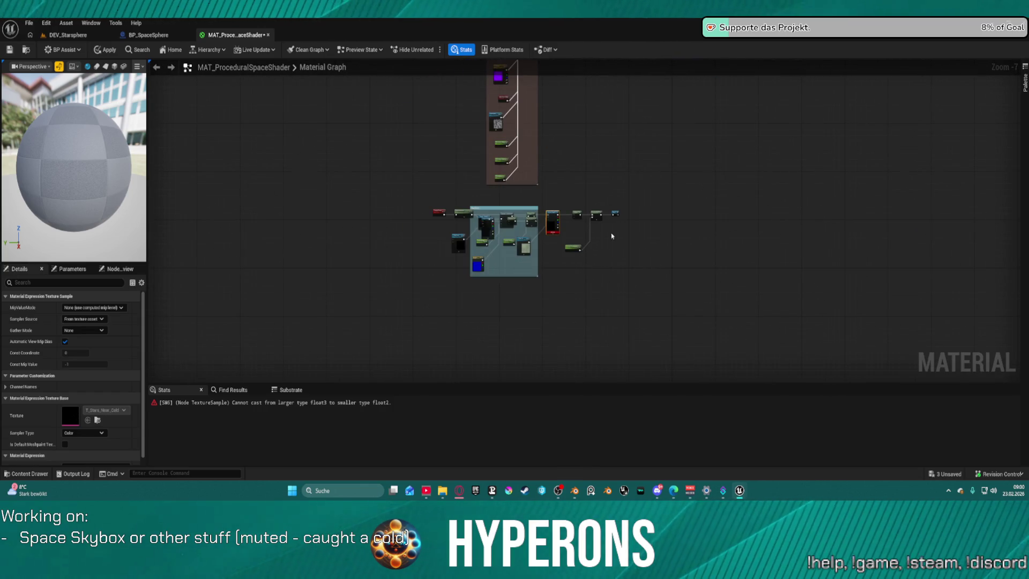
left_click(616, 212)
Step: Lay out the Stars chain and move the near-star Desaturation node below its Multiply
key("f")
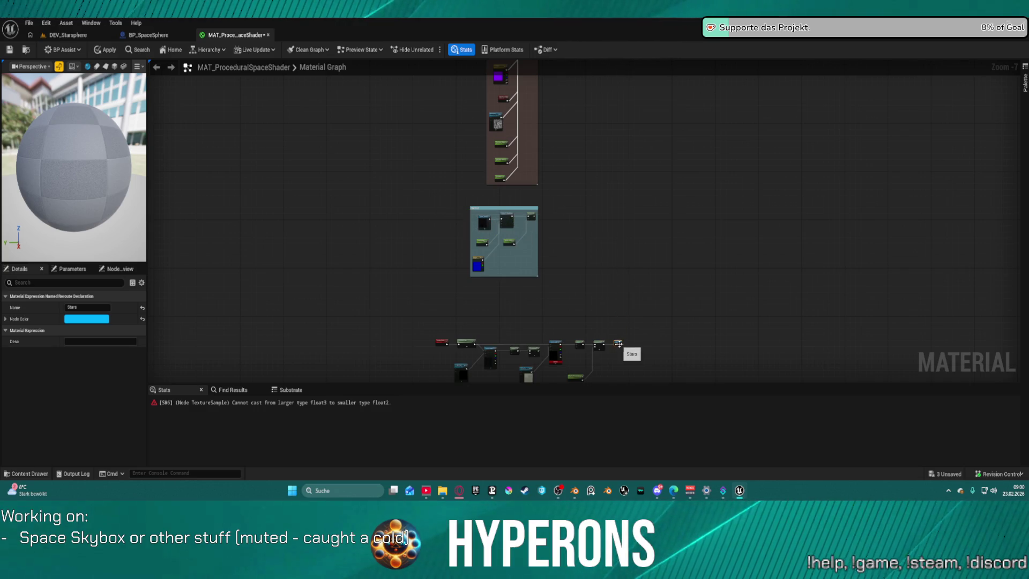
scroll(629, 306, "up", 7)
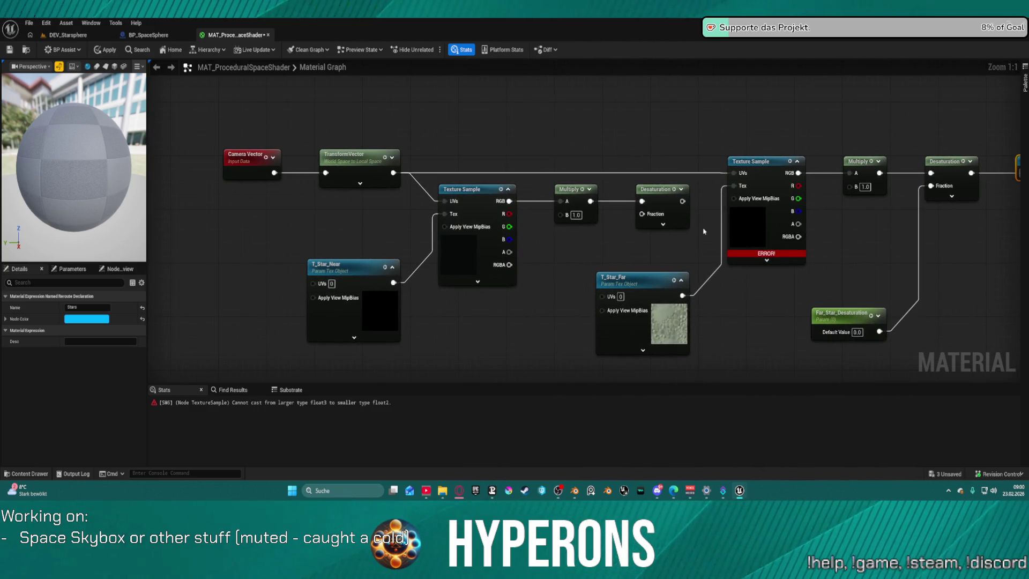
left_click_drag(821, 234, 697, 224)
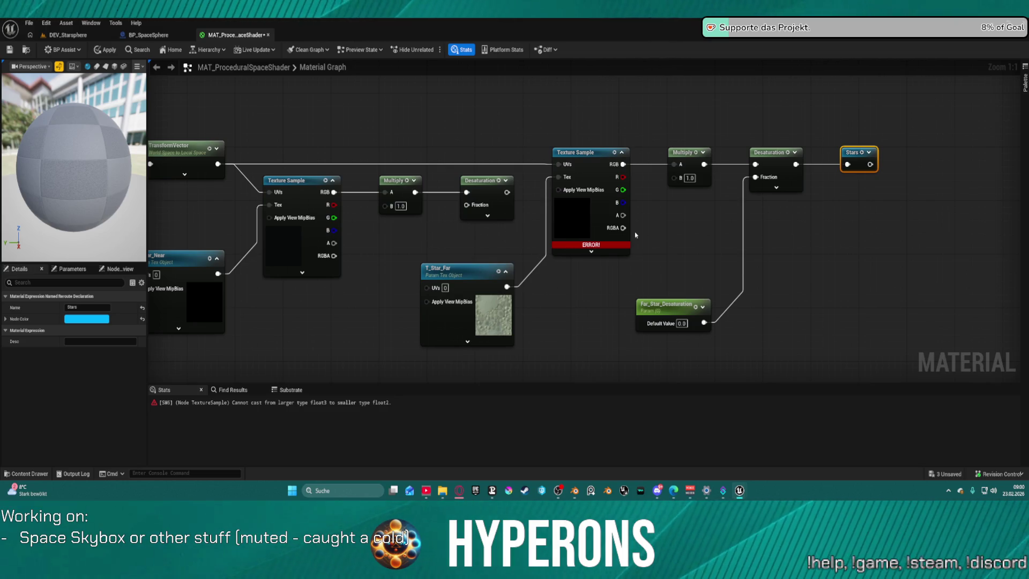
mouse_move(480, 181)
left_mouse_down()
mouse_move(619, 230)
mouse_move(457, 206)
left_mouse_up()
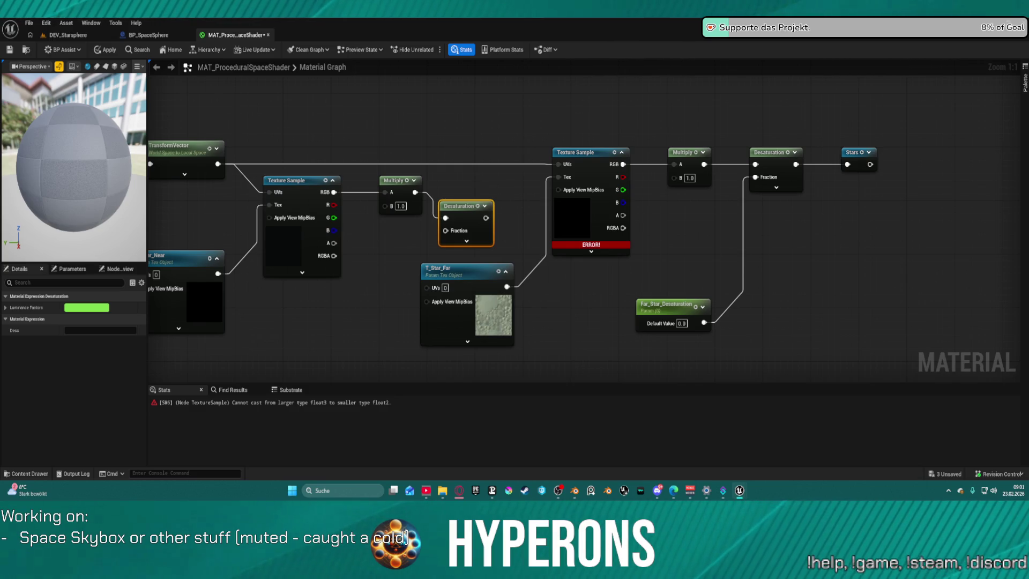
Step: Expand and collapse the TransformVector node, then select the second Texture Sample
left_click_drag(290, 151, 458, 139)
left_click(348, 136)
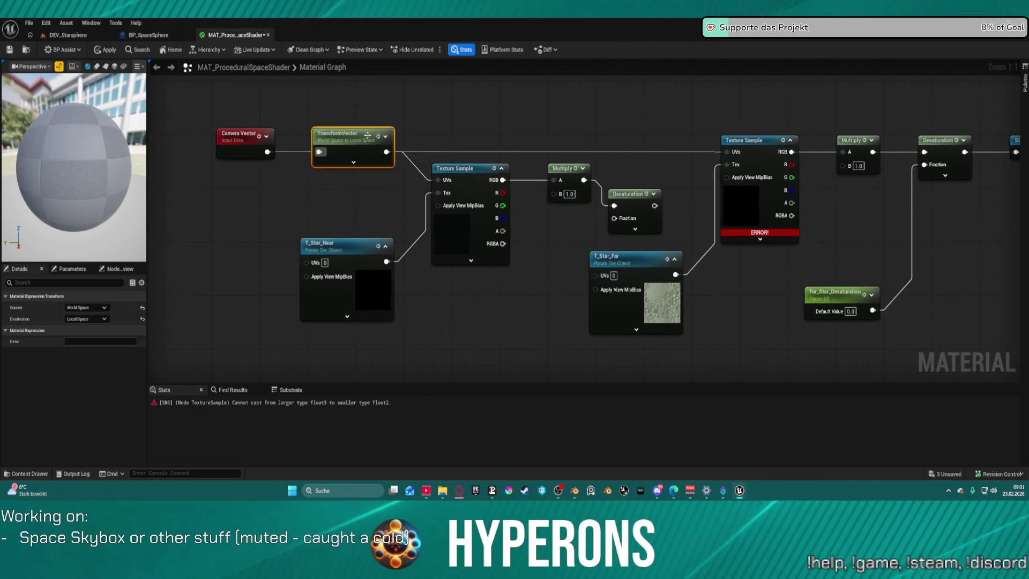
left_click(354, 162)
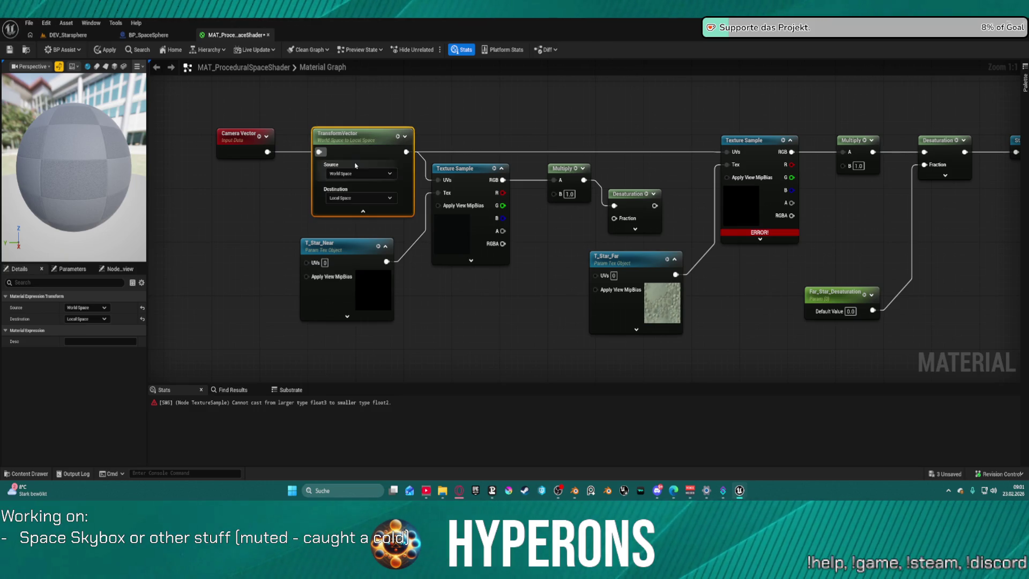
left_click(362, 212)
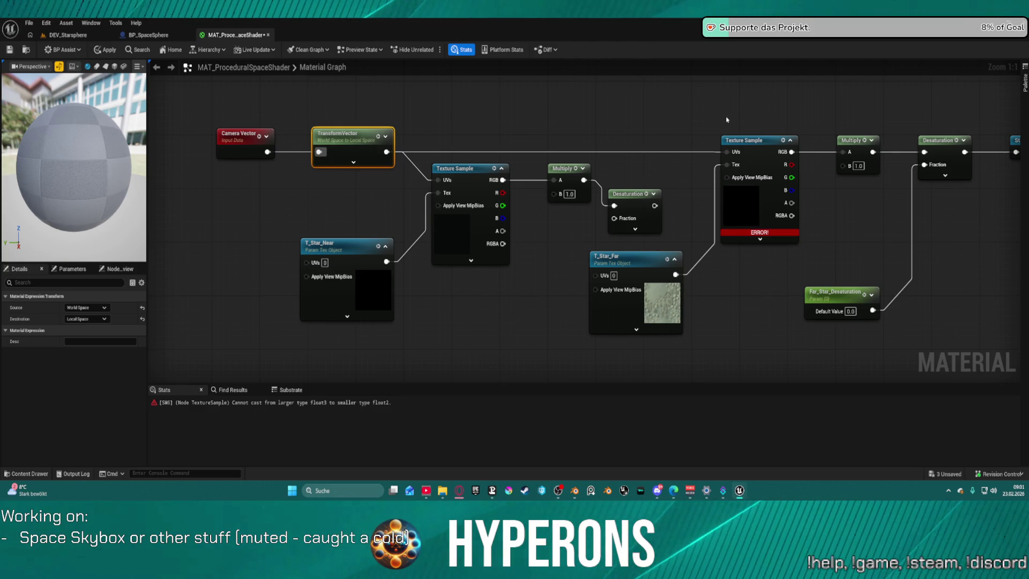
left_click_drag(731, 118, 582, 131)
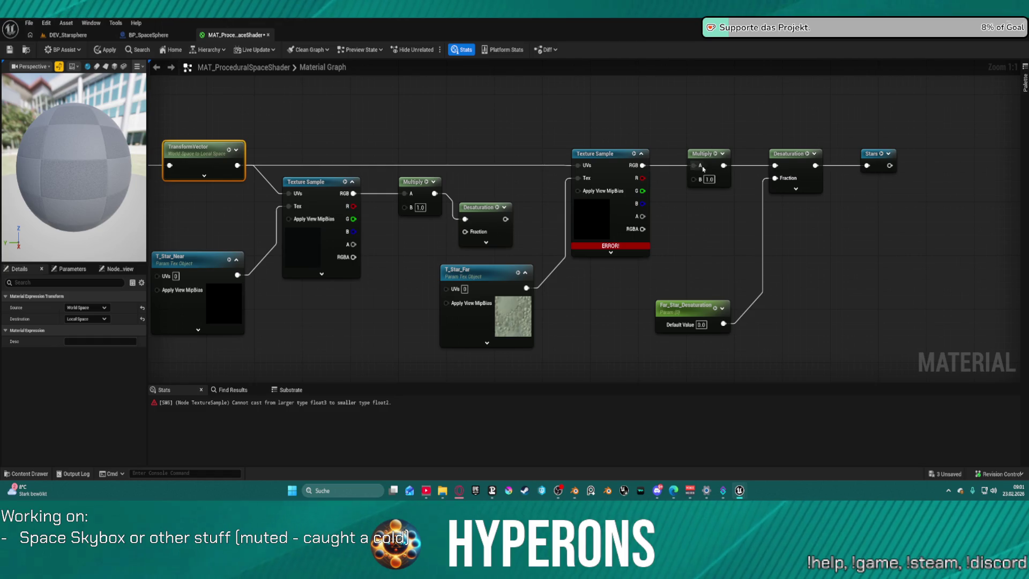
left_click(600, 178)
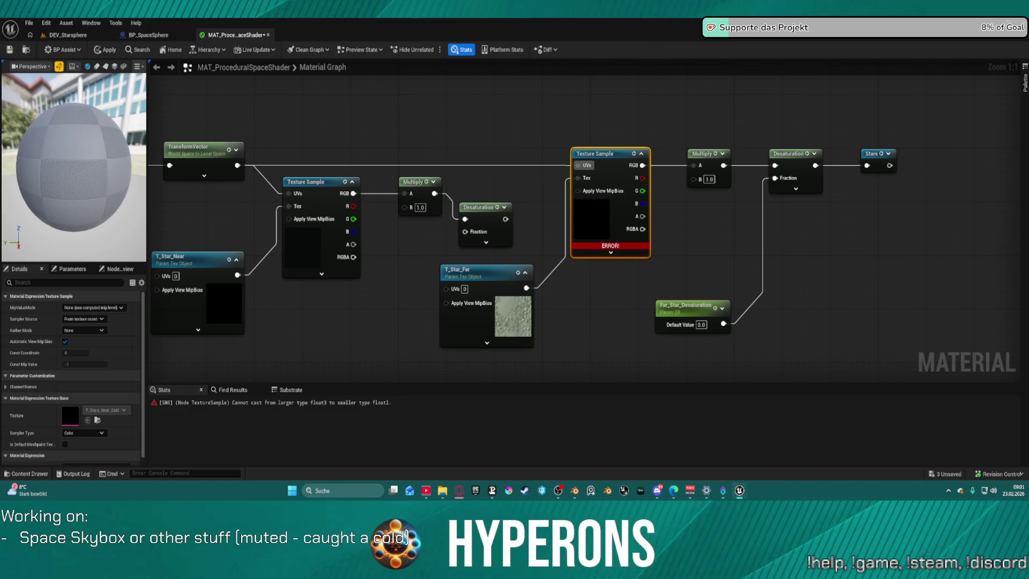
Step: Assign the T_Stars_Far_Colorful texture to T_Star_Far and apply the material
left_click(493, 279)
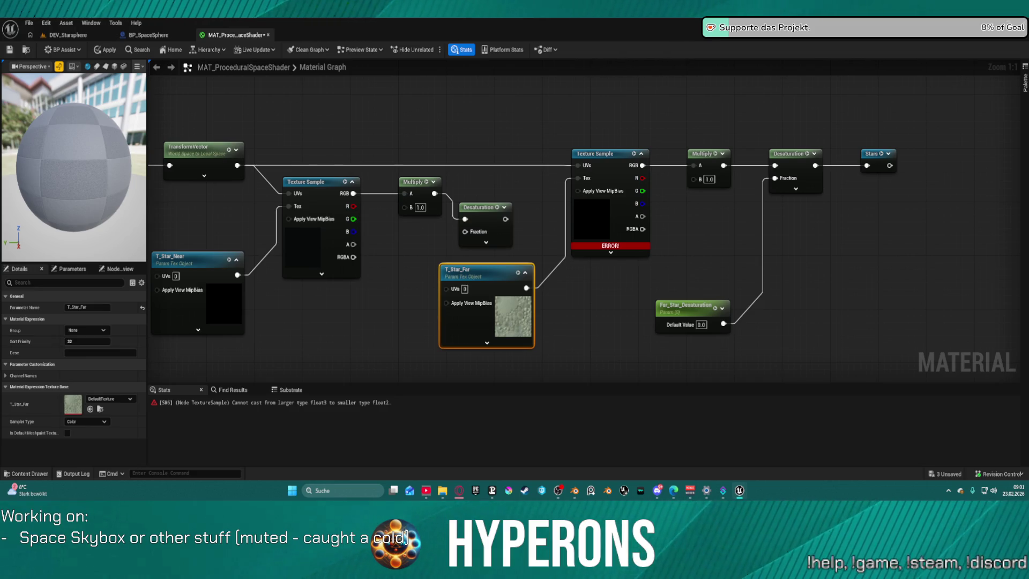
left_click_drag(272, 304, 73, 403)
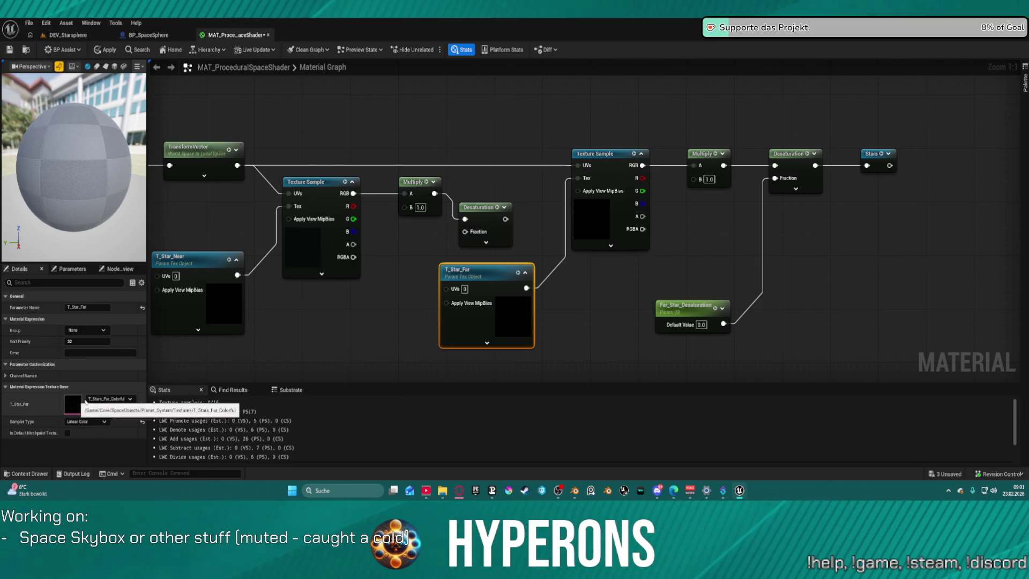
left_click(516, 149)
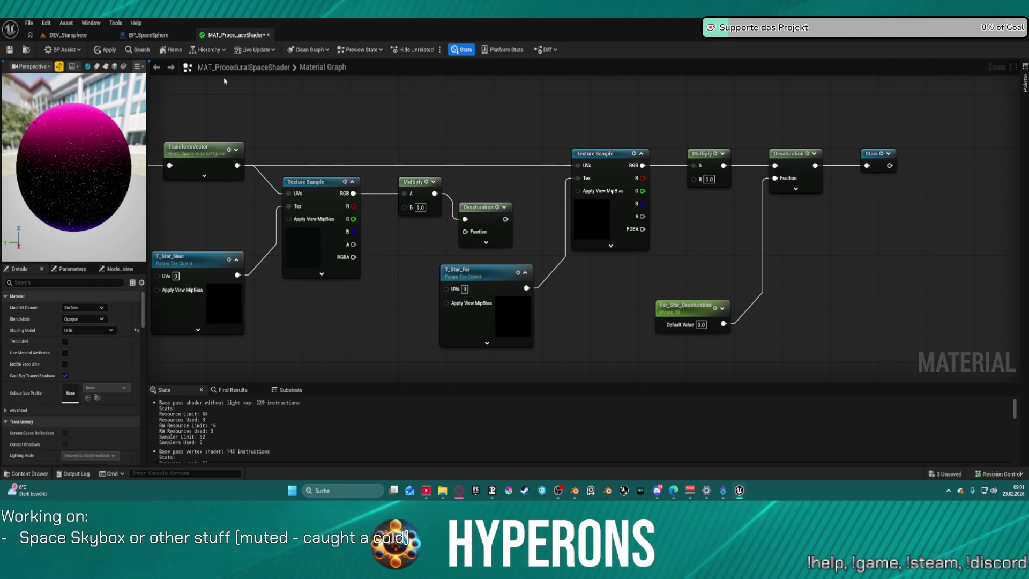
left_click(106, 49)
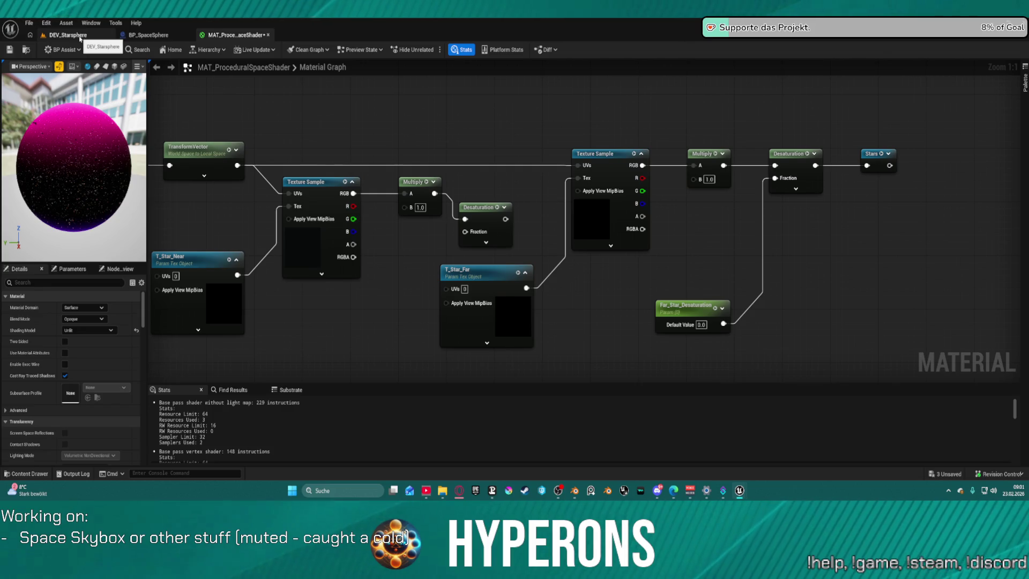
Step: Inspect the starfield in the DEV_Starsphere level, then return to the material graph
left_click(68, 35)
mouse_move(313, 190)
left_mouse_down()
mouse_move(397, 196)
mouse_move(332, 195)
left_mouse_up()
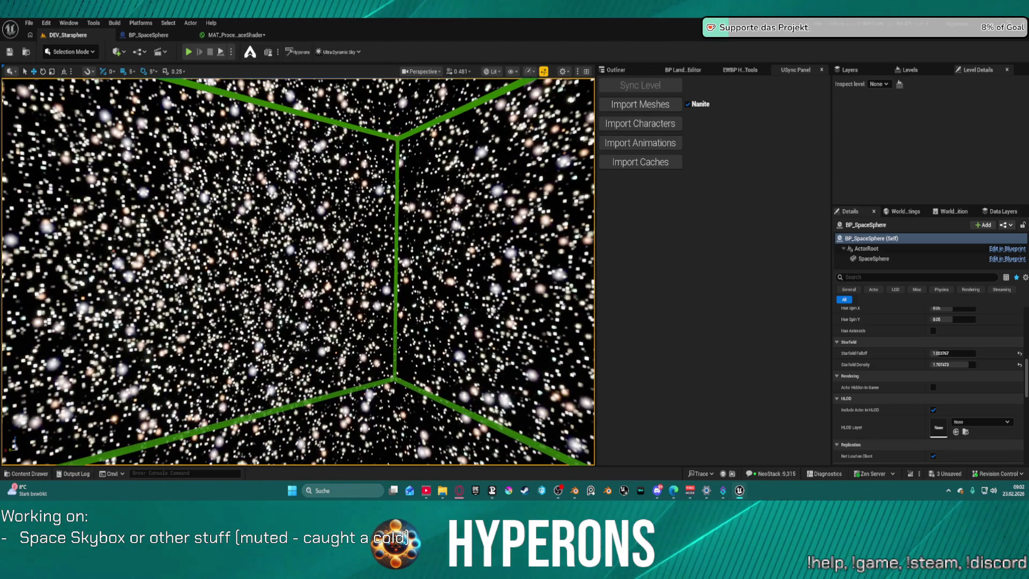
right_click(432, 277)
left_click(237, 34)
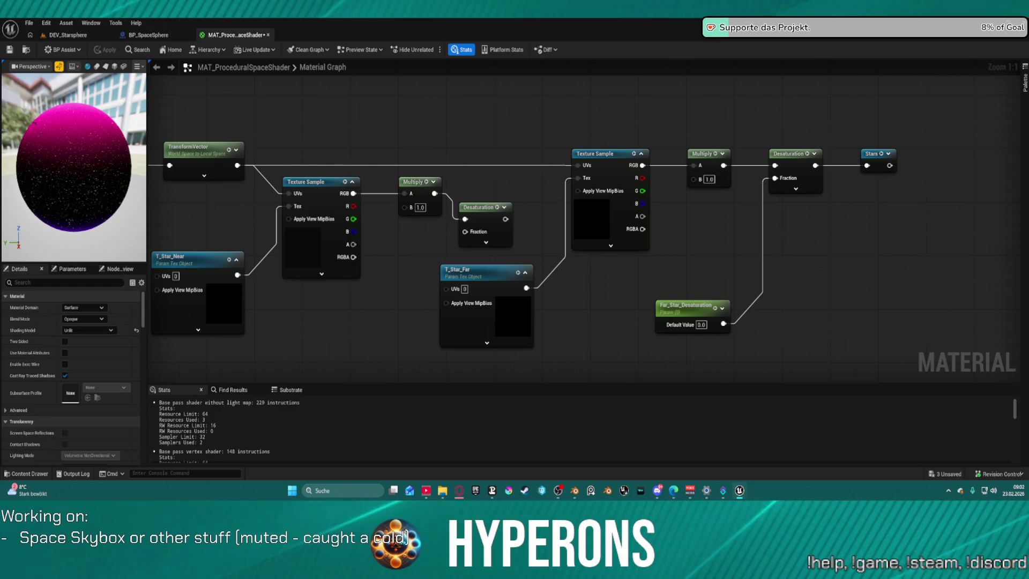
Step: Duplicate Far_Star_Desaturation as Far_Star_Intensity and wire it into Multiply's B input
right_click(691, 191)
left_click(689, 307)
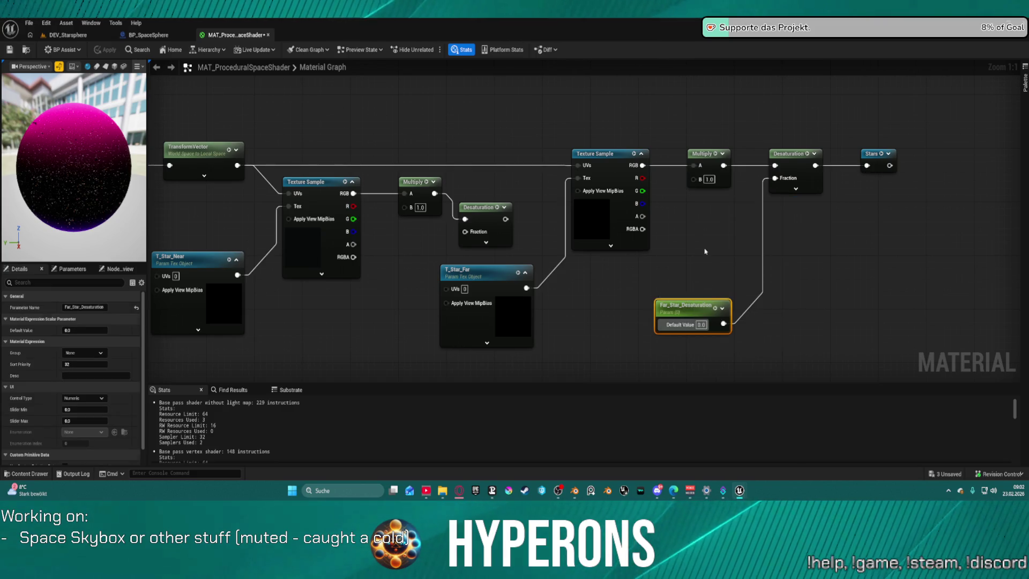
key("ctrl+d")
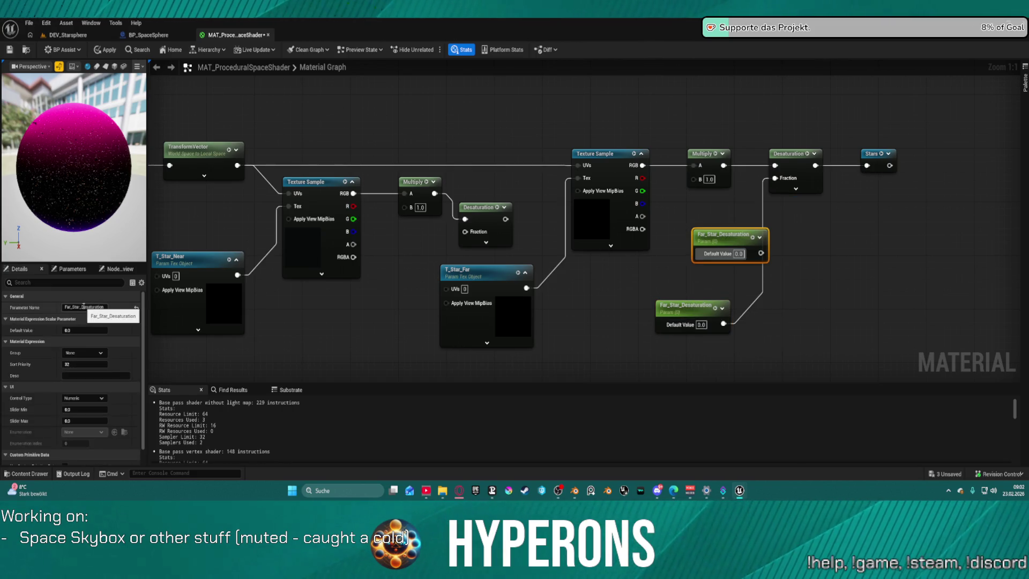
left_click(84, 307)
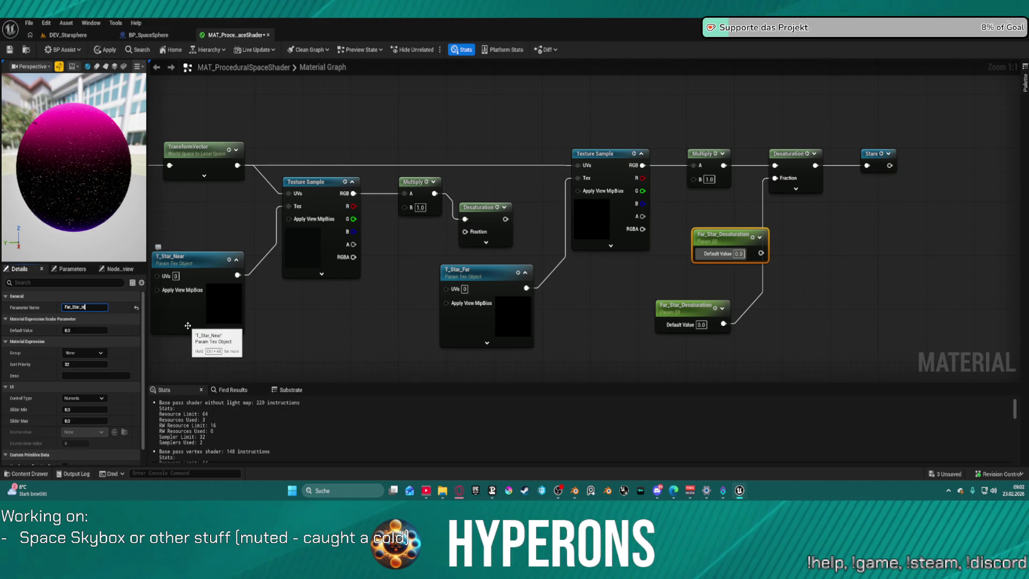
type("tensity")
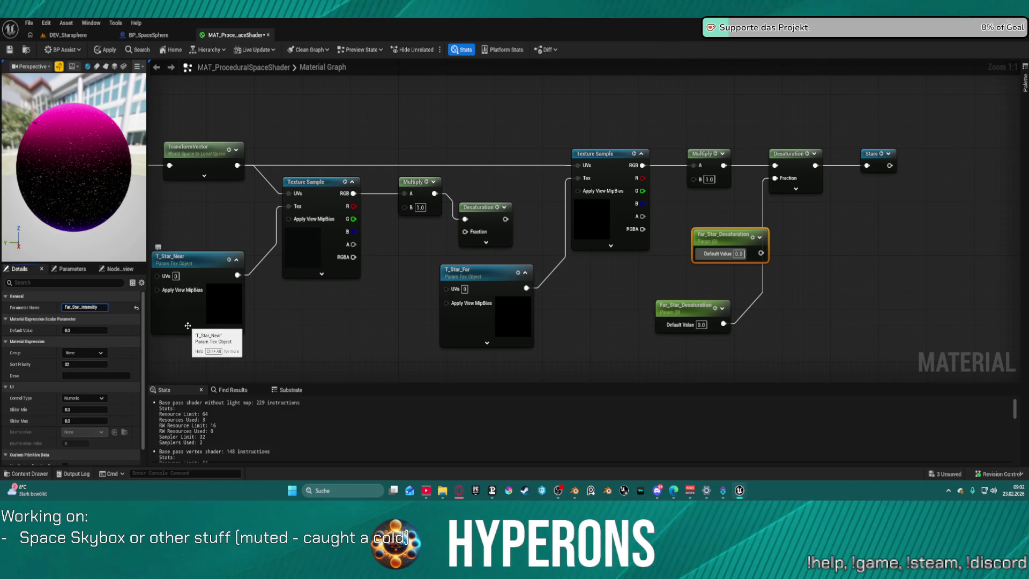
key("Return")
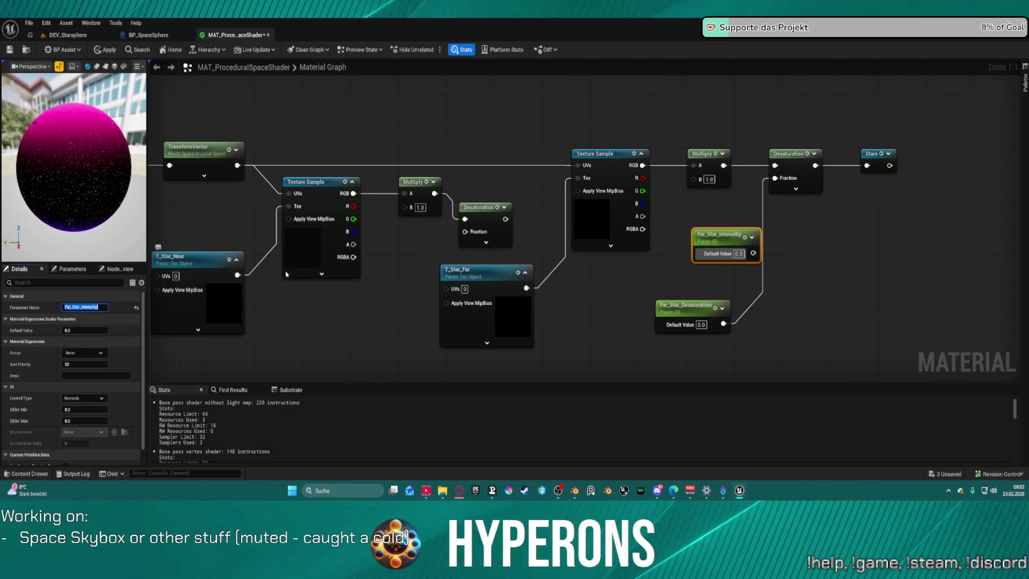
left_click_drag(753, 253, 694, 178)
Step: Copy both far-star parameters and rename the intensity copy Near_Star_Intensity
scroll(752, 232, "down", 1)
left_click_drag(637, 195, 721, 287)
key("ctrl+c")
key("ctrl+v")
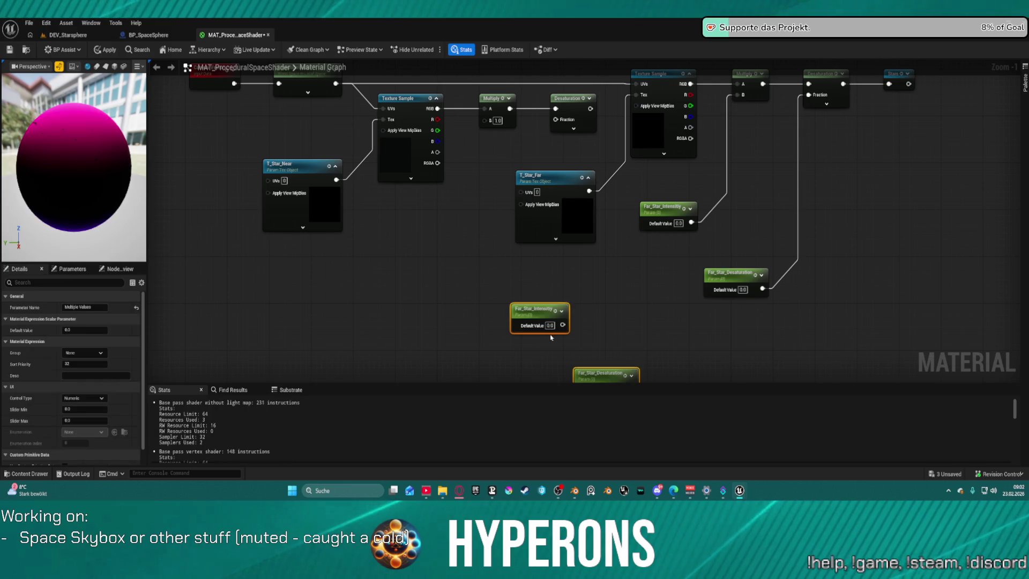
left_click(84, 307)
type("Near_Star_Intensity")
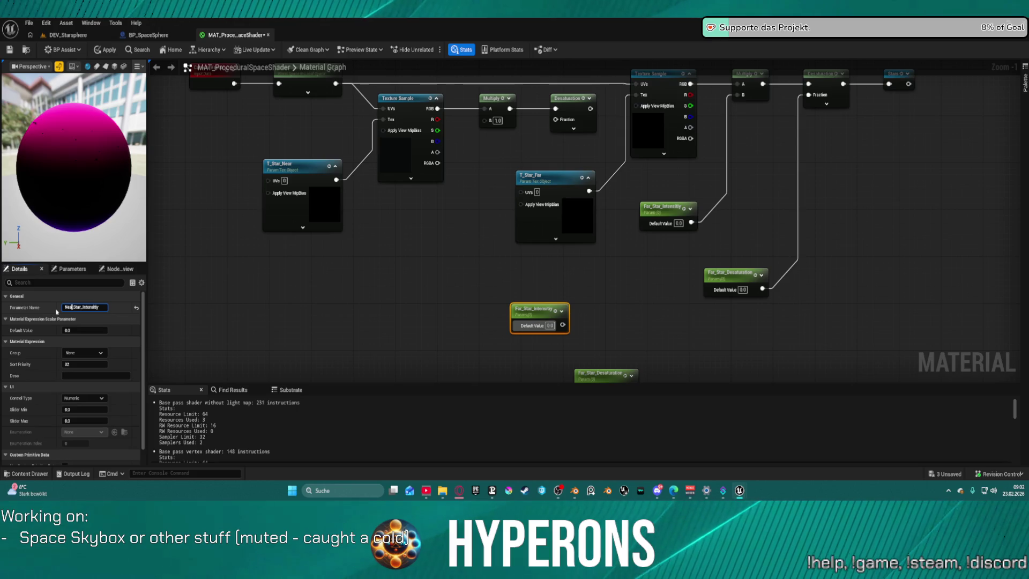
key("Return")
Step: Rename the other copy Near_Star_Desaturation and move Near_Star_Intensity beside the texture nodes
left_click_drag(542, 312, 471, 206)
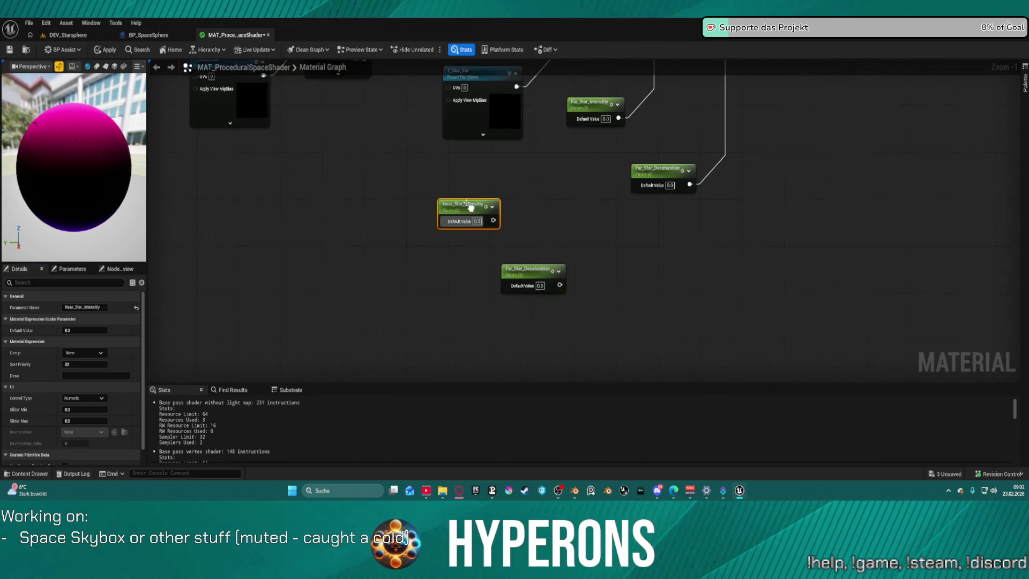
left_click(525, 265)
left_click(68, 307)
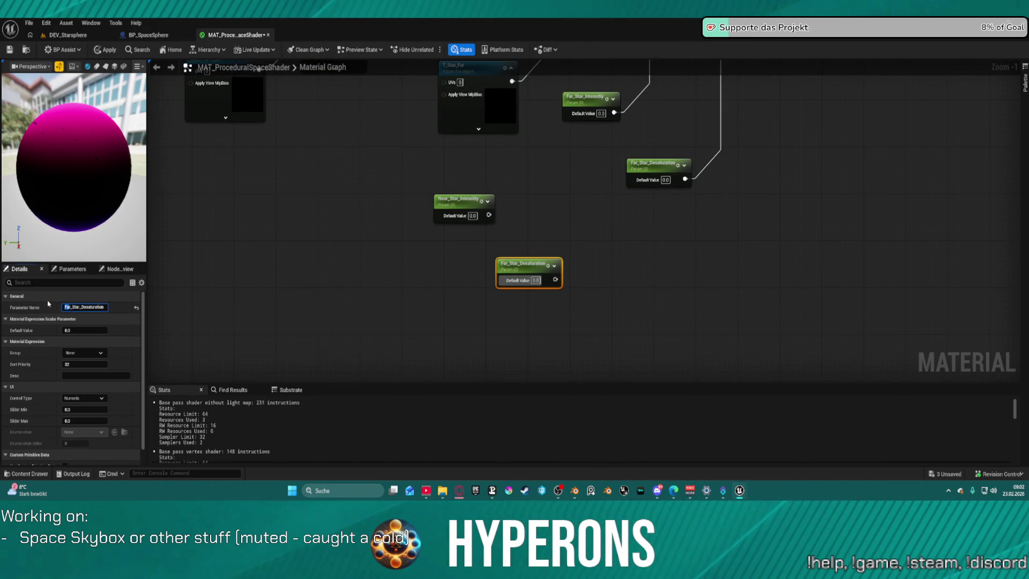
key("Return")
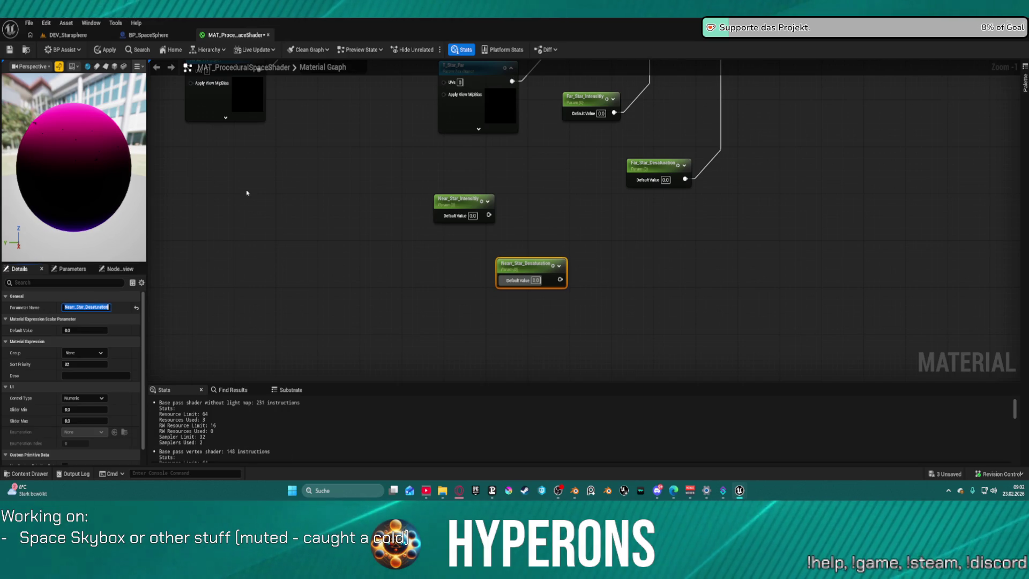
left_click_drag(410, 157, 530, 239)
left_click_drag(563, 283, 467, 235)
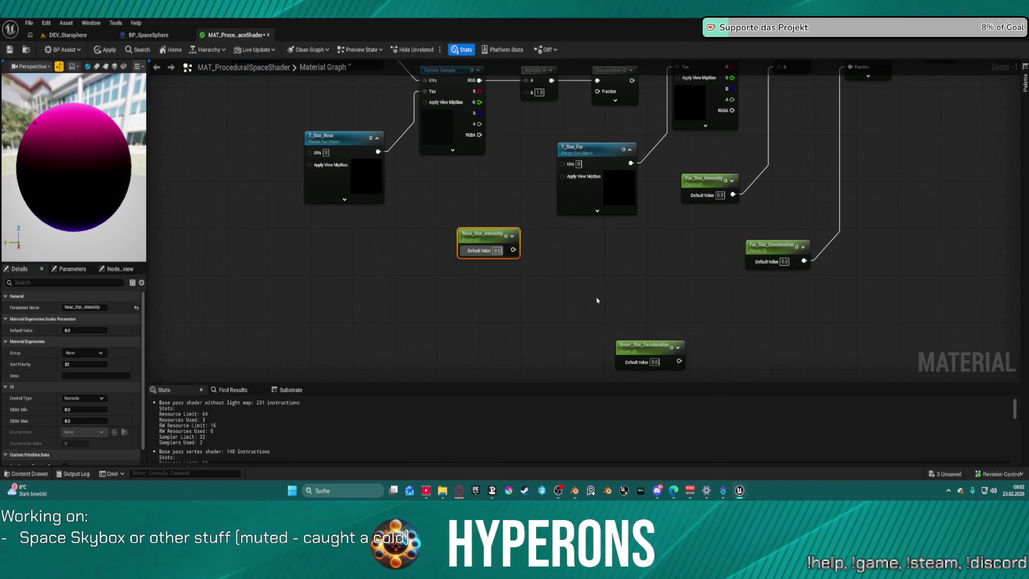
Step: Wire Near_Star_Desaturation into Desaturation Fraction and Near_Star_Intensity into Multiply B
left_click(675, 352)
mouse_move(679, 361)
left_mouse_down()
mouse_move(635, 179)
mouse_move(598, 92)
left_mouse_up()
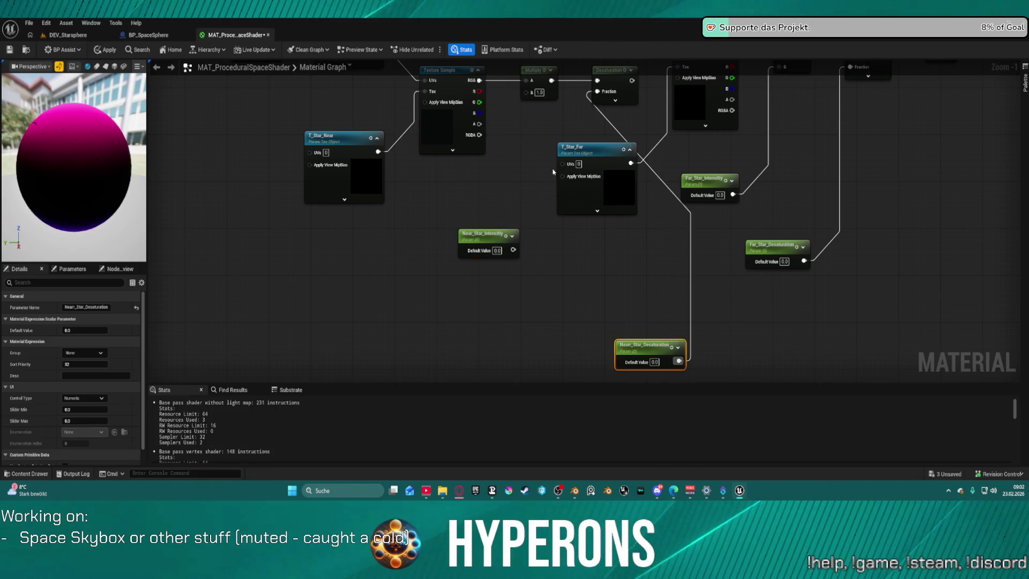
left_click(508, 254)
mouse_move(513, 250)
left_mouse_down()
mouse_move(536, 89)
mouse_move(541, 102)
mouse_move(528, 92)
left_mouse_up()
Step: Set Far_Star_Intensity to 0.1 and check the starfield in the DEV_Starsphere level
left_click_drag(618, 203, 774, 186)
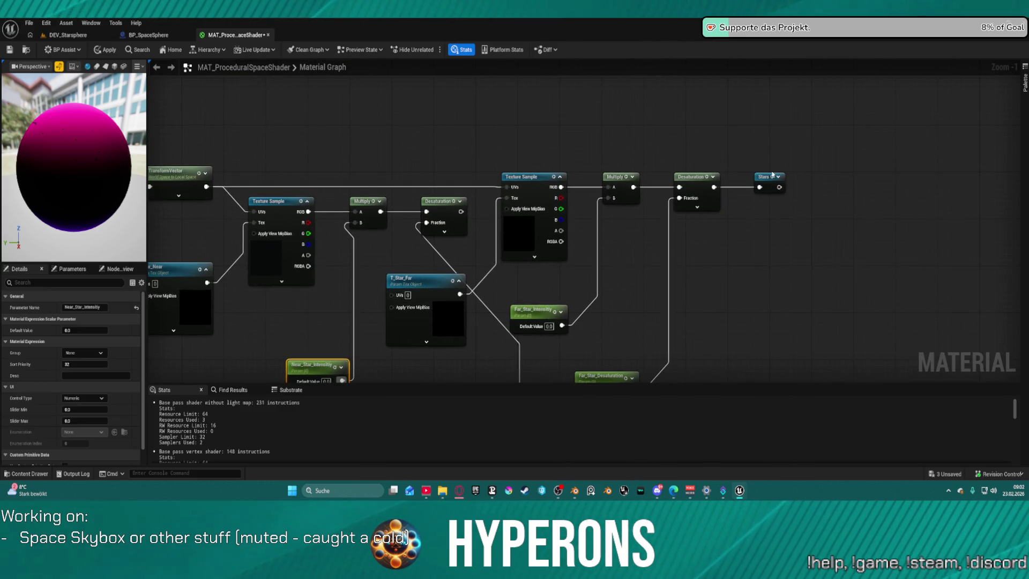
left_click(771, 188)
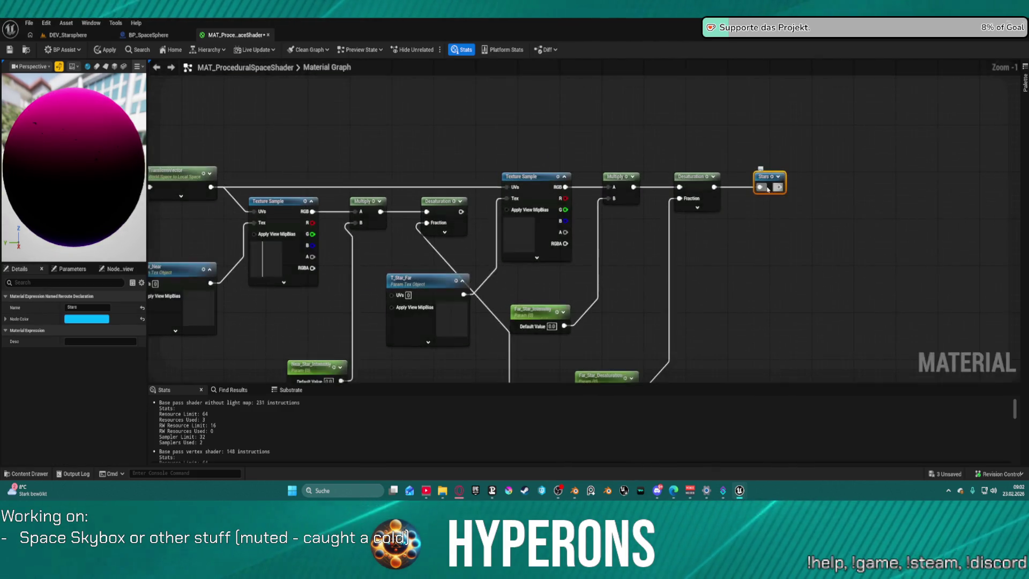
left_click(578, 133)
left_click_drag(588, 177, 763, 182)
left_click_drag(579, 257, 541, 180)
left_click(687, 256)
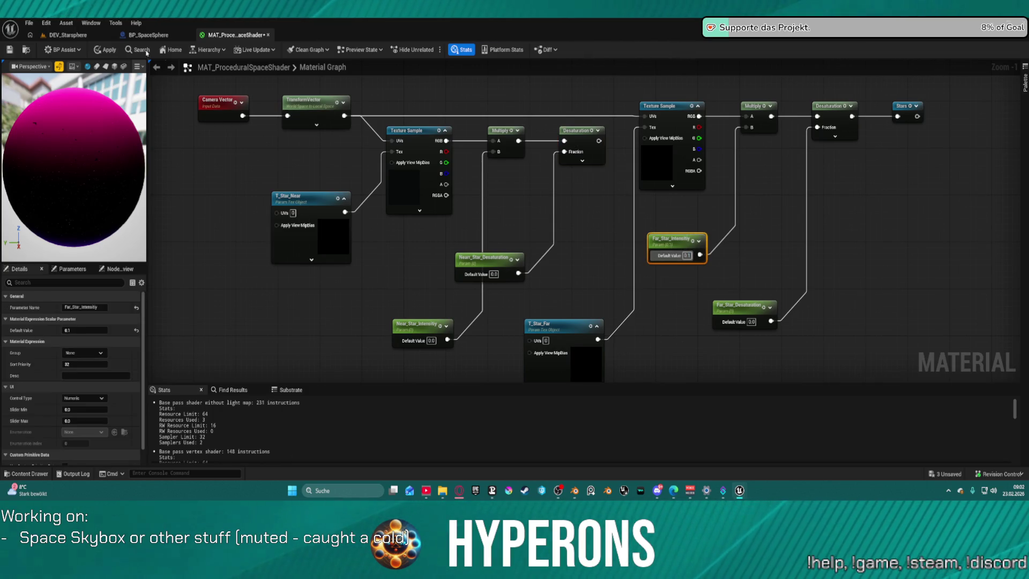
left_click(67, 35)
key("ctrl+Tab")
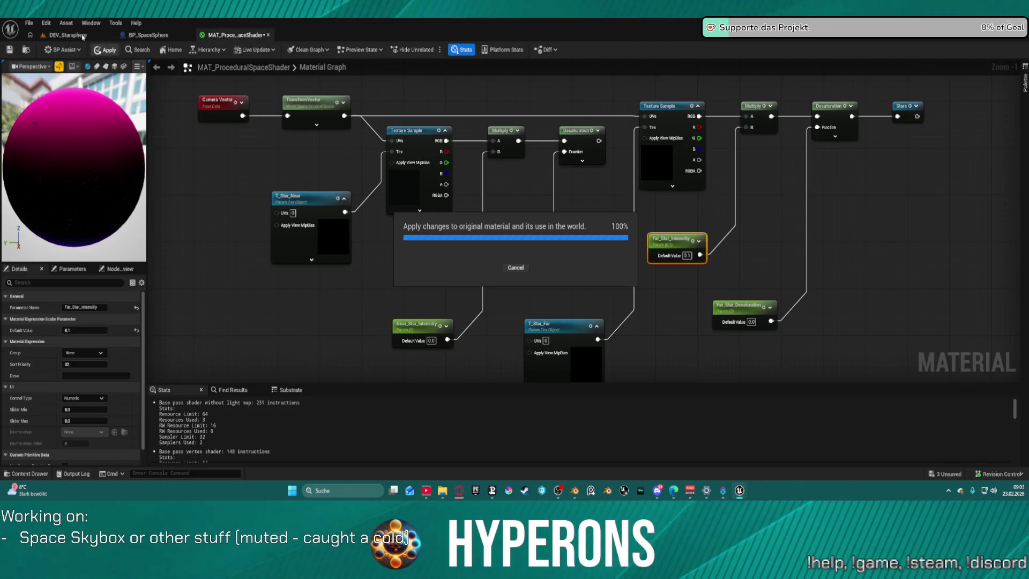
Step: Give Far_Star_Desaturation a default of 0.5 and apply the material
left_click(72, 36)
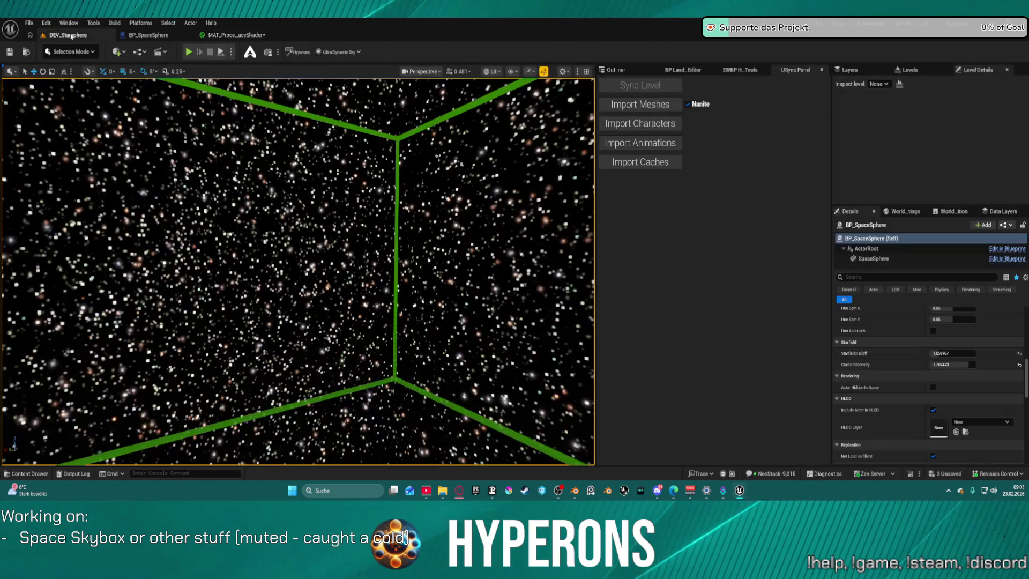
left_click(218, 36)
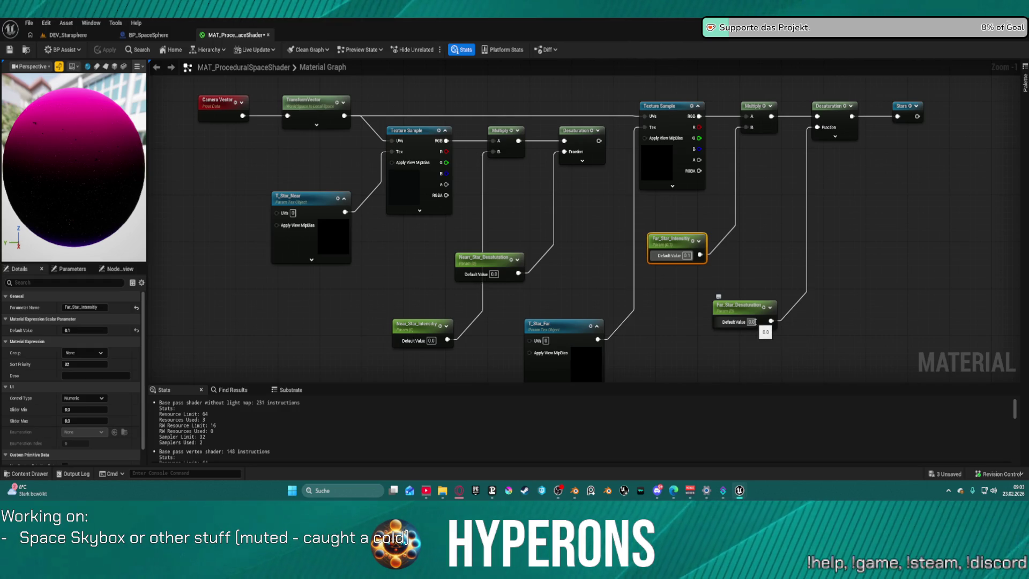
left_click(751, 322)
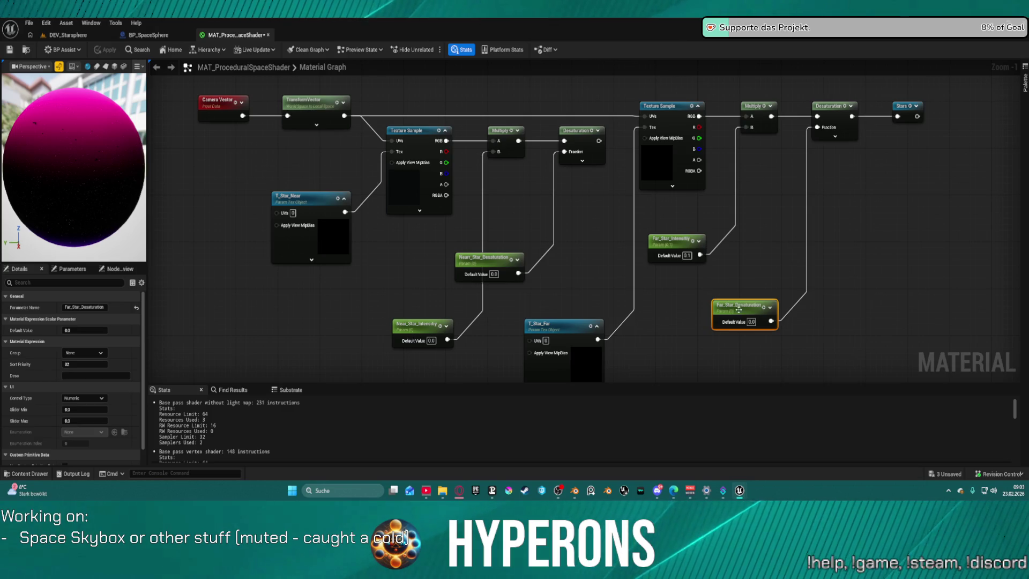
type("0.5")
key("Return")
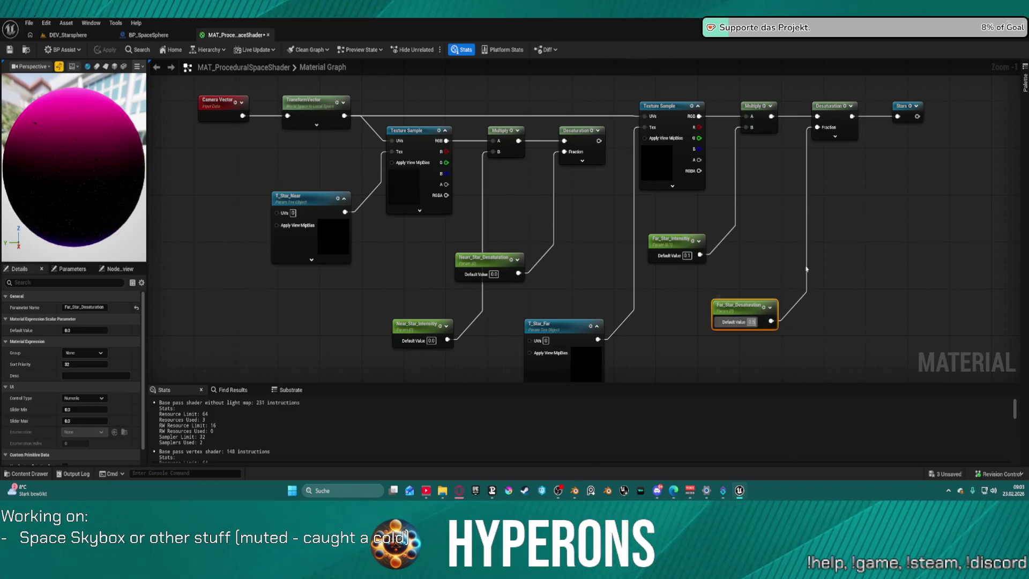
left_click(782, 247)
left_click(105, 49)
left_click_drag(74, 166, 96, 166)
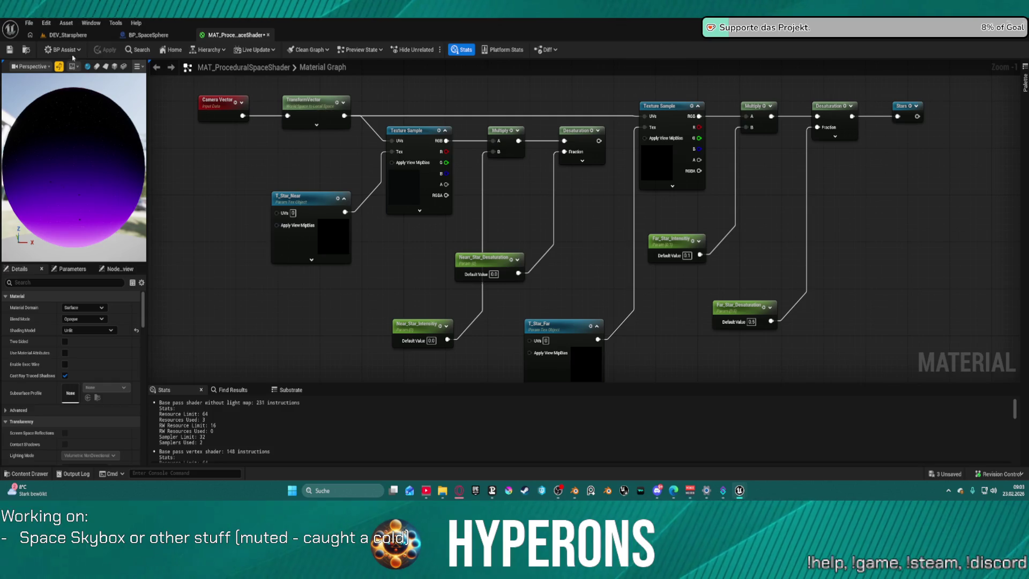
Step: In DEV_Starsphere, drag BP_SpaceSphere's Starfield Falloff up to 2.022732
left_click(68, 35)
left_click_drag(129, 104, 69, 115)
left_click_drag(389, 240, 389, 240)
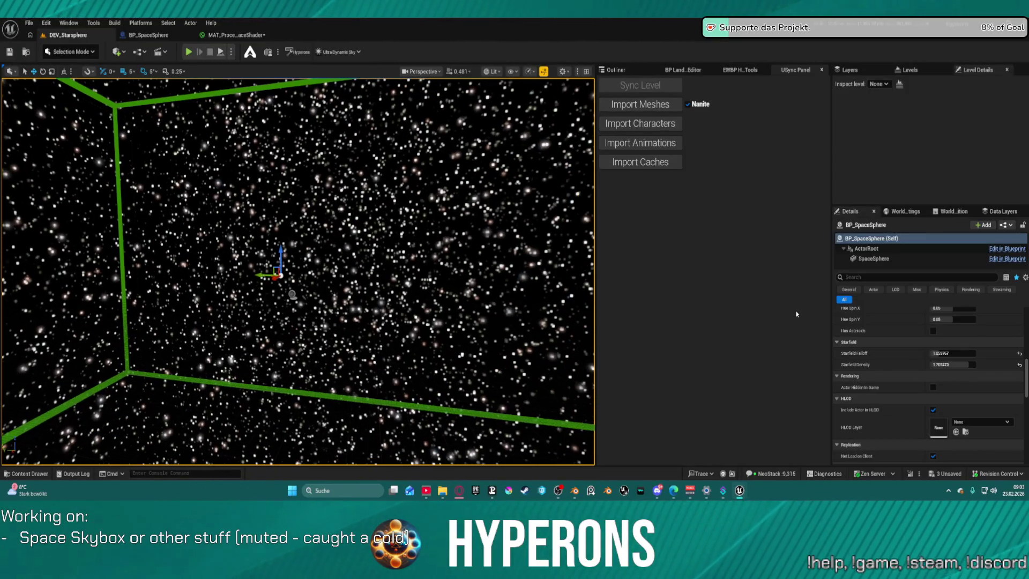
scroll(982, 374, "up", 3)
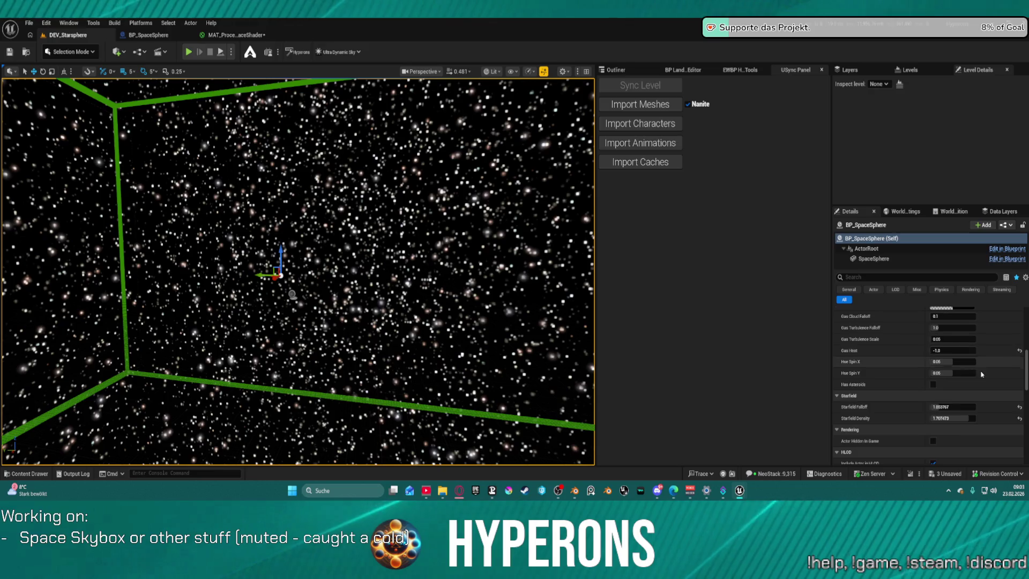
scroll(982, 375, "up", 5)
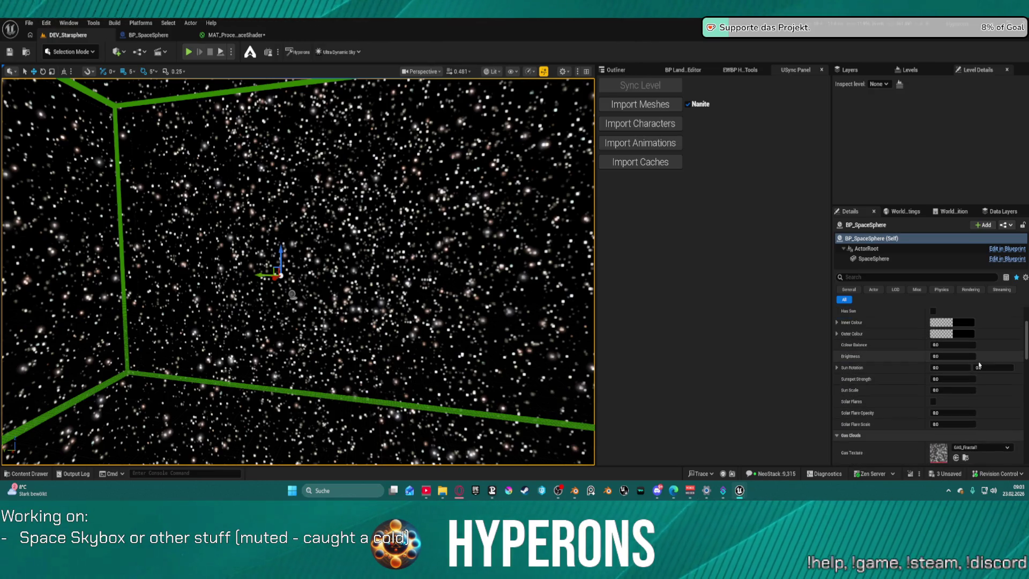
scroll(978, 367, "down", 8)
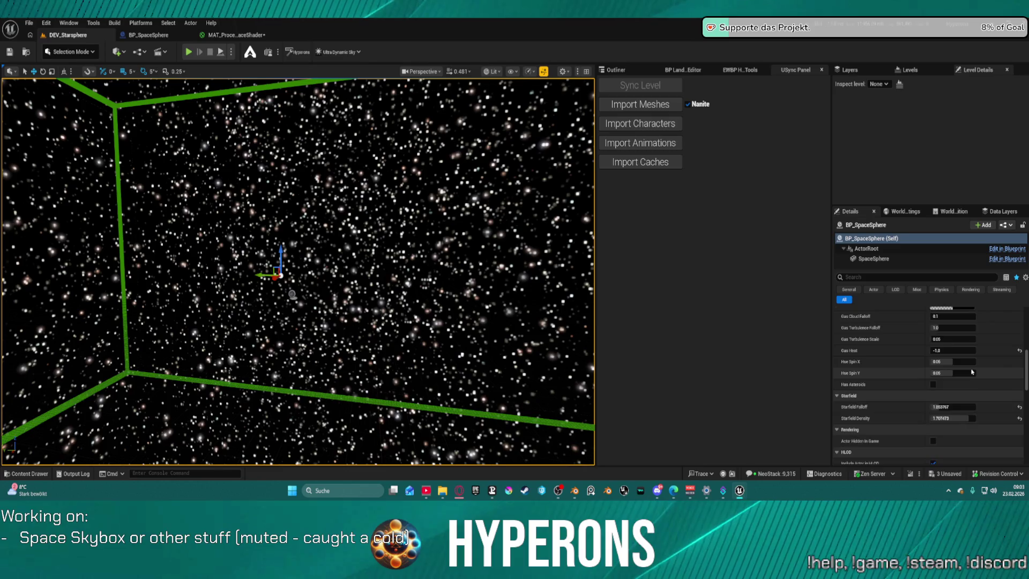
left_click_drag(953, 353, 976, 353)
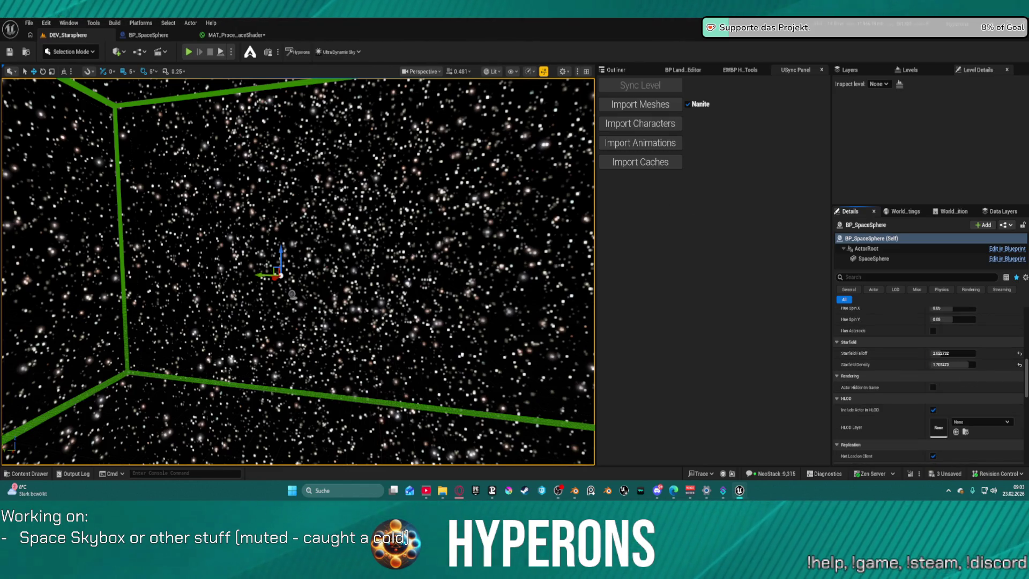
left_click(217, 36)
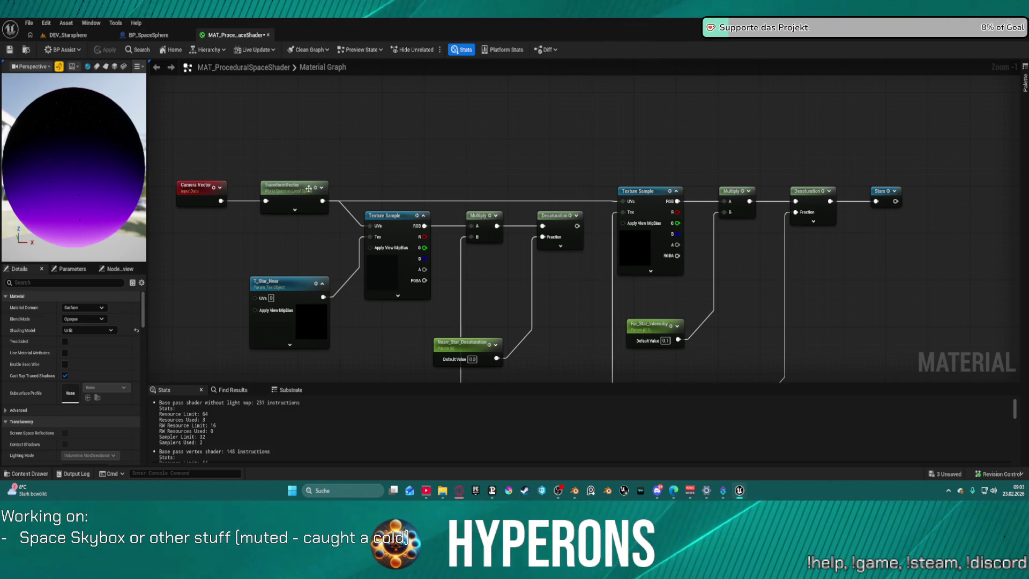
Step: Duplicate the Starfield TriplanarCameraVector node and place the copy above the star chain
scroll(560, 225, "down", 5)
scroll(472, 184, "up", 4)
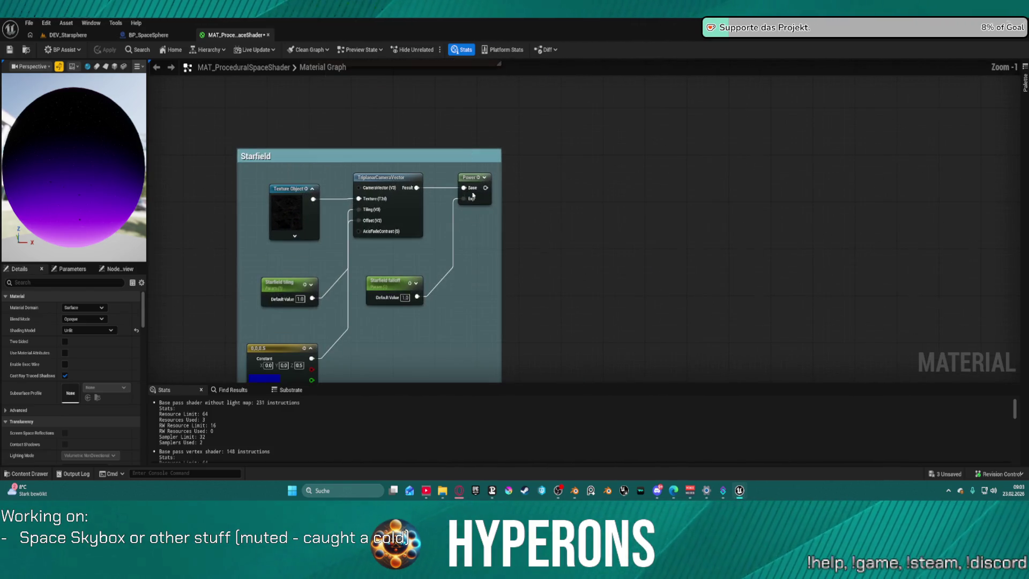
left_click_drag(434, 227, 460, 308)
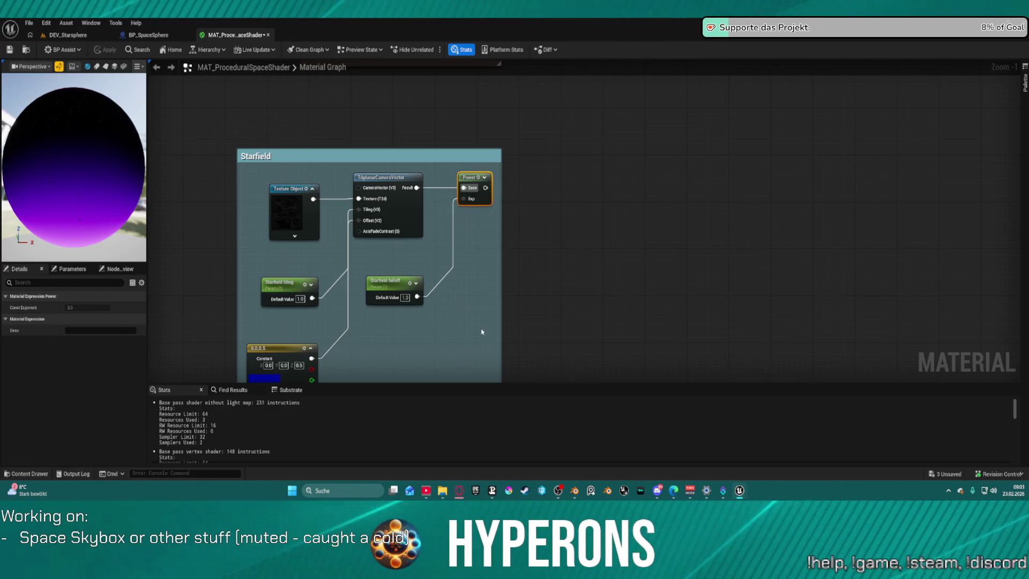
left_click(388, 281)
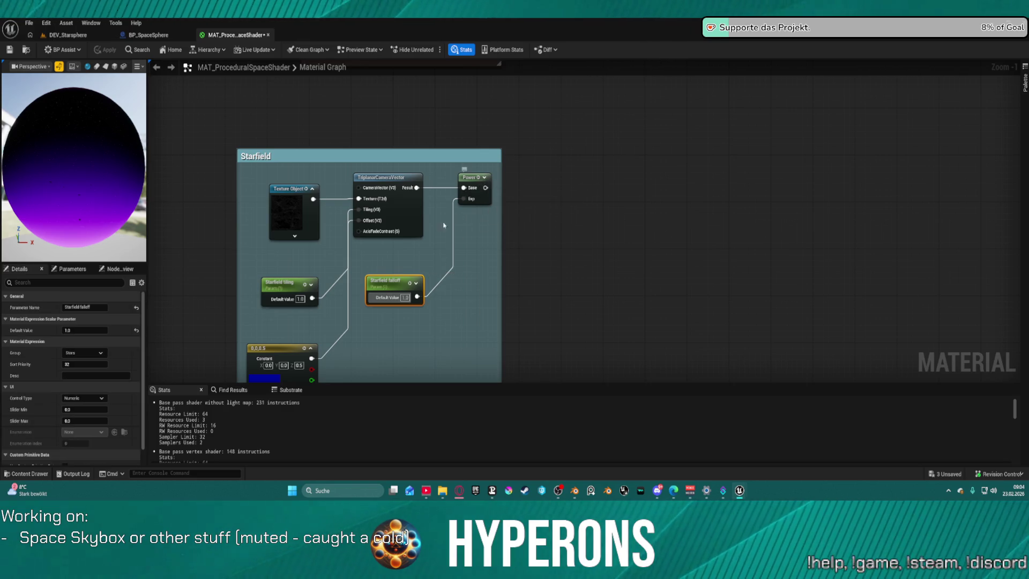
left_click_drag(250, 279, 461, 318)
left_click(412, 214)
mouse_move(567, 276)
left_mouse_down()
mouse_move(556, 206)
mouse_move(494, 176)
mouse_move(490, 87)
mouse_move(409, 63)
left_mouse_up()
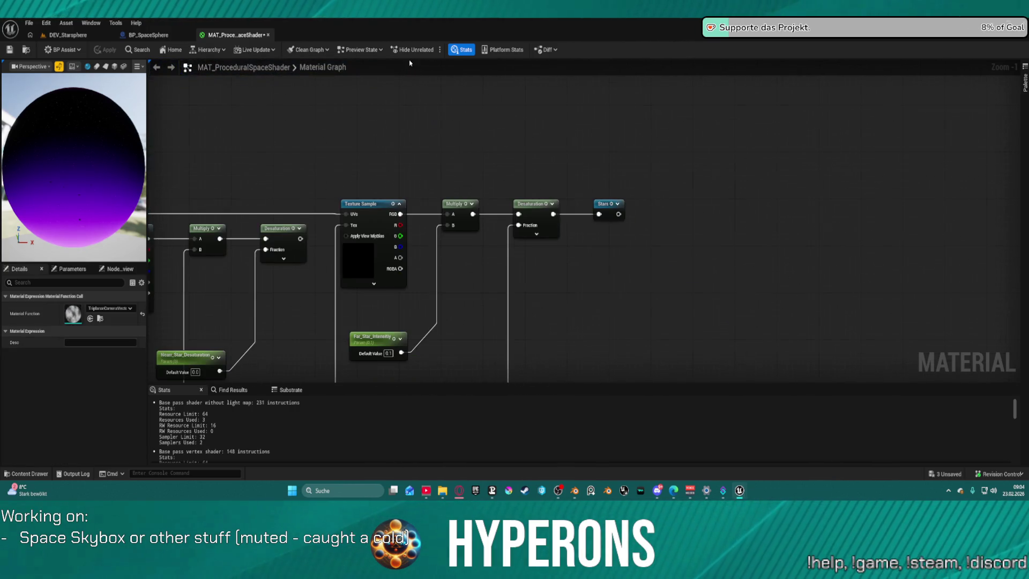
key("ctrl+d")
mouse_move(484, 140)
left_mouse_down()
mouse_move(496, 119)
mouse_move(652, 317)
left_mouse_up()
Step: Start a wire from the new triplanar node's Tiling pin, then cancel the node search
scroll(648, 300, "down", 3)
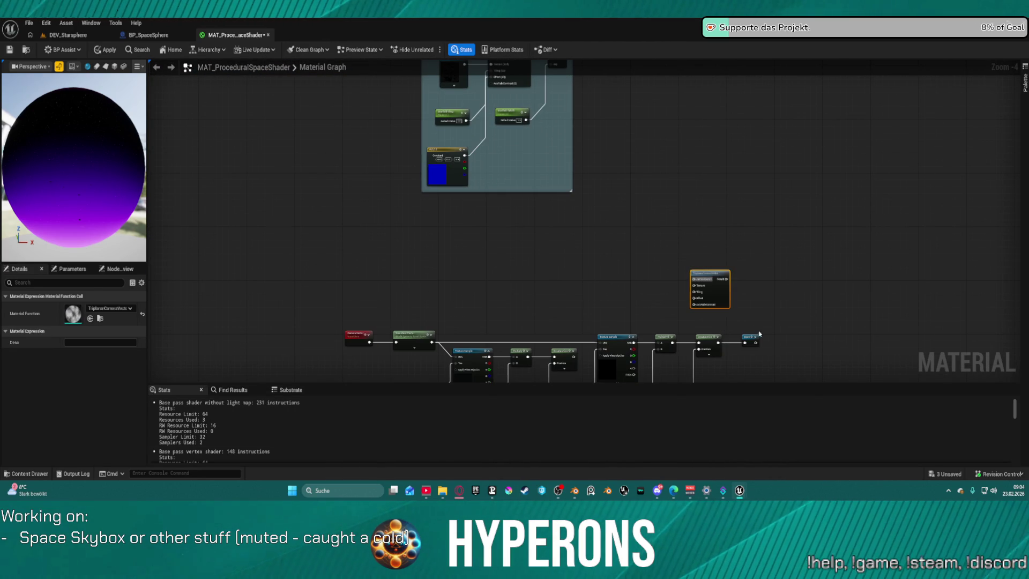
left_click(749, 341)
left_click(710, 343)
mouse_move(694, 292)
left_mouse_down()
mouse_move(643, 232)
mouse_move(472, 81)
mouse_move(494, 150)
mouse_move(557, 177)
mouse_move(517, 164)
mouse_move(524, 175)
mouse_move(486, 117)
mouse_move(650, 172)
mouse_move(668, 197)
left_mouse_up()
scroll(501, 154, "up", 4)
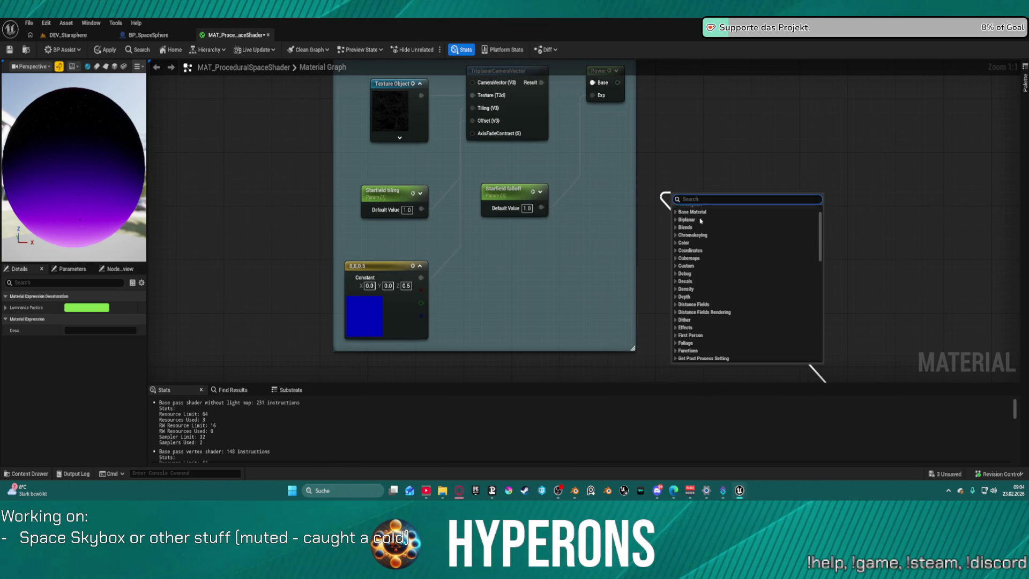
key("Escape")
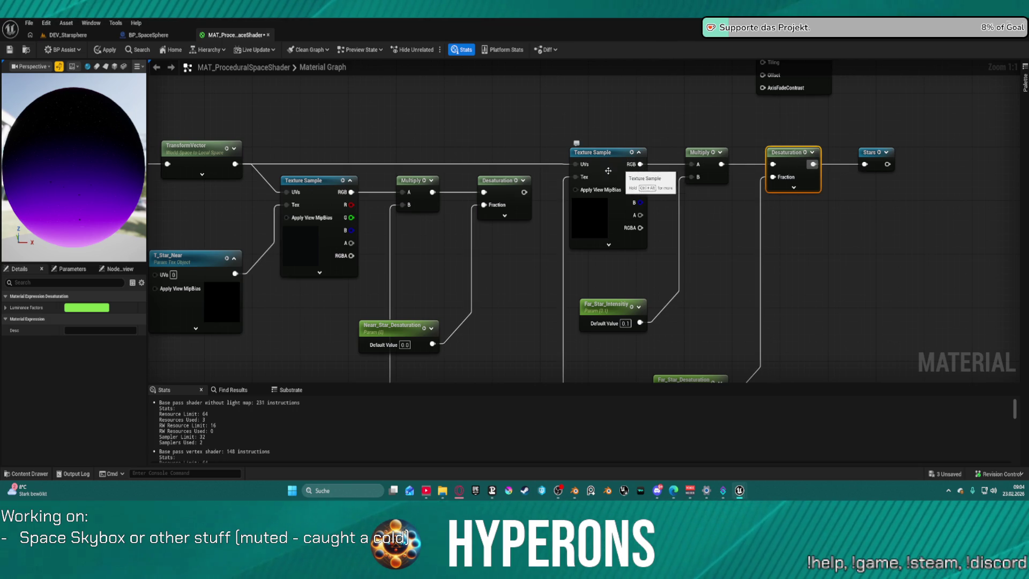
Step: Discard a stray Tex wire and connect T_Star_Far into the triplanar Texture input
mouse_move(576, 185)
left_mouse_down()
mouse_move(427, 39)
mouse_move(574, 220)
left_mouse_up()
scroll(657, 142, "down", 8)
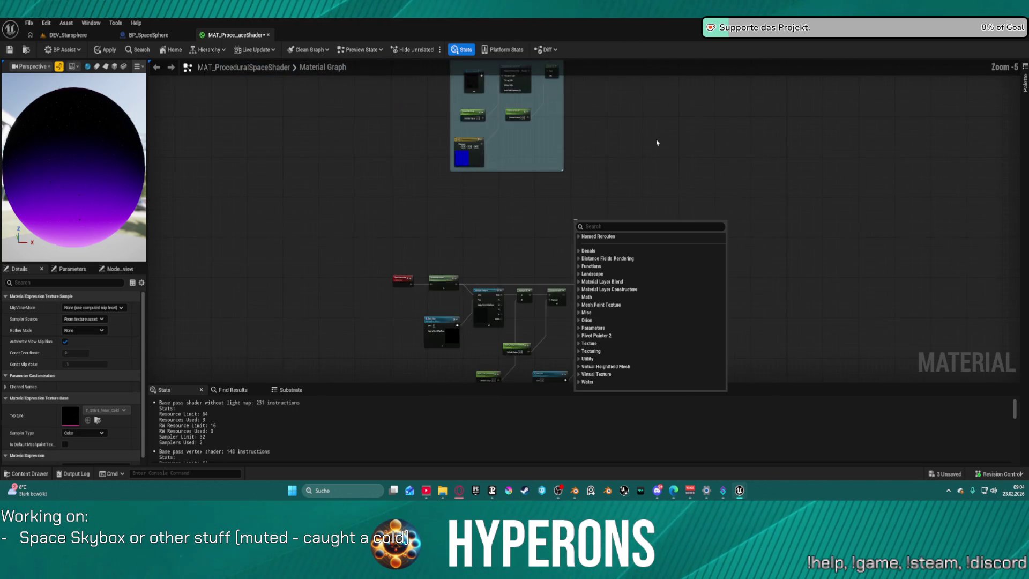
scroll(545, 276, "up", 2)
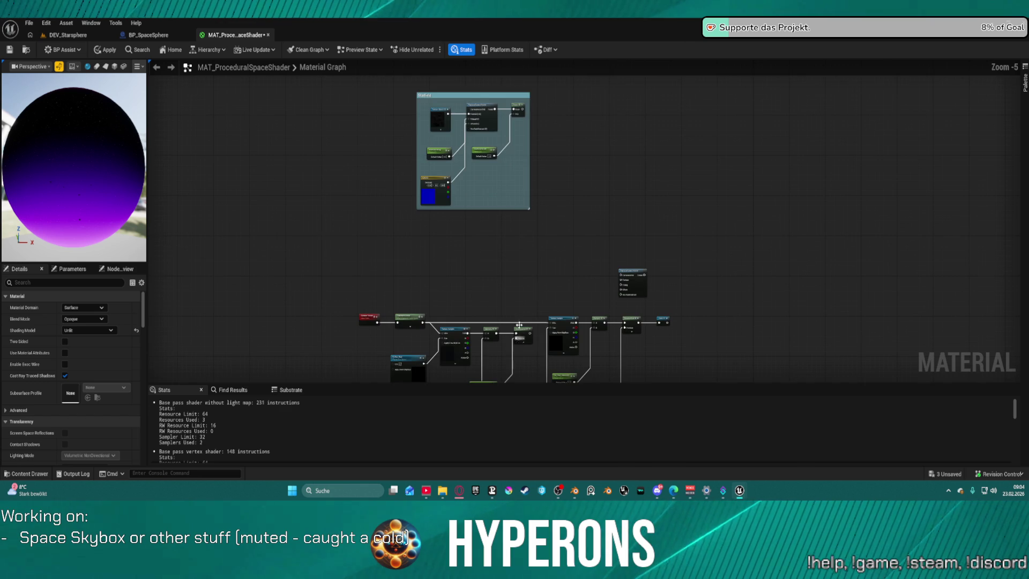
mouse_move(448, 167)
left_mouse_down()
mouse_move(452, 131)
mouse_move(513, 197)
left_mouse_up()
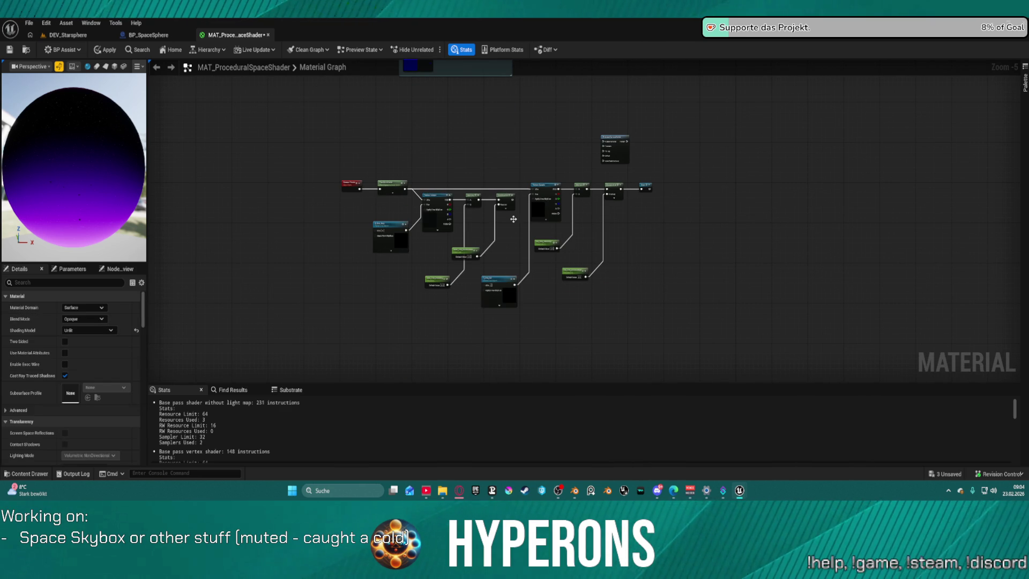
left_click(497, 279)
scroll(455, 218, "up", 3)
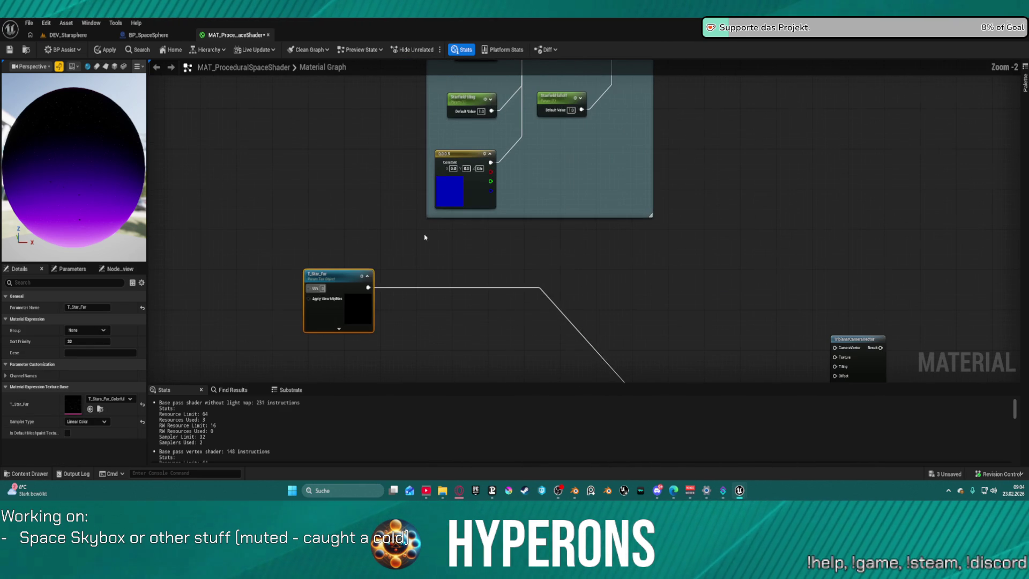
mouse_move(370, 284)
left_mouse_down()
mouse_move(409, 184)
mouse_move(535, 84)
left_mouse_up()
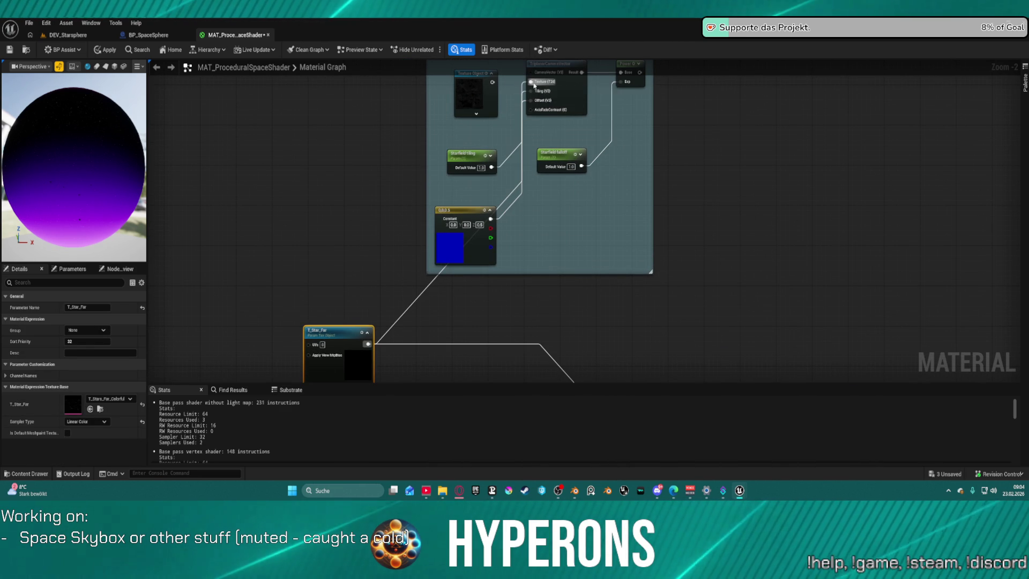
Step: Wire TransformVector into T_Star_Far's UVs and route the Power output into the Stars reroute
left_click(109, 50)
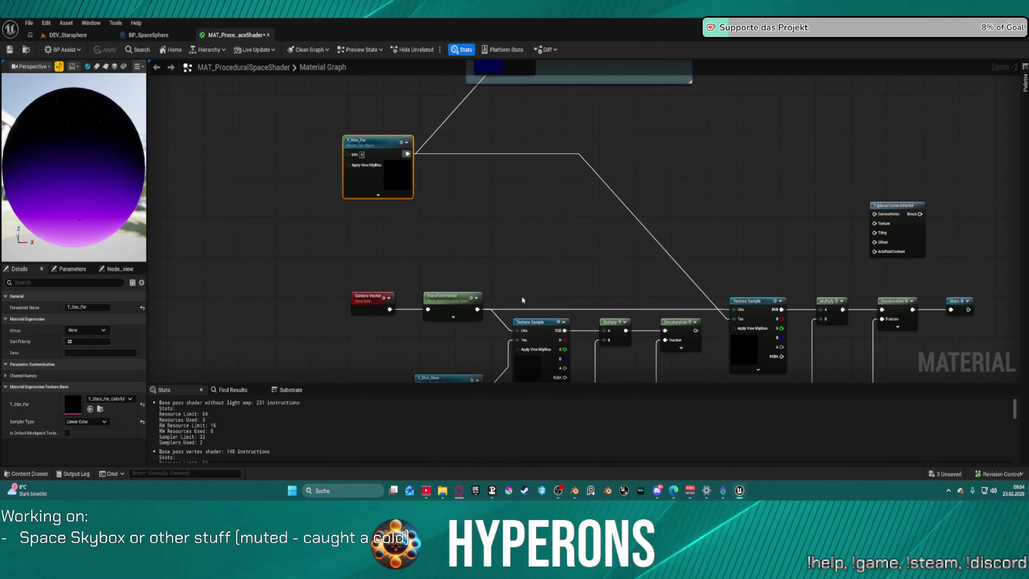
left_click_drag(477, 309, 349, 155)
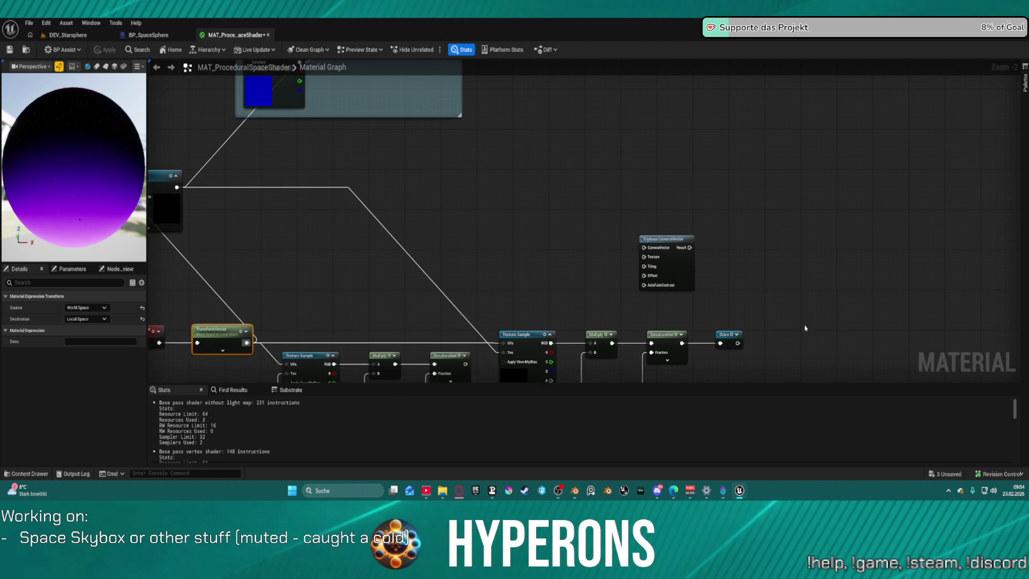
left_click(727, 335)
left_click_drag(727, 335, 614, 85)
left_click_drag(499, 101, 516, 202)
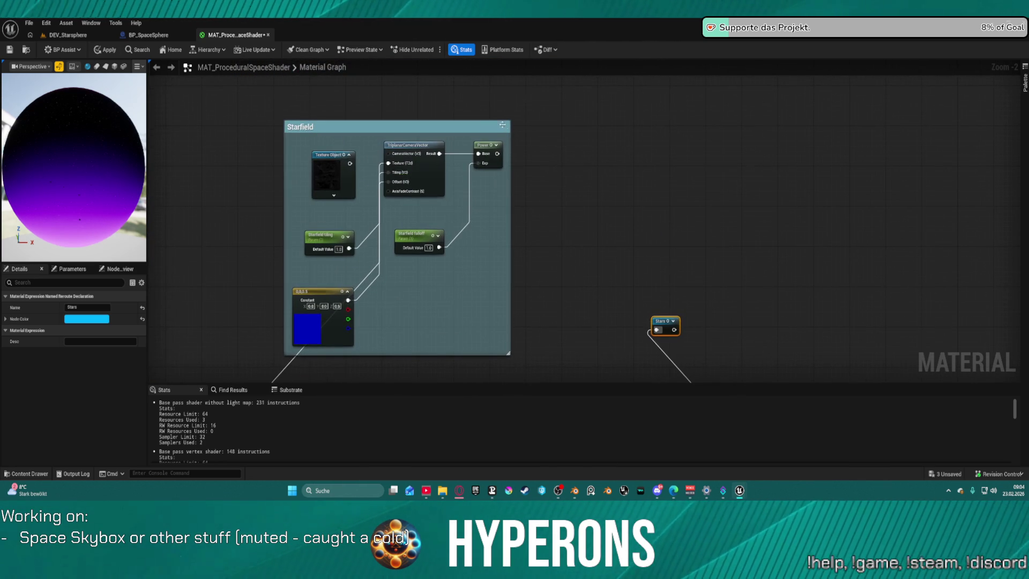
left_click_drag(497, 154, 656, 329)
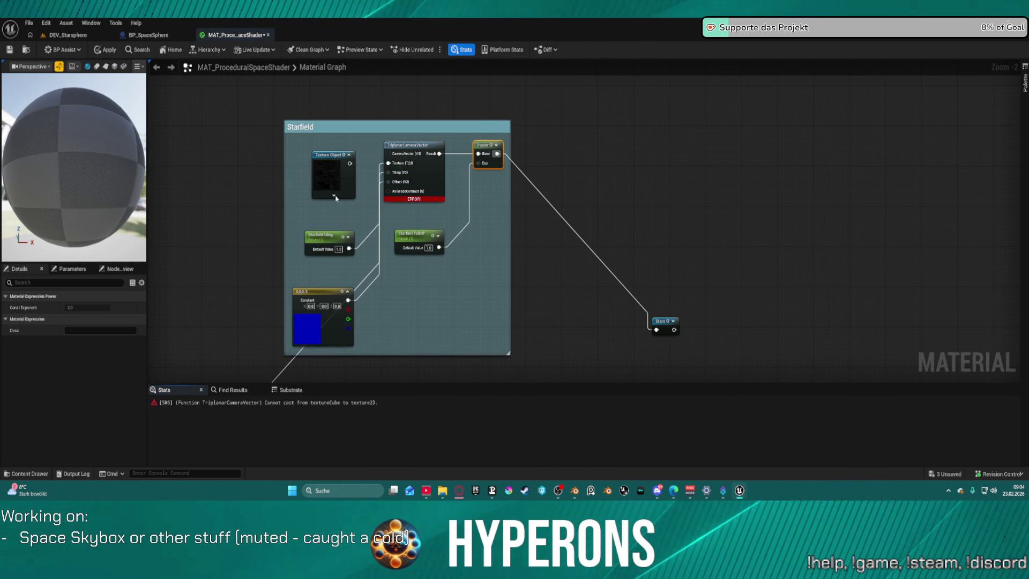
Step: Remove the UVs wire from T_Star_Far and apply the material past the compile-error warning
left_click_drag(371, 176, 423, 160)
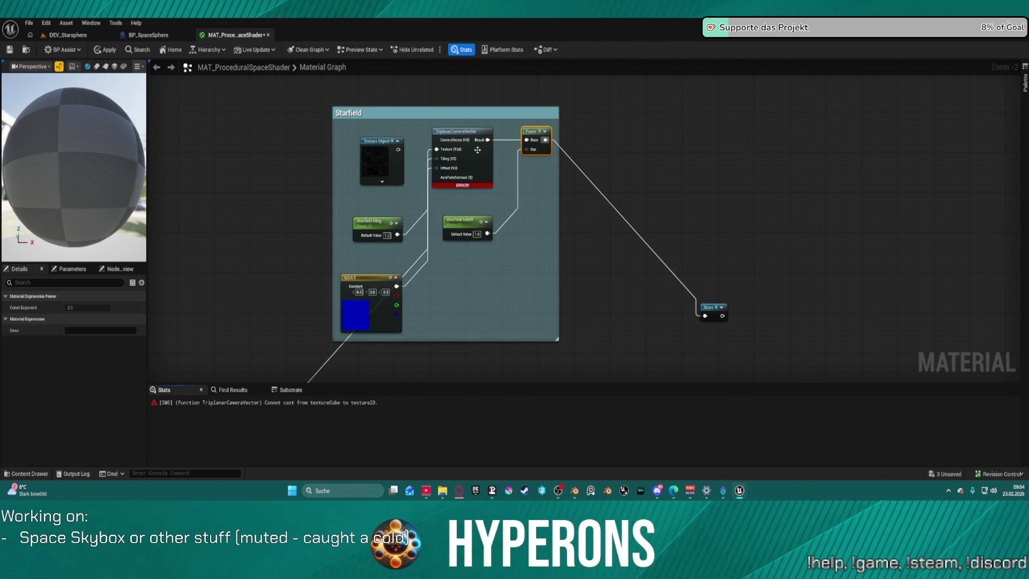
mouse_move(368, 237)
left_mouse_down()
mouse_move(344, 24)
mouse_move(355, 82)
left_mouse_up()
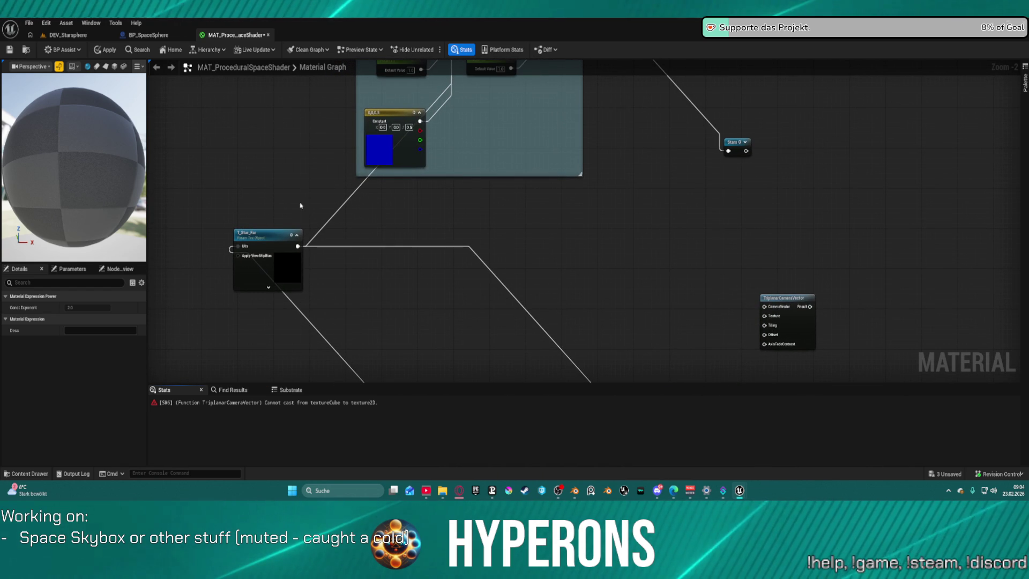
left_click(301, 314, "alt")
left_click(98, 52)
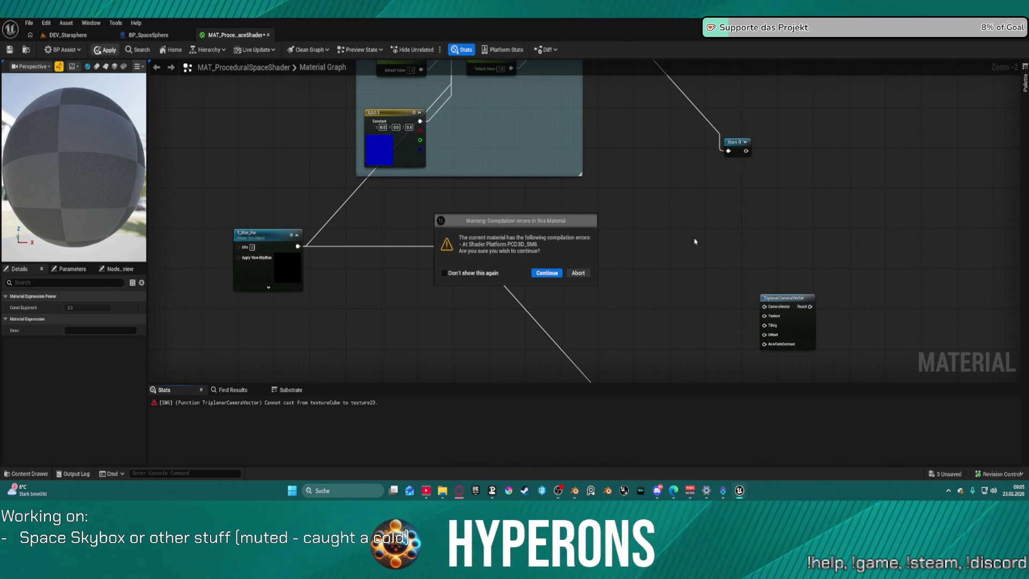
left_click(587, 277)
mouse_move(586, 278)
left_mouse_down()
mouse_move(654, 99)
mouse_move(581, 115)
mouse_move(626, 227)
mouse_move(720, 366)
mouse_move(725, 471)
left_mouse_up()
Step: Reposition T_Star_Far, then undo the Power-to-Stars link and reapply the material
left_click_drag(322, 308, 315, 273)
mouse_move(321, 216)
left_mouse_down()
mouse_move(327, 81)
mouse_move(345, 171)
left_mouse_up()
left_click(396, 201)
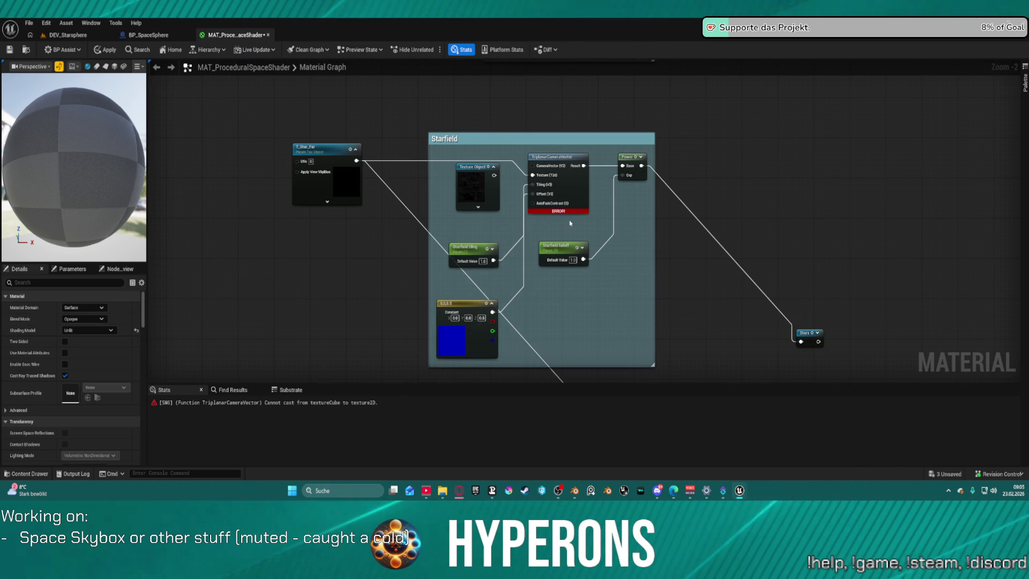
key("ctrl+z")
key("ctrl+s")
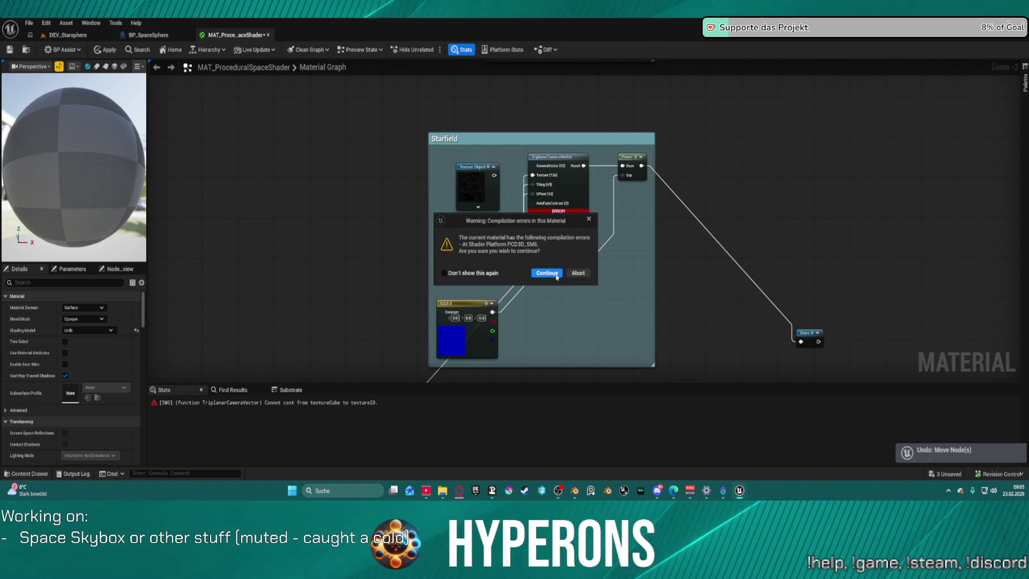
left_click(557, 274)
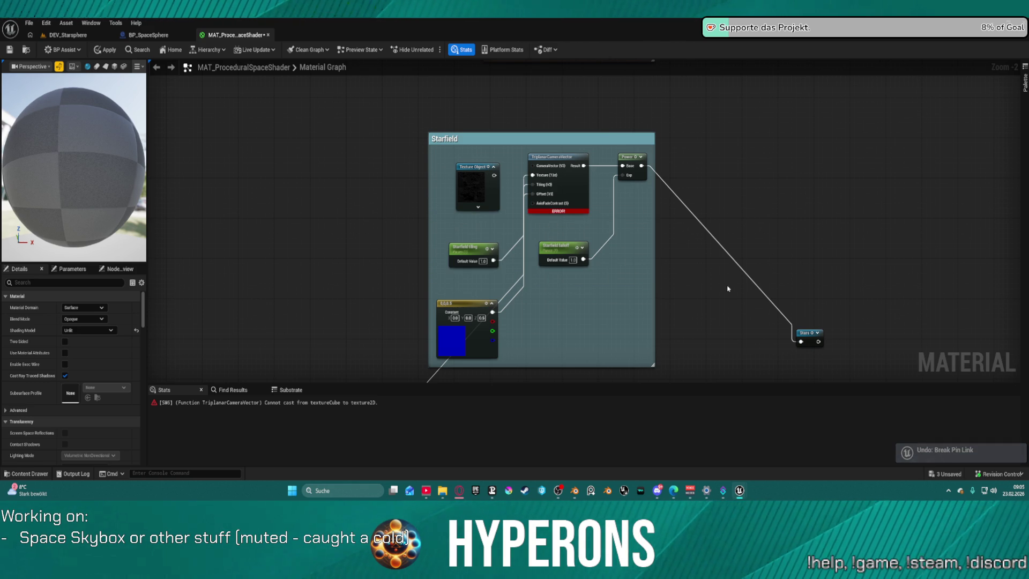
key("ctrl+s")
right_click(678, 223)
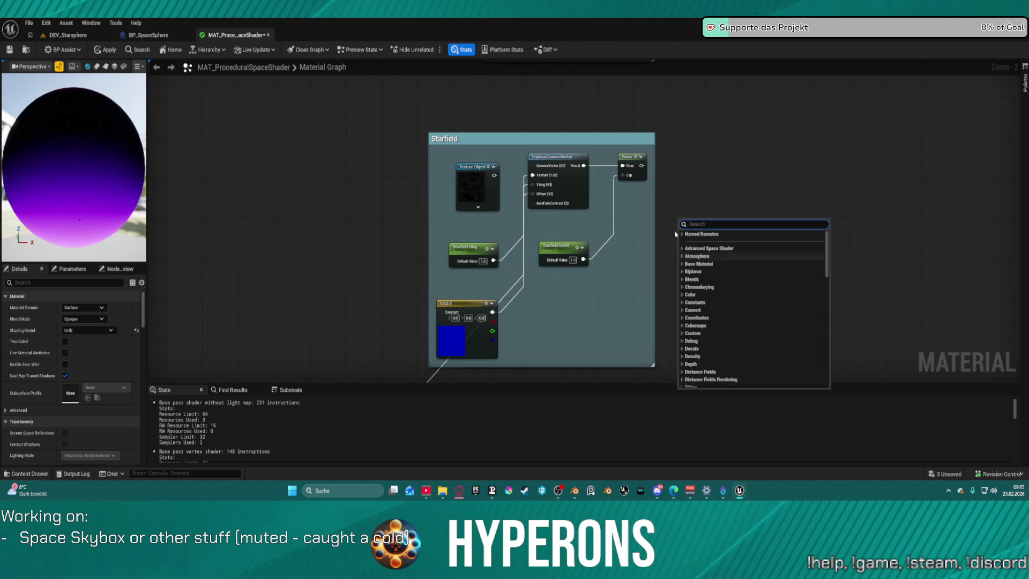
Step: Undo the recent star node edits in the material graph
scroll(688, 215, "down", 1)
left_click(702, 241)
scroll(500, 206, "down", 1)
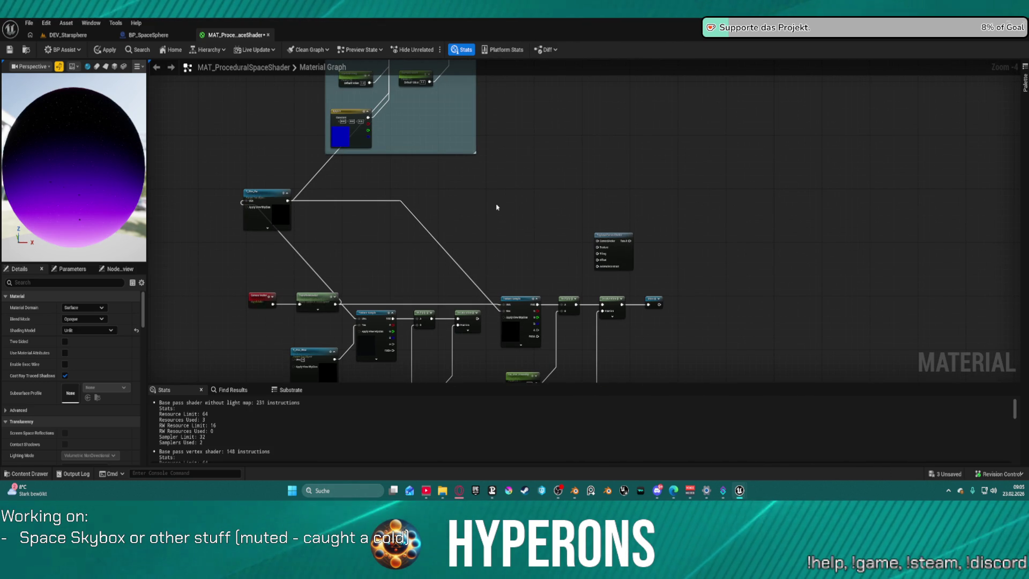
key("ctrl+z")
key("ctrl+s")
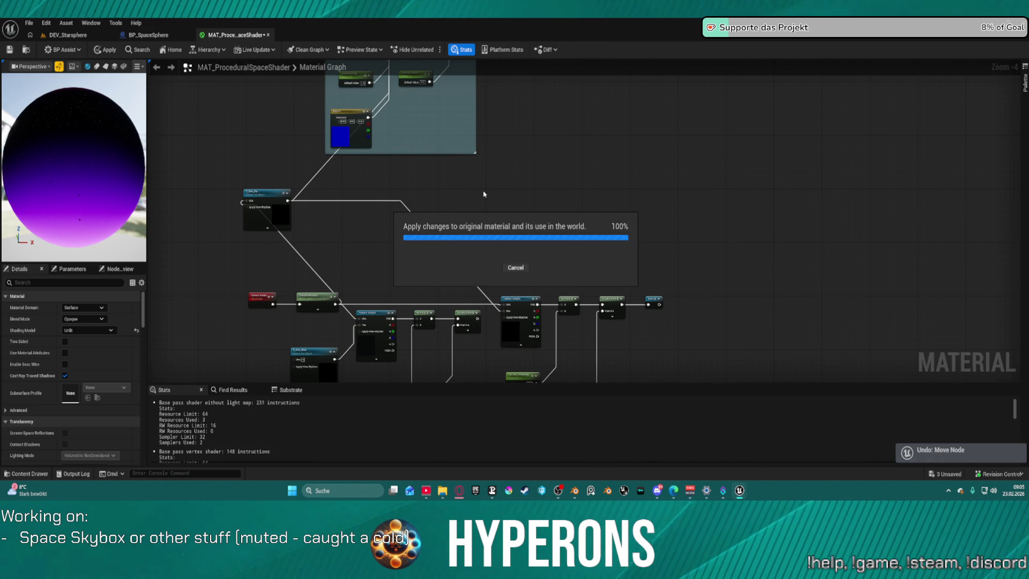
key("ctrl+z")
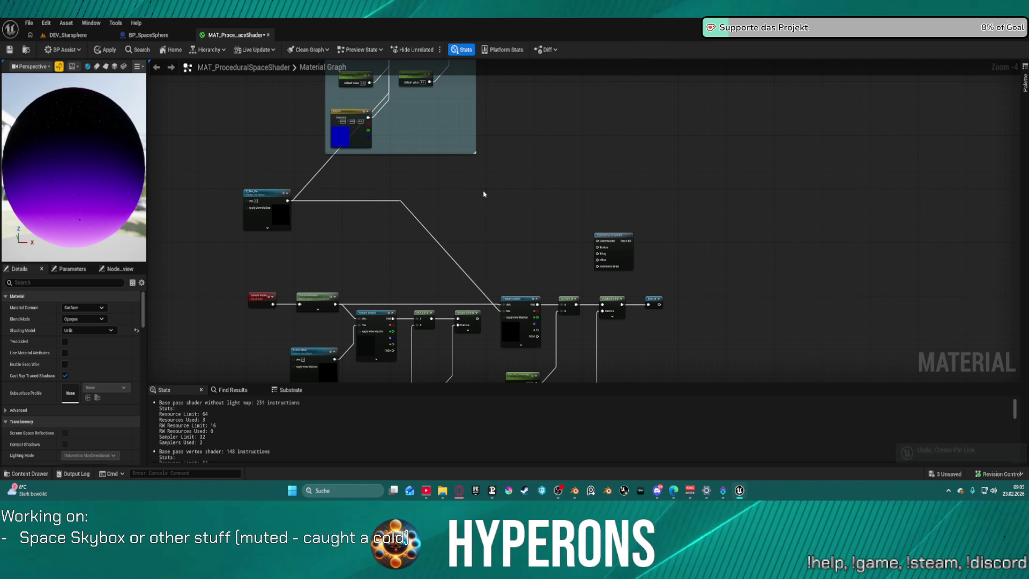
key("ctrl+z")
Step: Look inside the TriplanarCameraVector function's graph and its inputs, then close it
left_click_drag(553, 177, 549, 140)
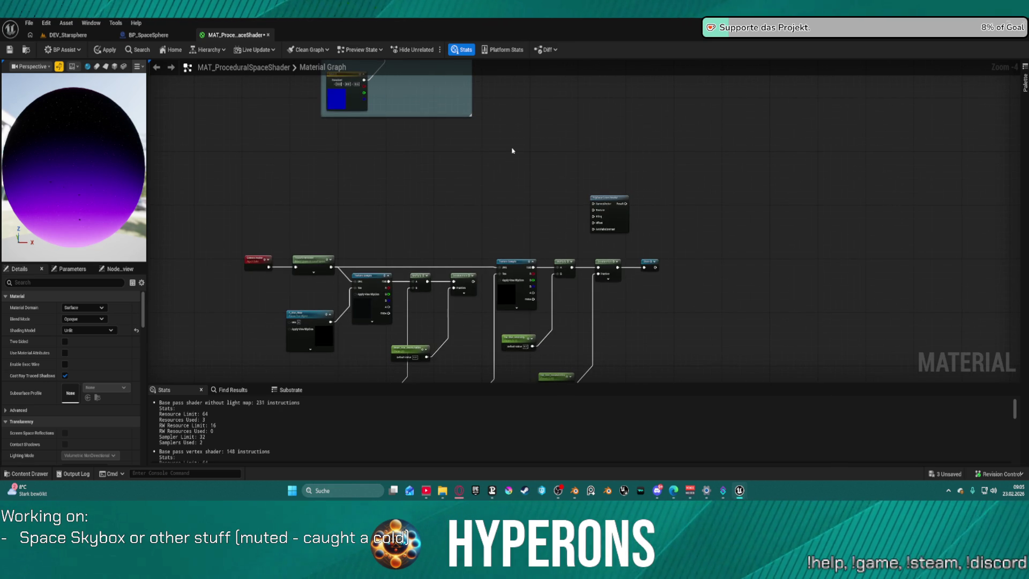
scroll(663, 211, "up", 4)
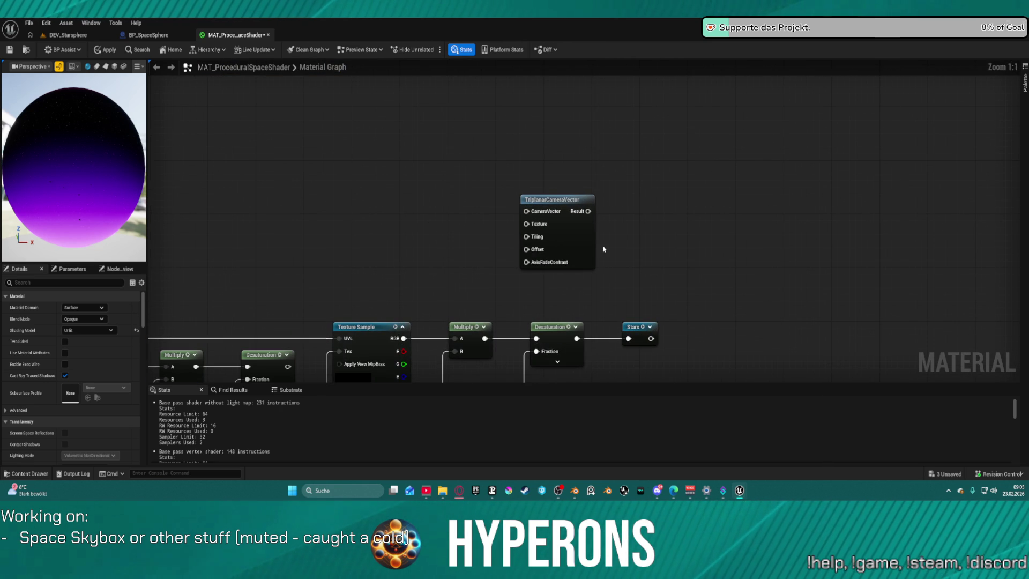
double_click(579, 230)
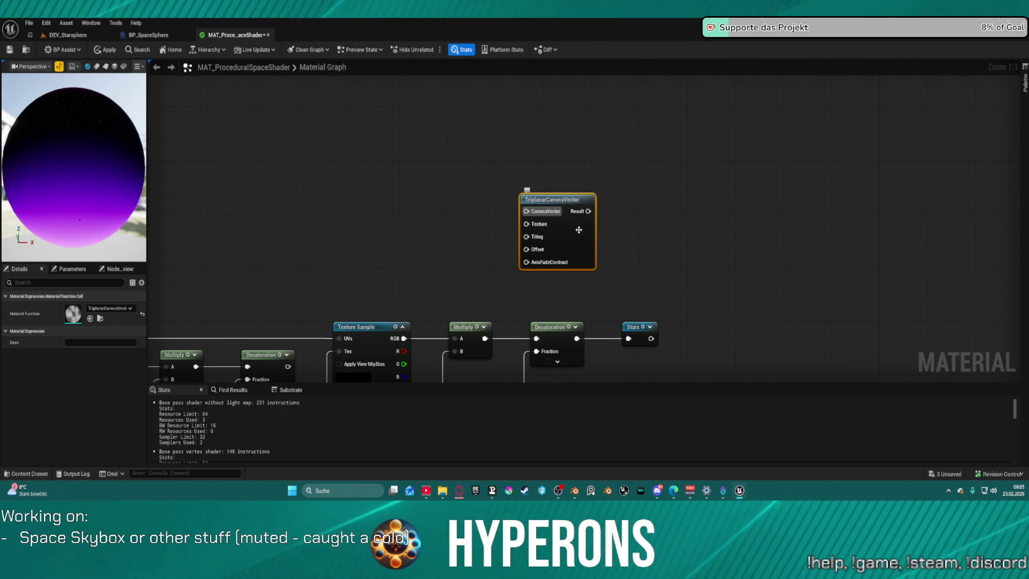
scroll(441, 244, "down", 3)
mouse_move(441, 244)
left_mouse_down()
mouse_move(744, 222)
mouse_move(787, 297)
mouse_move(795, 342)
mouse_move(649, 300)
mouse_move(611, 216)
left_mouse_up()
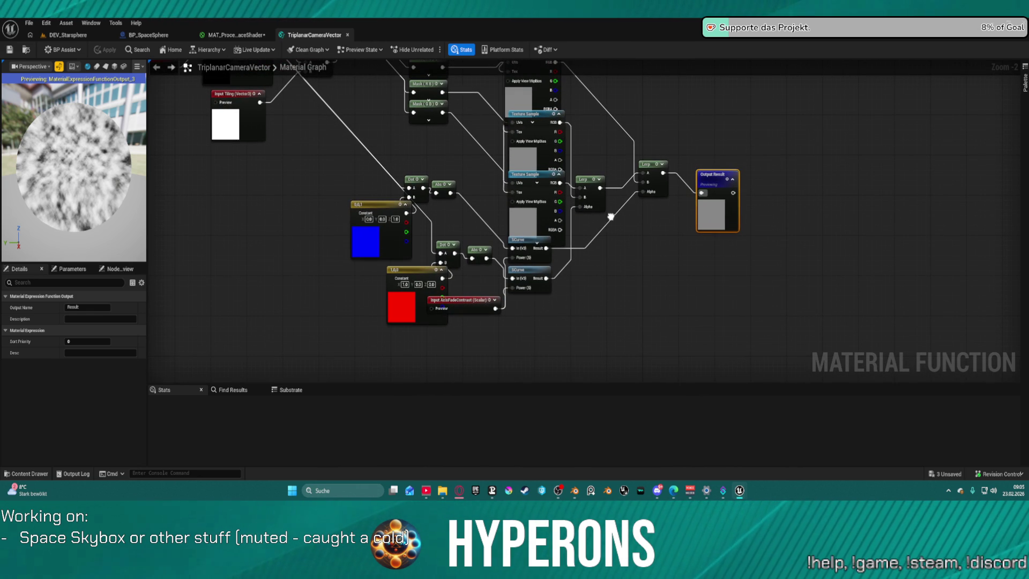
left_click(348, 35)
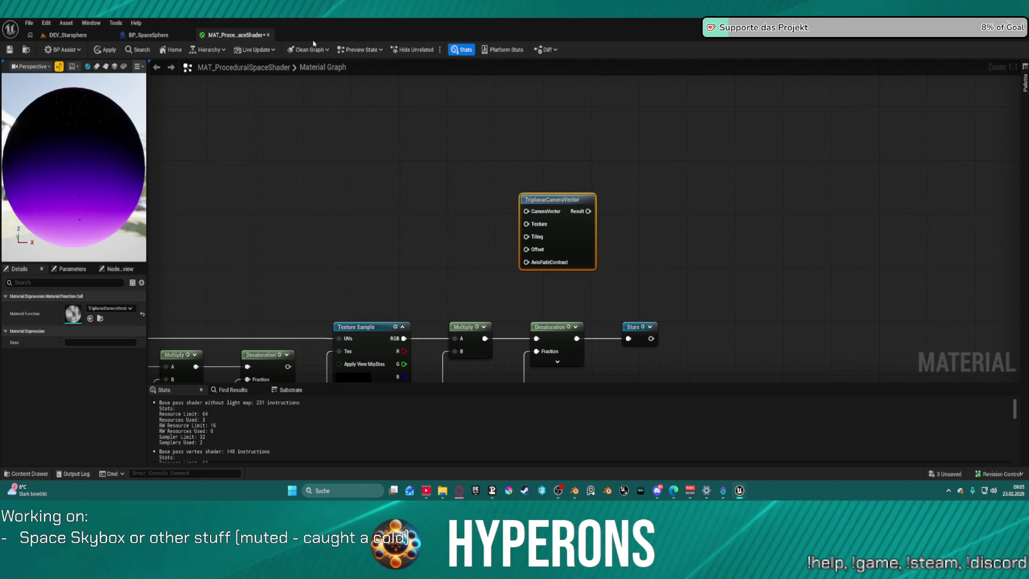
Step: Delete the TriplanarCameraVector node from the material graph
scroll(676, 181, "up", 3)
left_click_drag(676, 181, 555, 281)
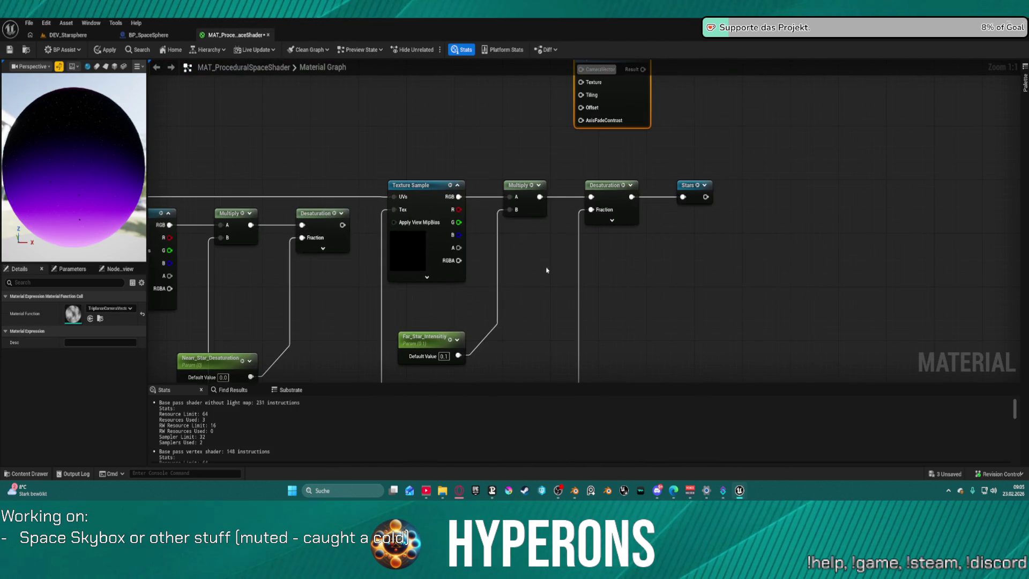
left_click_drag(570, 193, 553, 269)
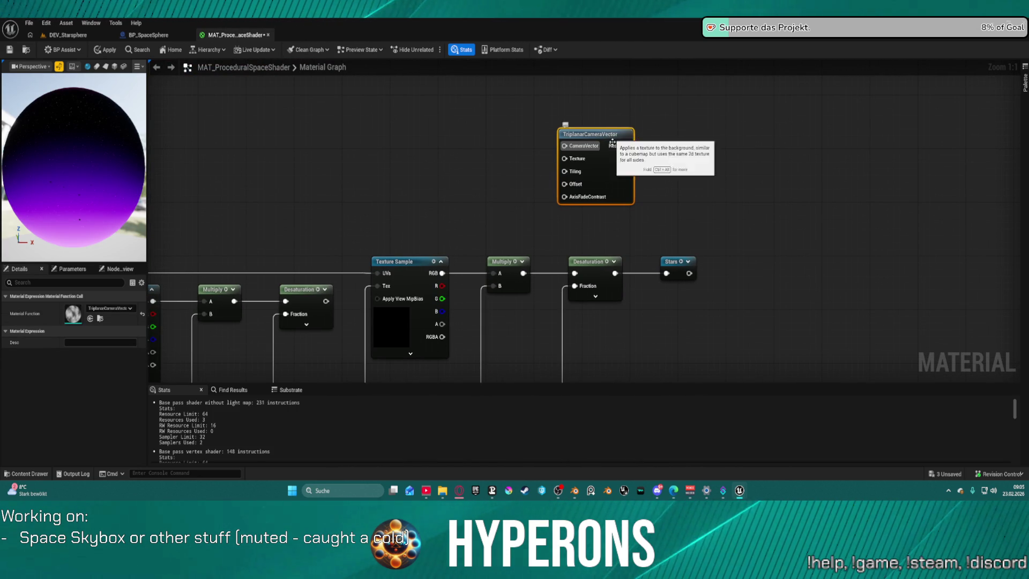
key("Delete")
Step: Frame the star chain, select the Starfield tiling and falloff nodes, and preview Power
left_click_drag(616, 214, 561, 151)
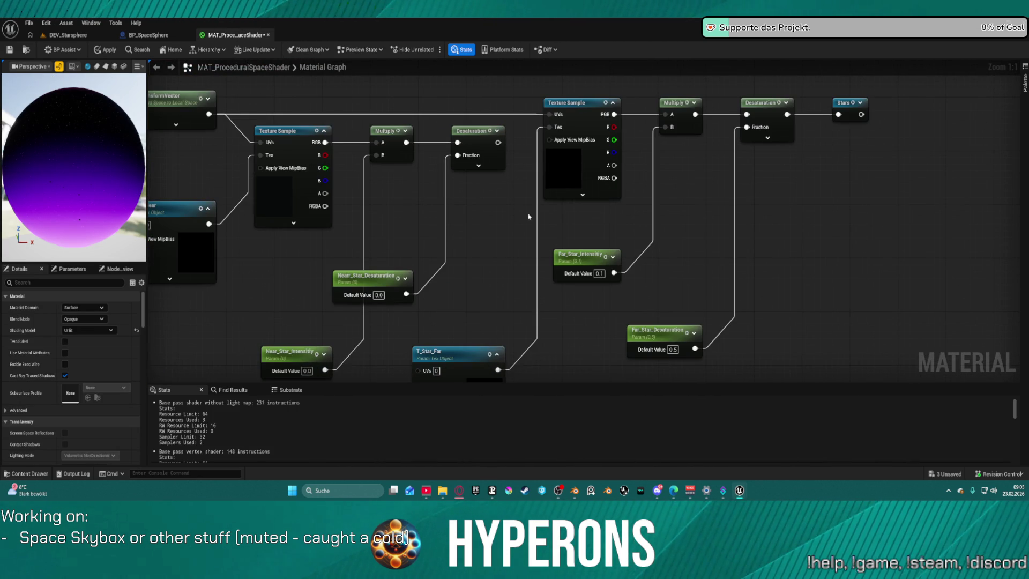
left_click_drag(514, 216, 323, 242)
mouse_move(664, 132)
left_mouse_down()
mouse_move(670, 247)
mouse_move(892, 252)
left_mouse_up()
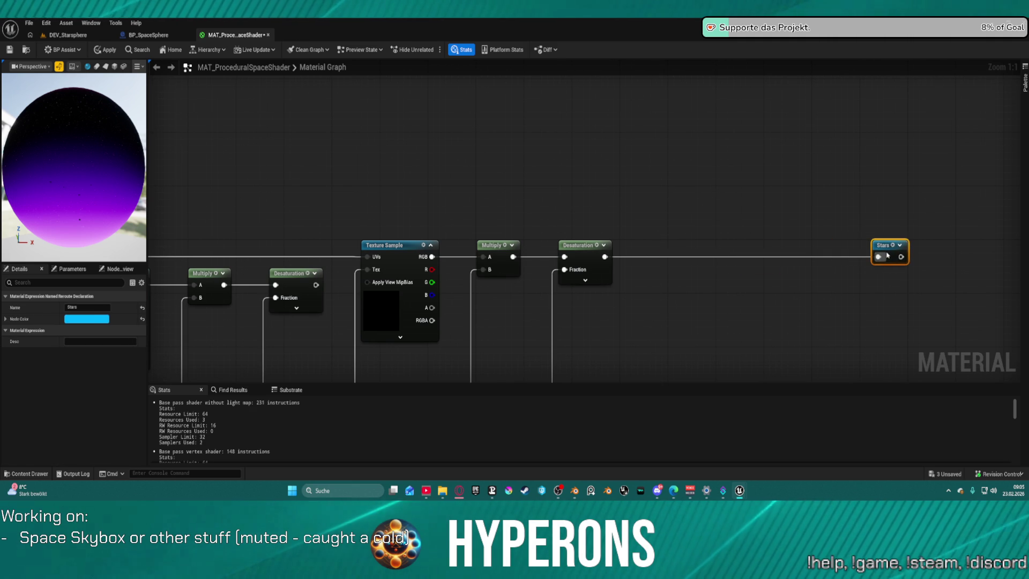
scroll(527, 226, "down", 1)
mouse_move(526, 225)
left_mouse_down()
mouse_move(627, 348)
mouse_move(453, 264)
left_mouse_up()
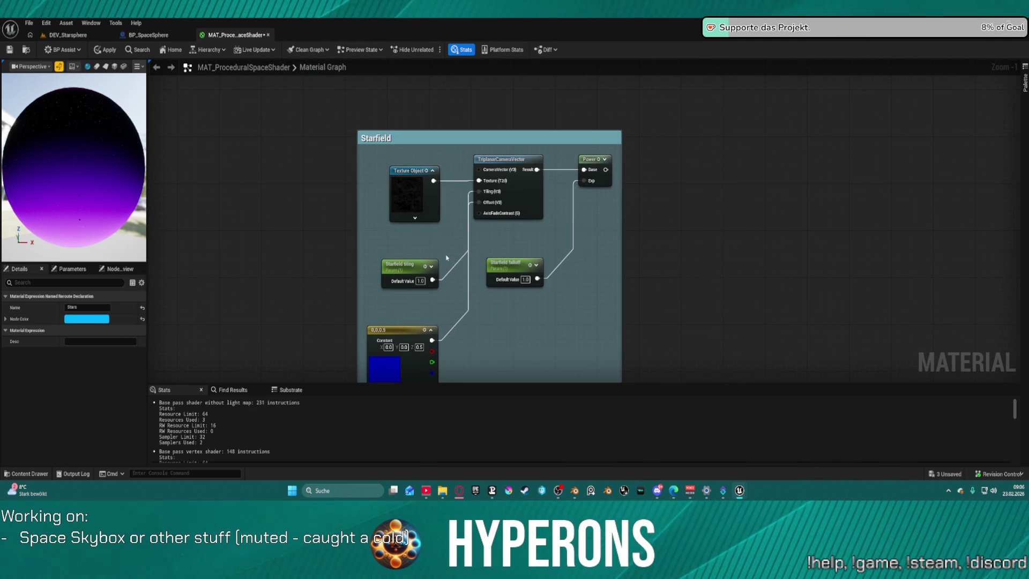
left_click_drag(385, 249, 579, 302)
left_click(603, 165)
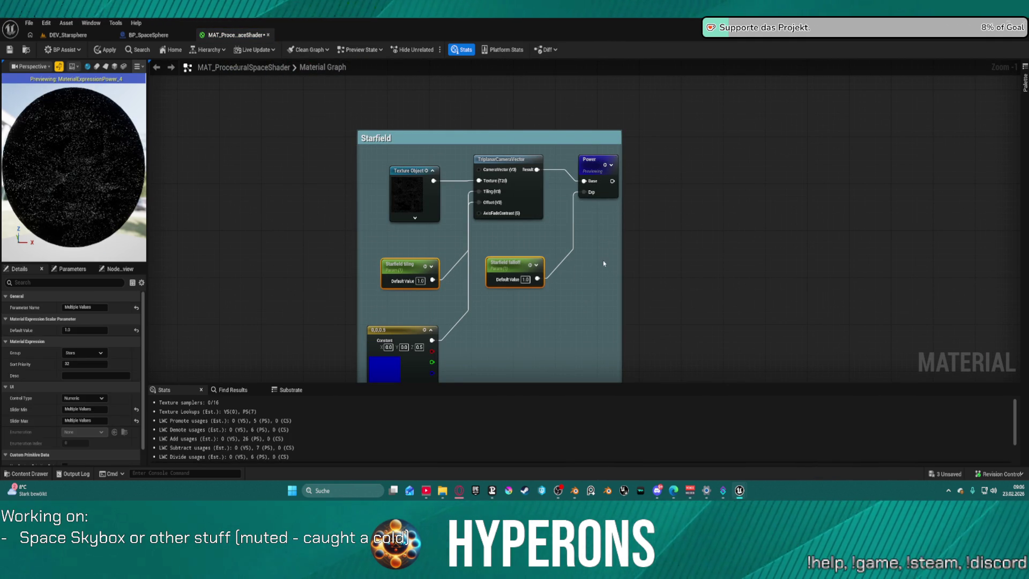
Step: Paste the Starfield nodes beside the Stars chain and wire Desaturation into Power's Base
left_click(604, 182)
left_click_drag(719, 172, 388, 338)
key("ctrl+v")
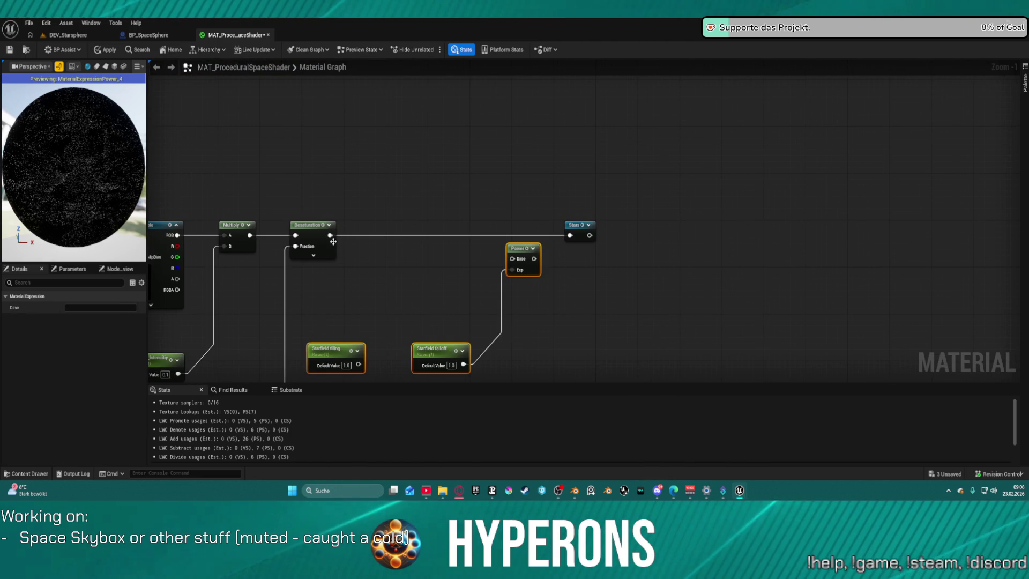
mouse_move(330, 235)
left_mouse_down()
mouse_move(513, 259)
mouse_move(570, 235)
left_mouse_up()
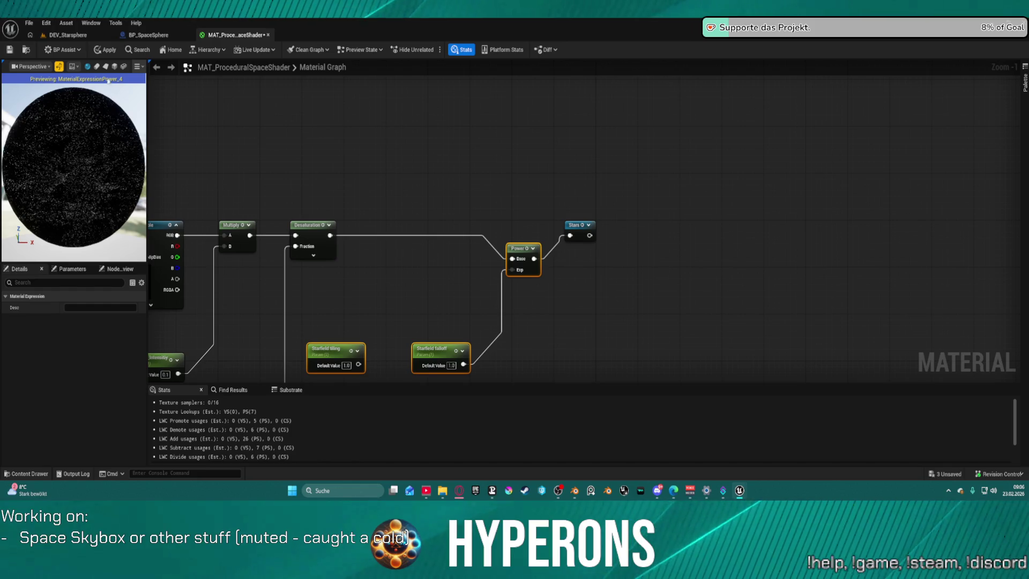
Step: Apply the material at 237 instructions and look around the sky in DEV_Starsphere
left_click(106, 55)
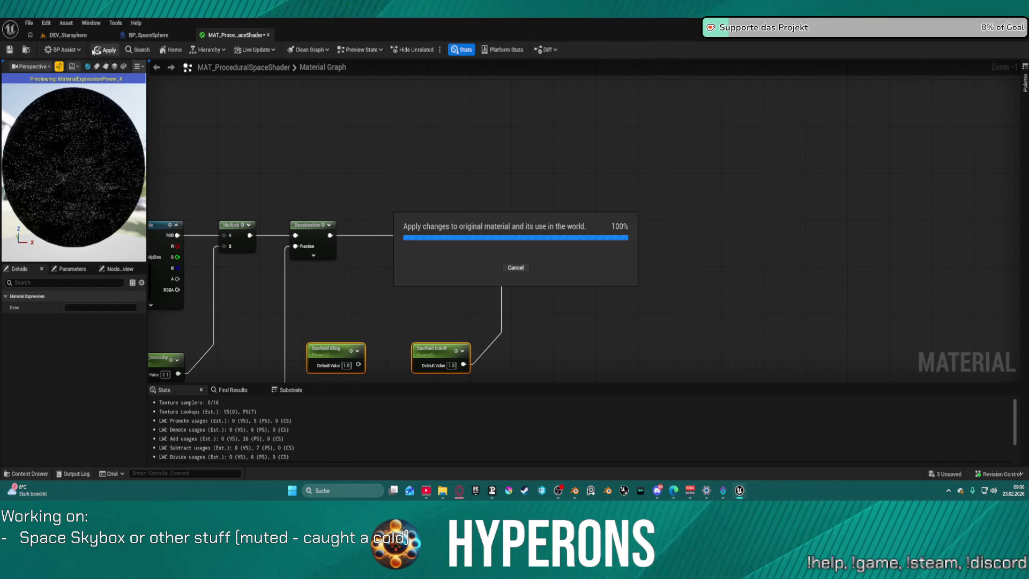
scroll(501, 218, "down", 2)
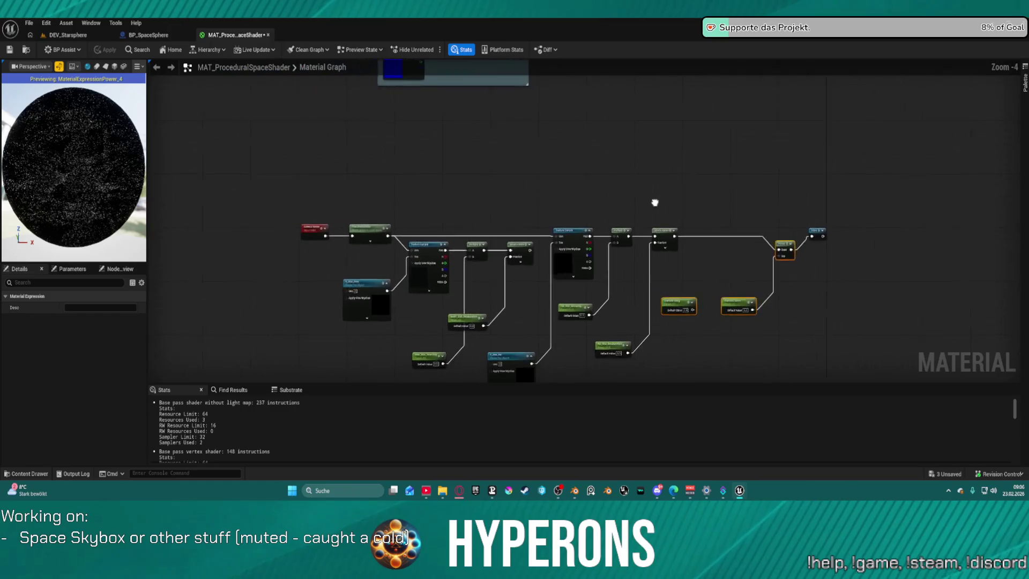
scroll(512, 225, "down", 2)
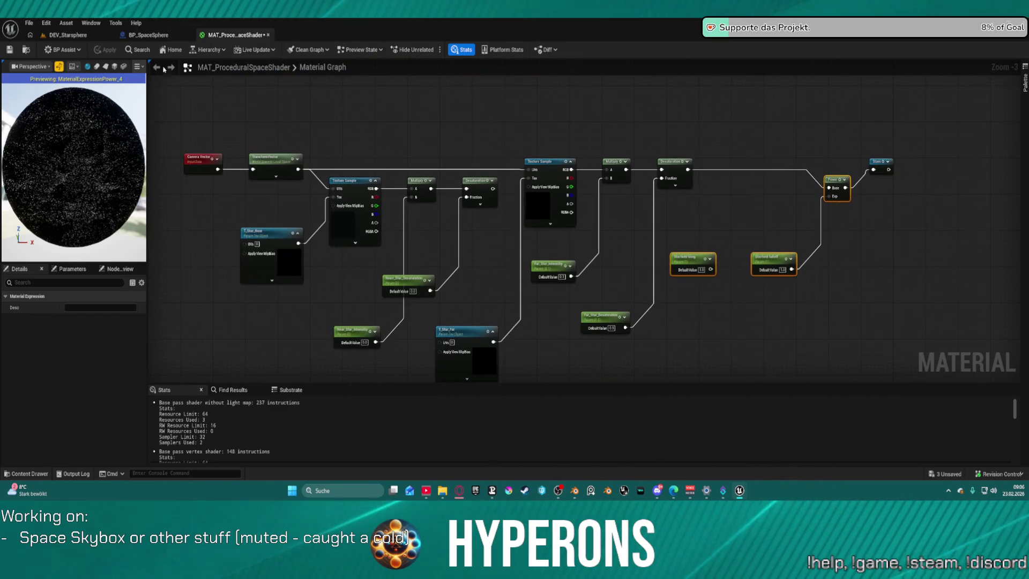
left_click(81, 34)
left_click_drag(359, 250, 339, 166)
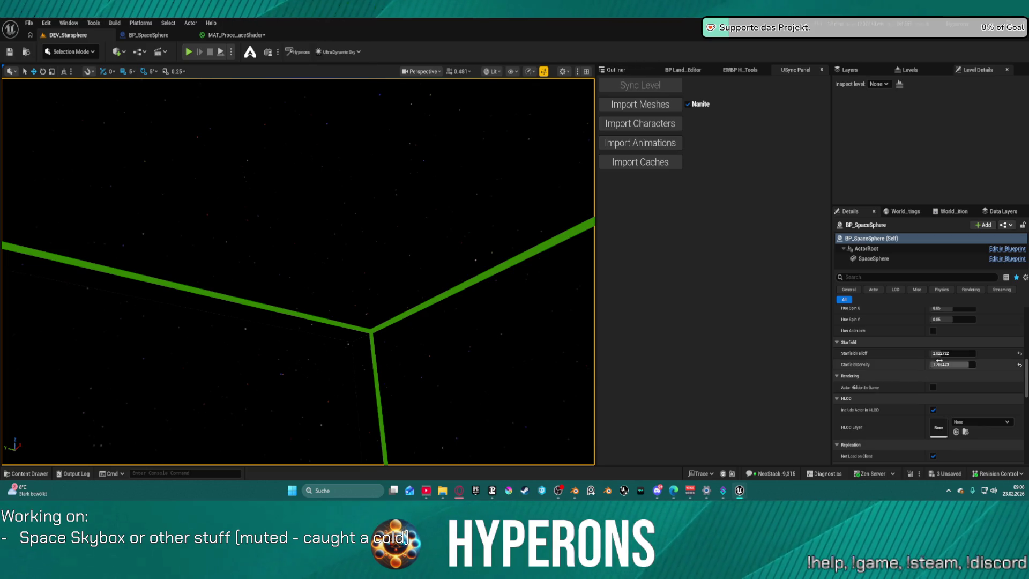
Step: Increase Starfield Falloff and lift Gas Heat slightly above -1.0 for orange gas clouds
mouse_move(942, 353)
left_mouse_down()
mouse_move(959, 353)
mouse_move(938, 353)
left_mouse_up()
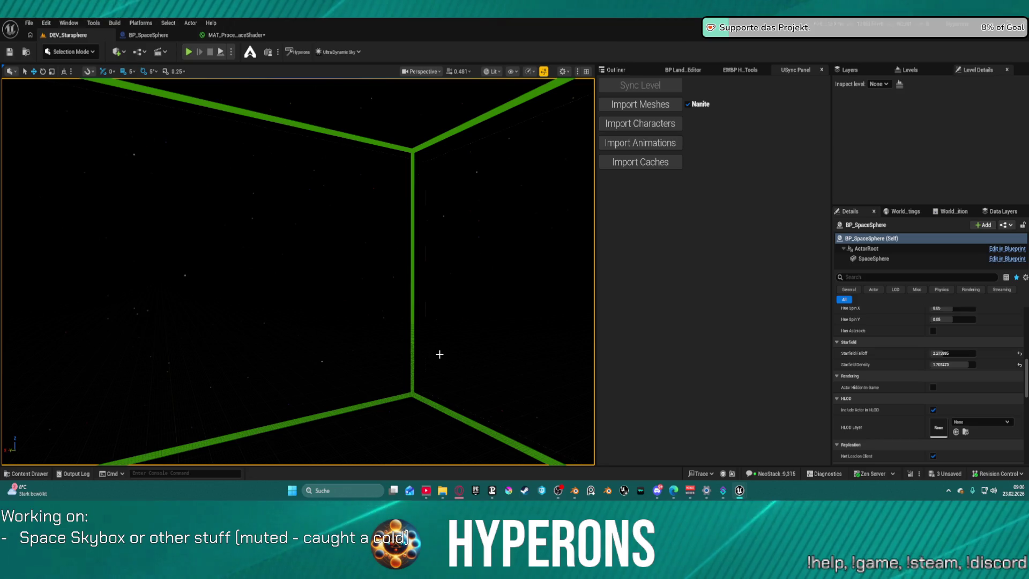
scroll(962, 344, "up", 1)
scroll(961, 344, "up", 3)
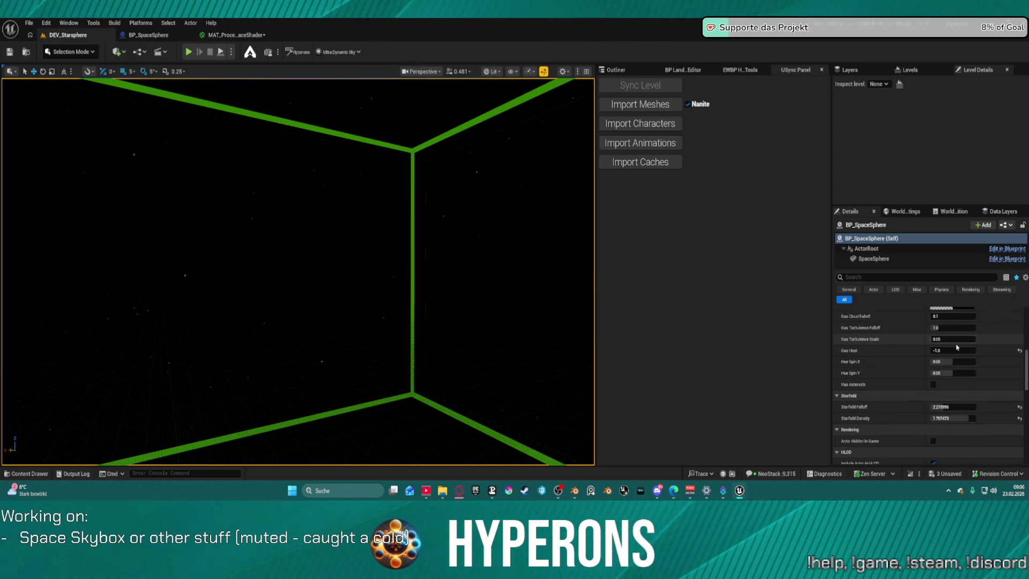
left_click_drag(952, 364, 958, 364)
left_click(959, 365)
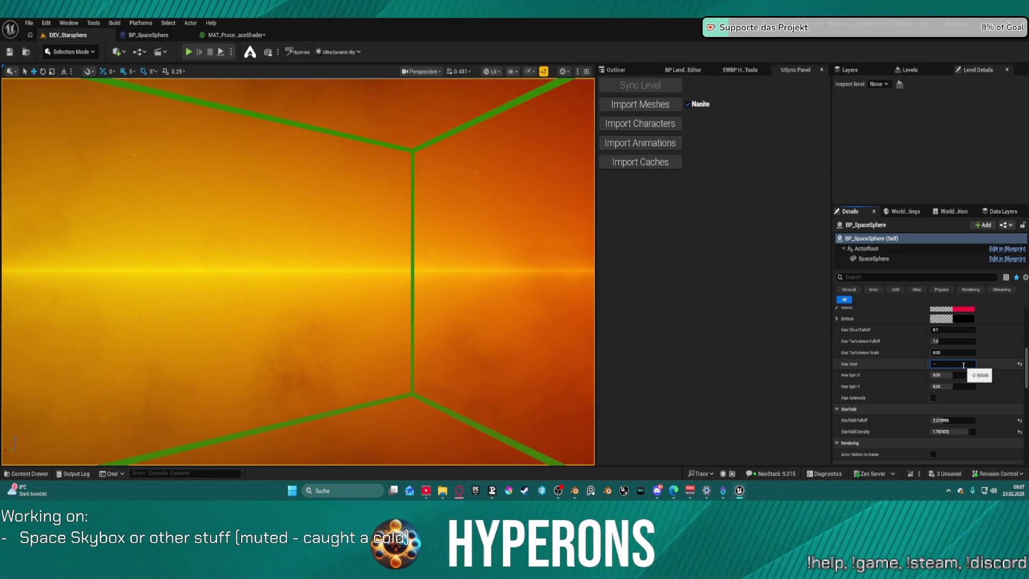
type("1")
Step: Commit Gas Heat at -1.0 and increase Gas Turbulence Falloff
key("Return")
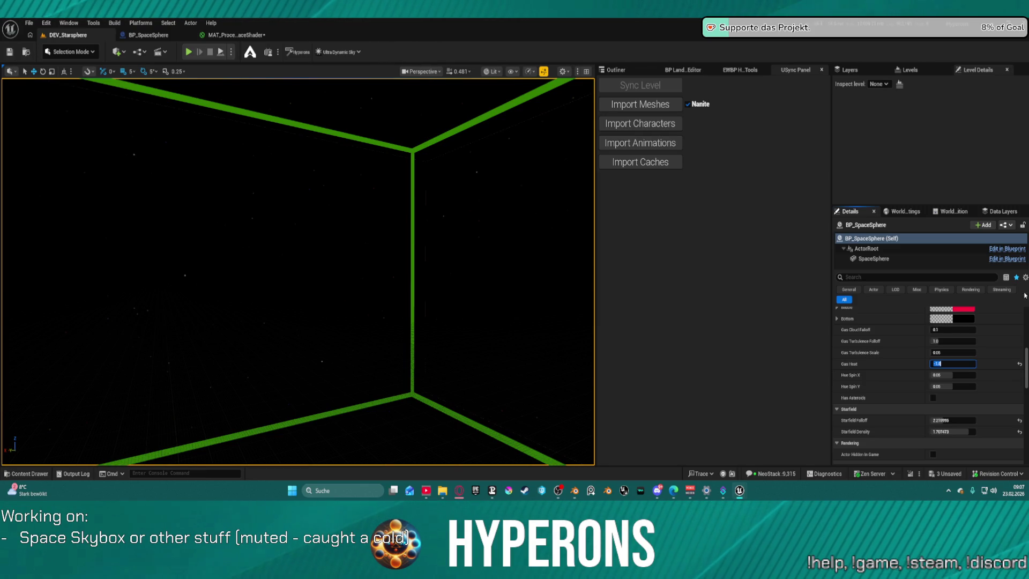
left_click(955, 363)
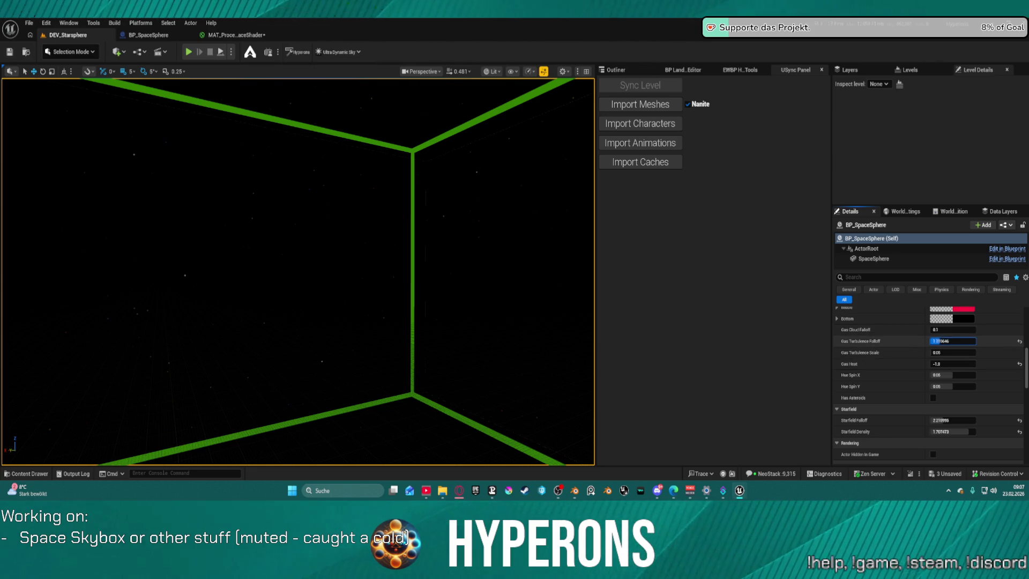
mouse_move(944, 341)
left_mouse_down()
mouse_move(965, 341)
mouse_move(945, 364)
left_mouse_up()
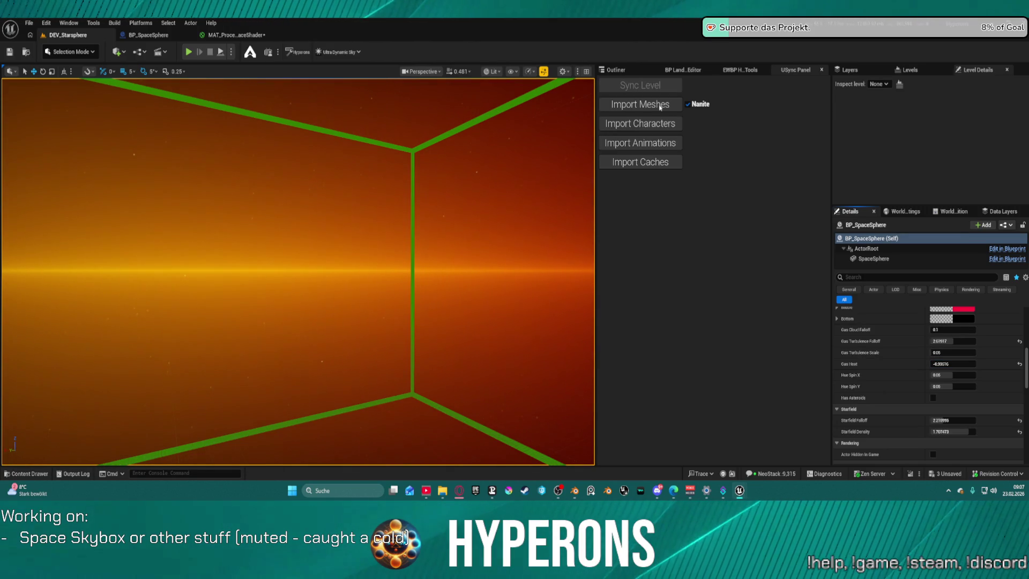
Step: Delete the BP_WorkZone and generator helper actors from the level
left_click(617, 70)
left_click(670, 124, "ctrl")
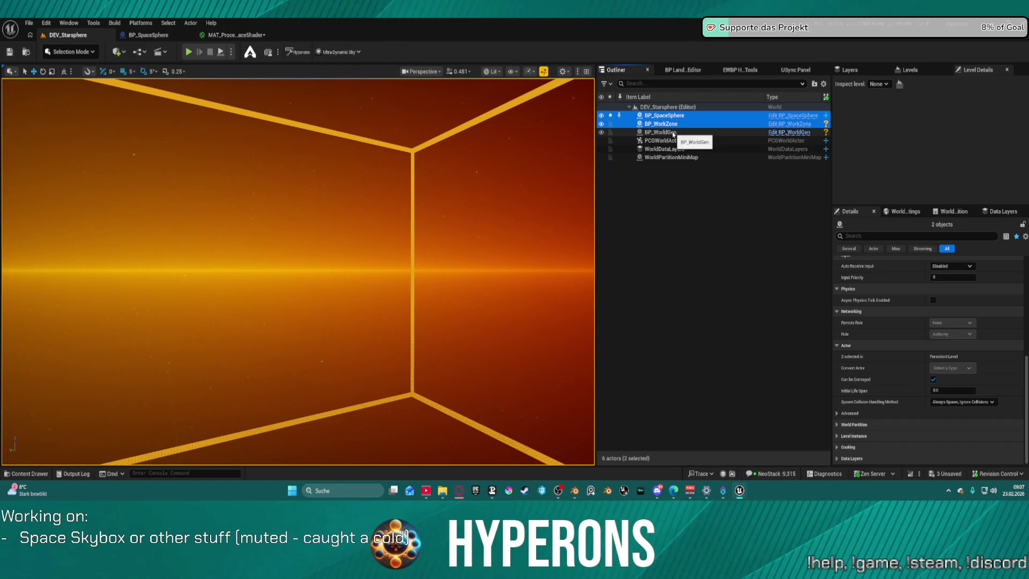
left_click(660, 132)
left_click(661, 123, "ctrl")
key("Delete")
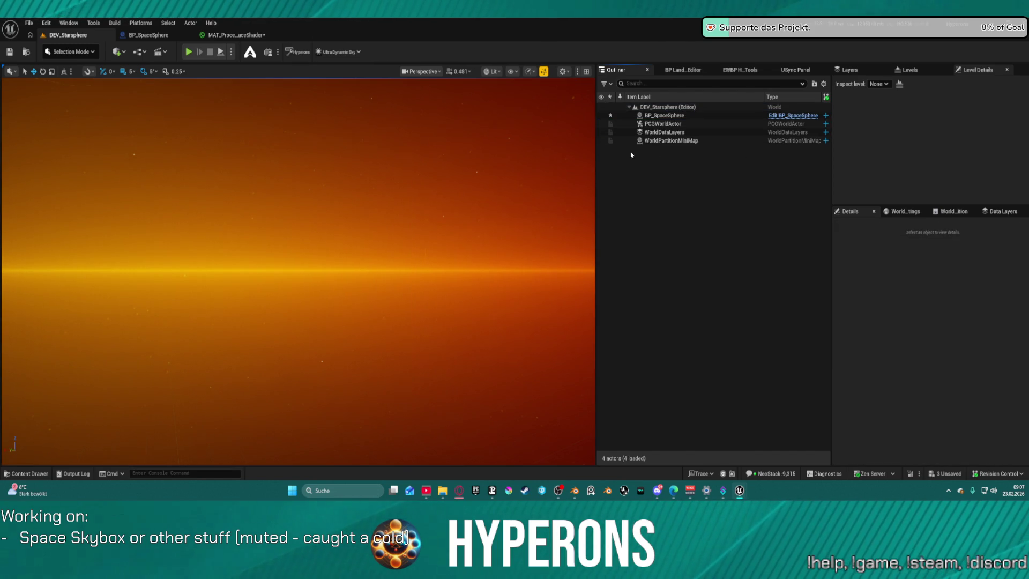
left_click_drag(480, 216, 480, 216)
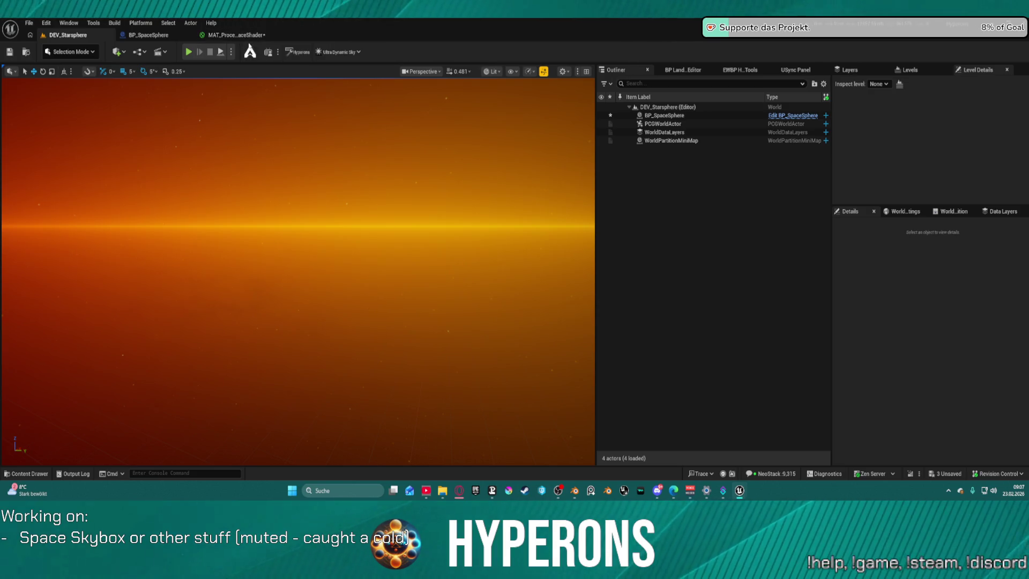
Step: Glance at the material and blueprint tabs, then select BP_SpaceSphere in DEV_Starsphere
left_click(214, 35)
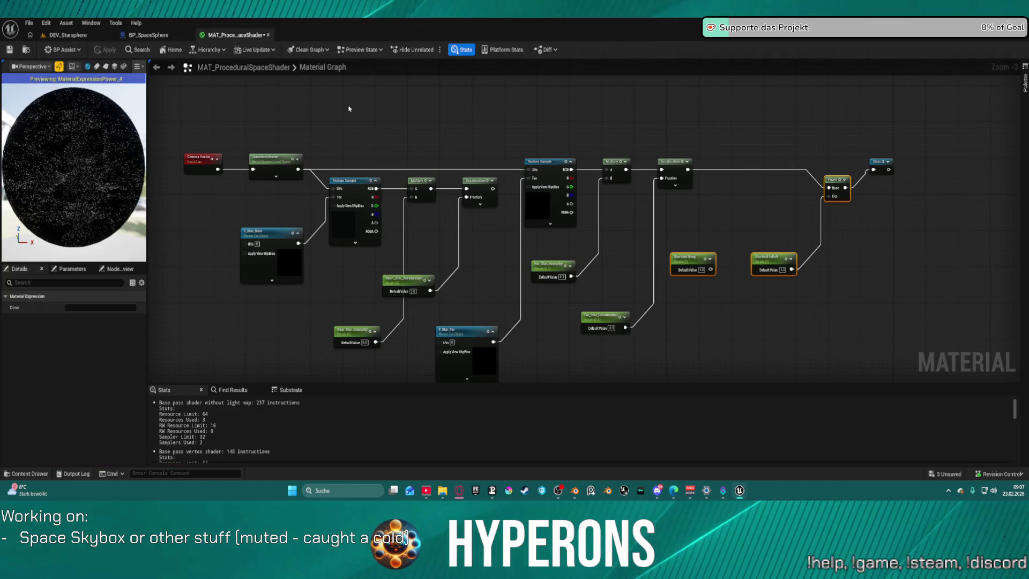
left_click(158, 35)
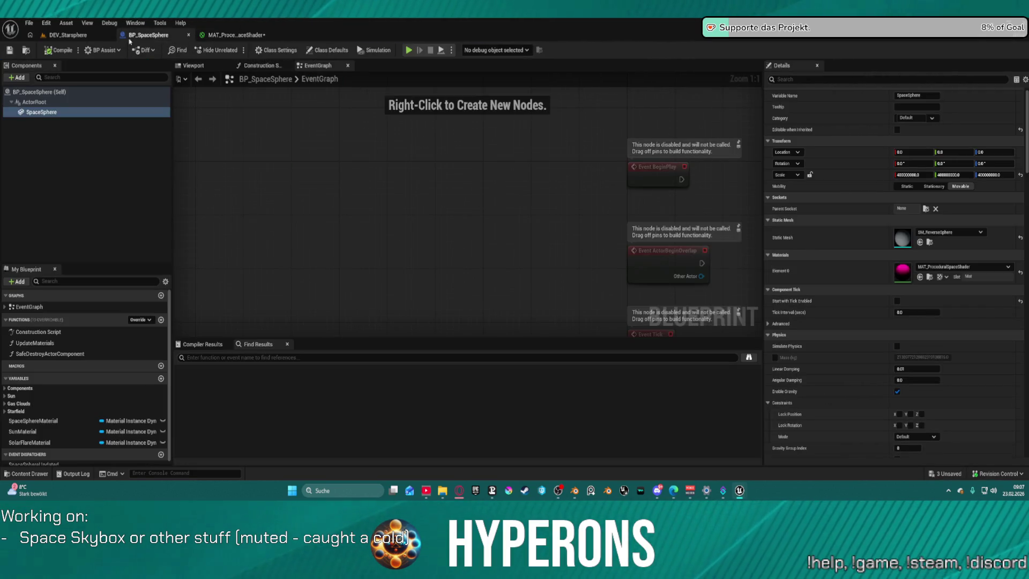
left_click(68, 35)
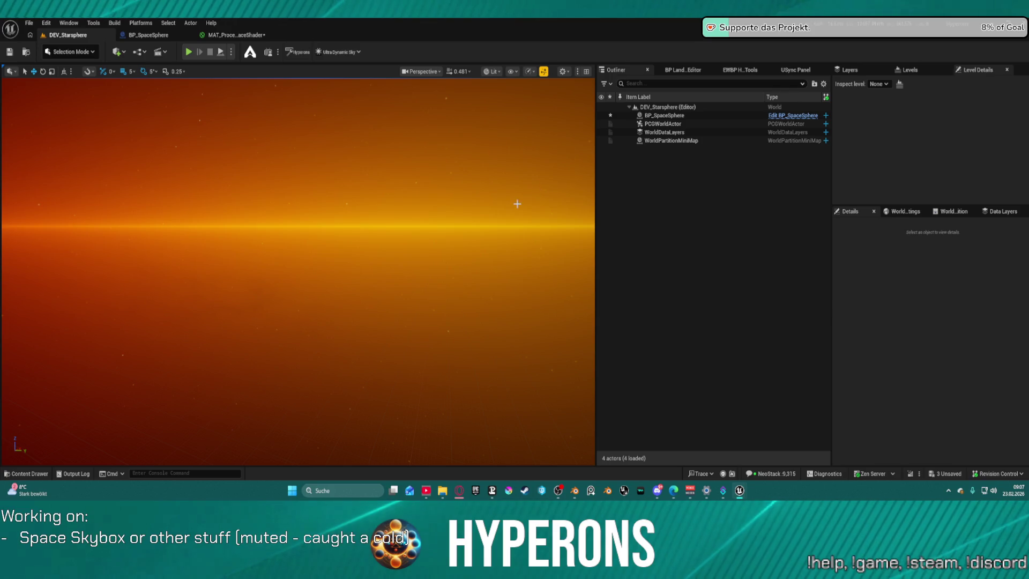
left_click(574, 166)
Step: Set Gas Cloud Falloff to 0.01 and raise Gas Turbulence Falloff slightly
scroll(967, 426, "down", 5)
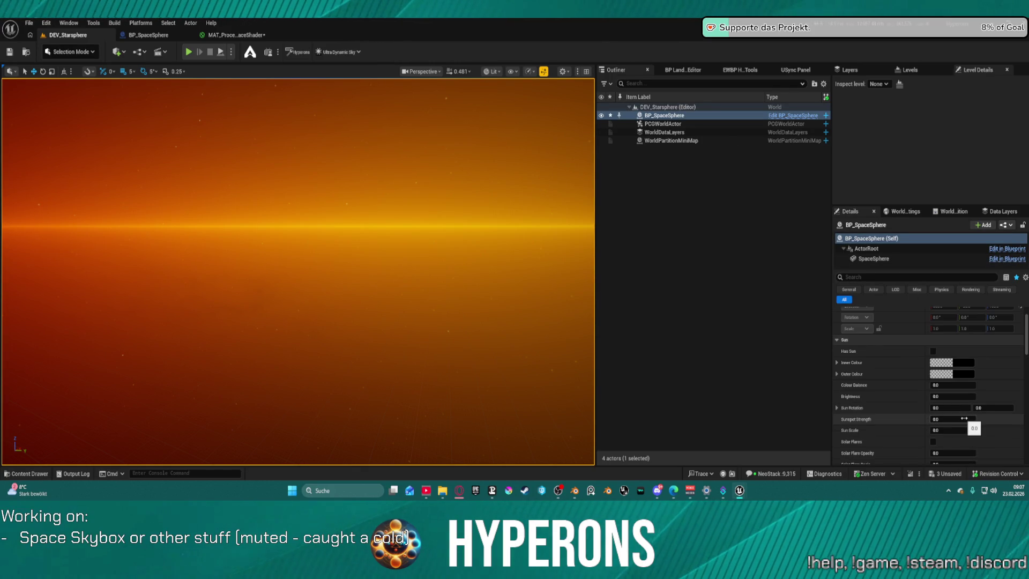
scroll(969, 440, "down", 2)
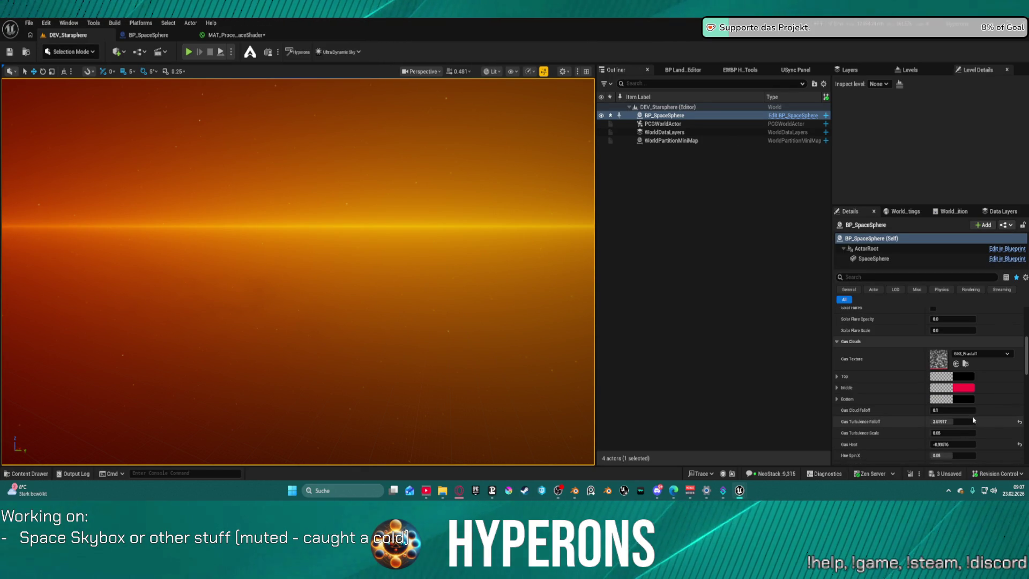
left_click_drag(953, 410, 940, 410)
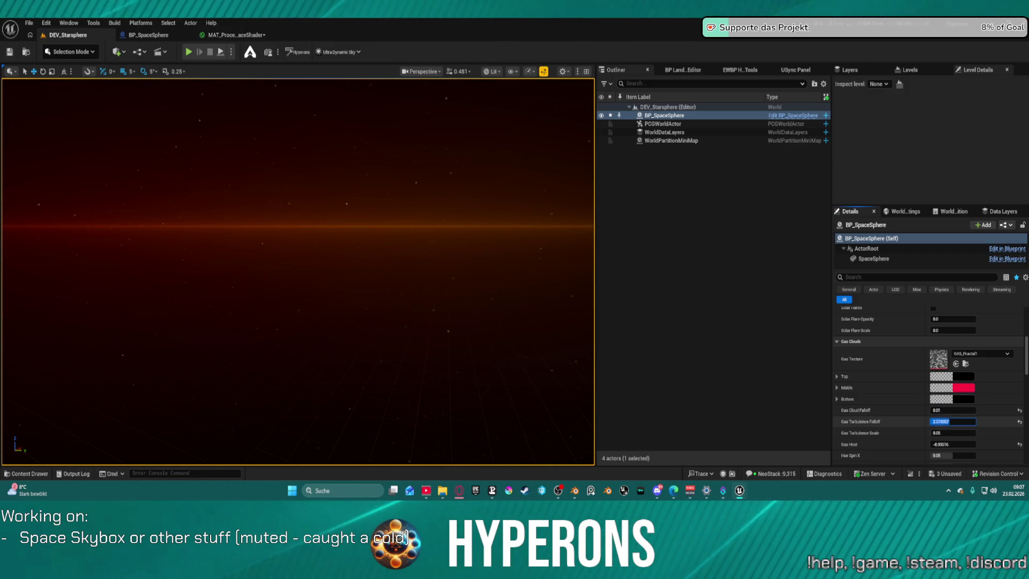
type("0.01")
key("Return")
left_click_drag(944, 422, 949, 421)
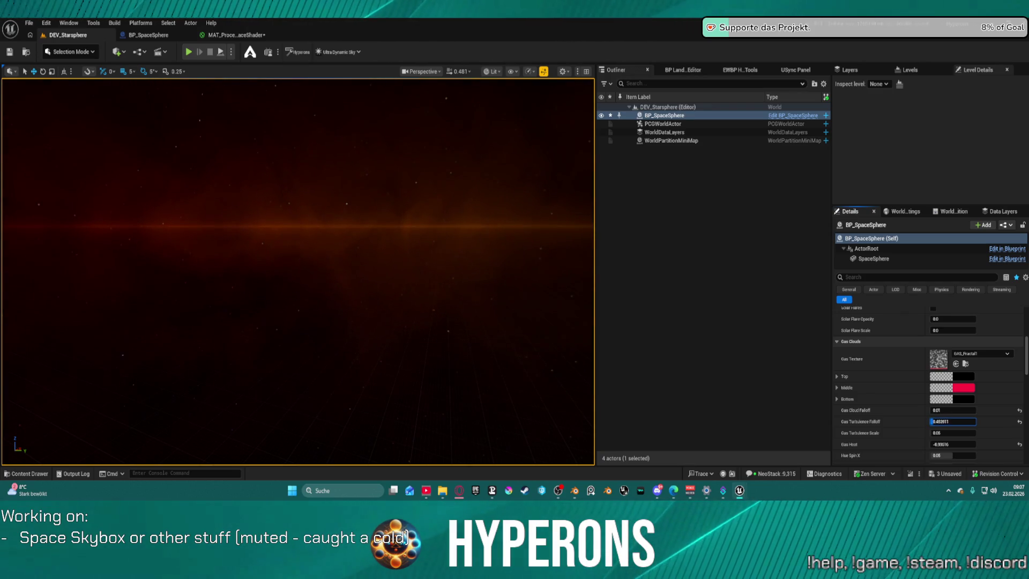
Step: Lower Gas Turbulence Scale to about 0.077 and bring Gas Heat near -1.0
mouse_move(428, 242)
left_mouse_down()
mouse_move(427, 193)
mouse_move(427, 225)
mouse_move(444, 241)
mouse_move(461, 231)
mouse_move(461, 193)
left_mouse_up()
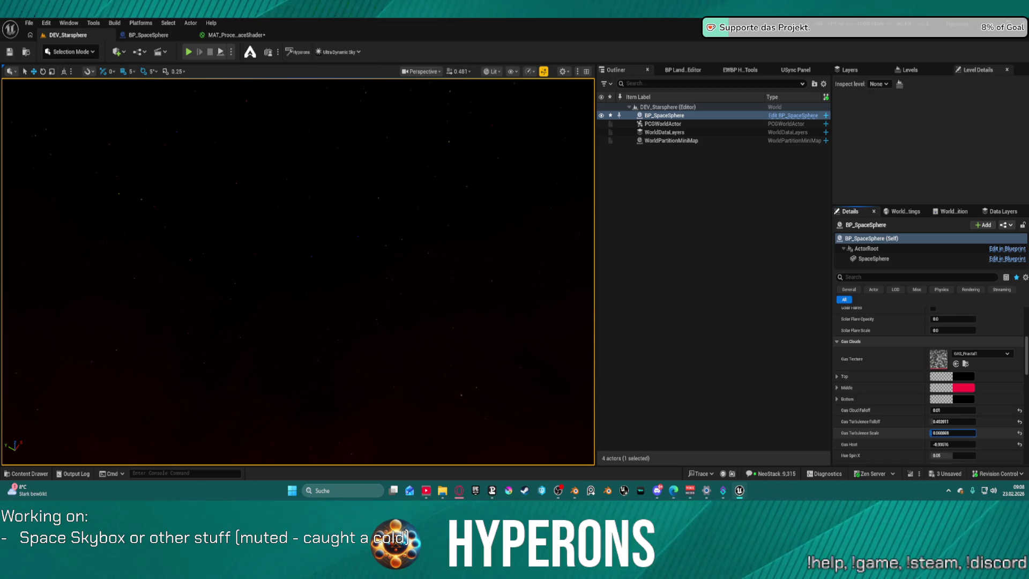
left_click_drag(953, 432, 594, 358)
mouse_move(489, 445)
left_mouse_down()
mouse_move(489, 462)
mouse_move(515, 462)
left_mouse_up()
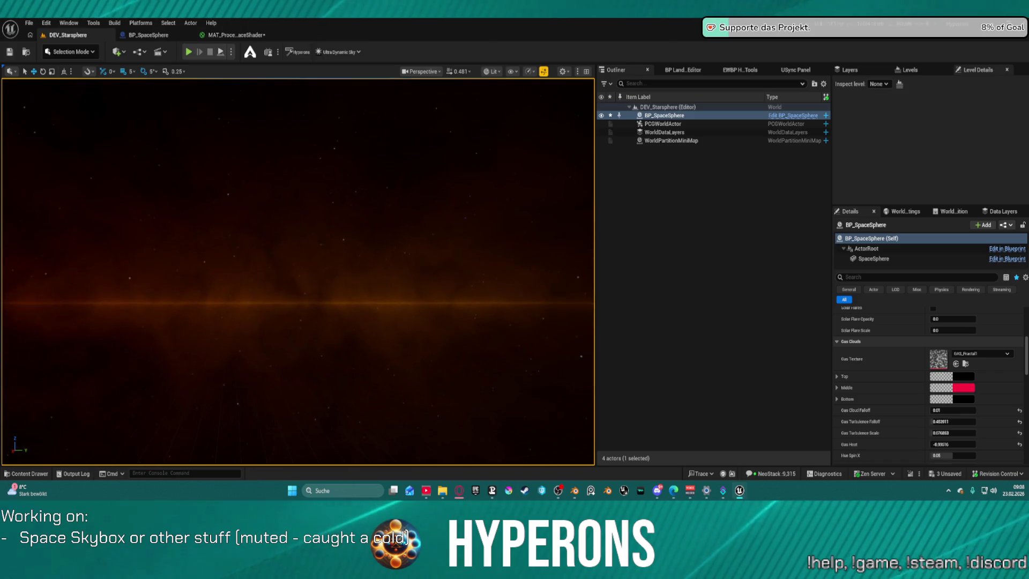
left_click_drag(962, 444, 966, 444)
left_click(970, 444)
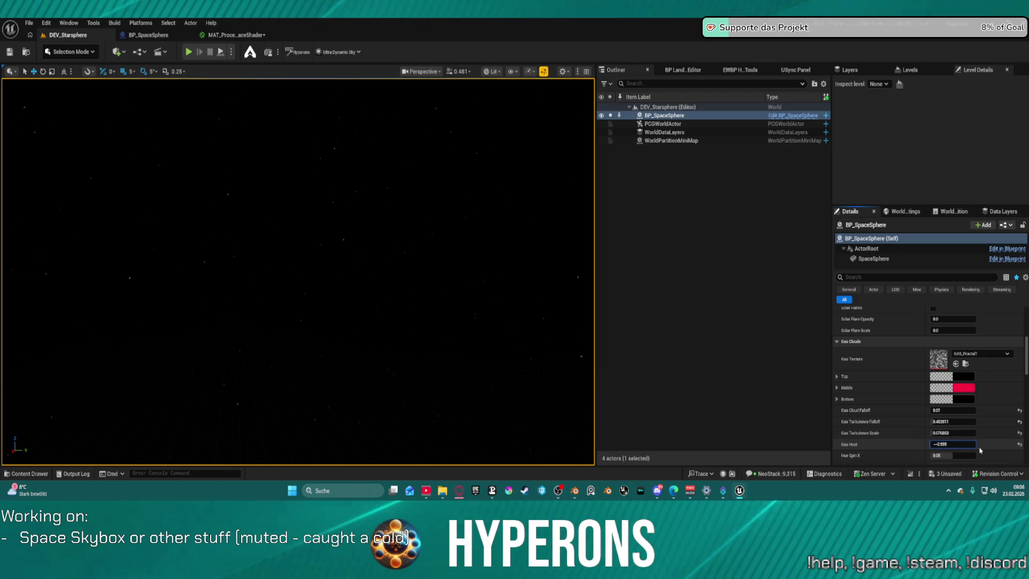
Step: Commit a high Gas Heat near 1 and inspect the gas clouds in the viewport
key("Return")
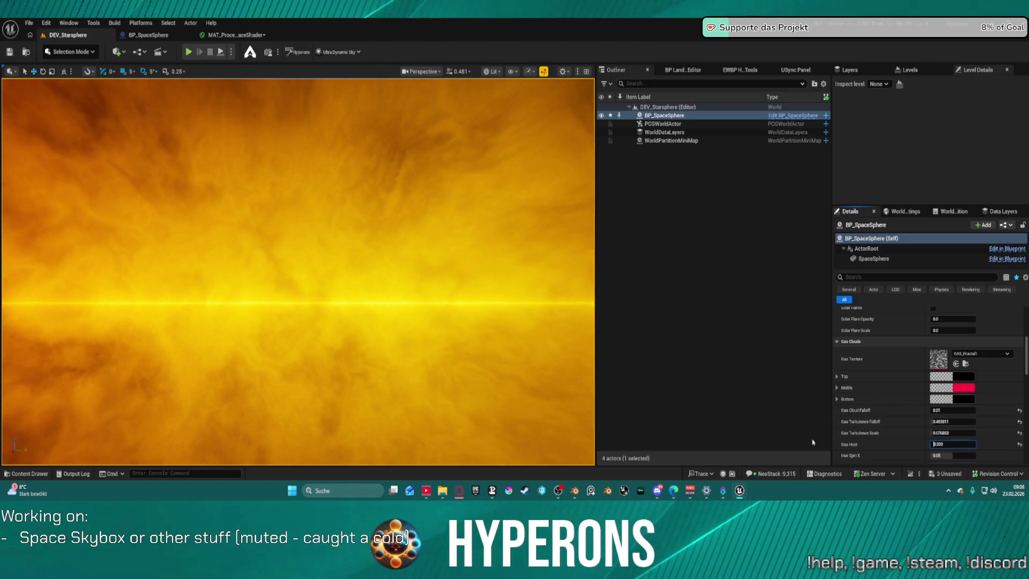
left_click(697, 364)
mouse_move(257, 240)
left_mouse_down()
mouse_move(258, 177)
mouse_move(257, 242)
left_mouse_up()
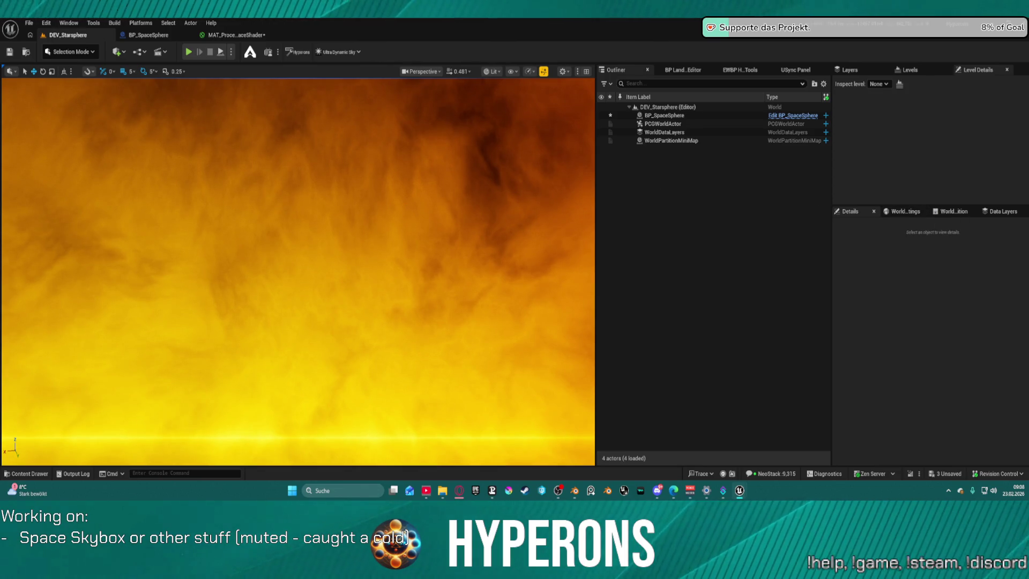
Step: Reselect BP_SpaceSphere and lower Gas Heat to just above -1 for a faint red glow
left_click(664, 115)
scroll(943, 402, "down", 5)
scroll(947, 426, "down", 1)
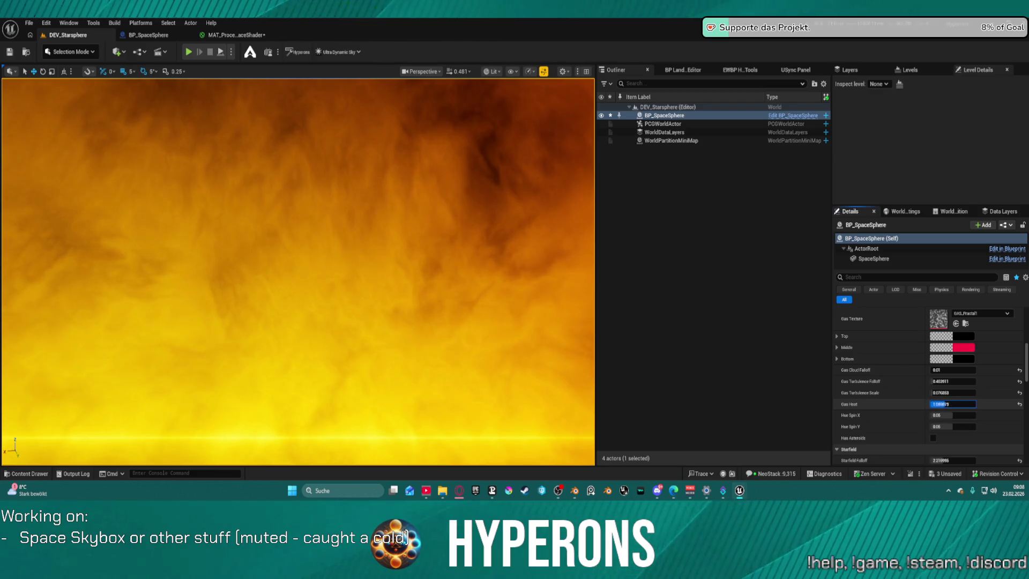
left_click_drag(941, 404, 911, 404)
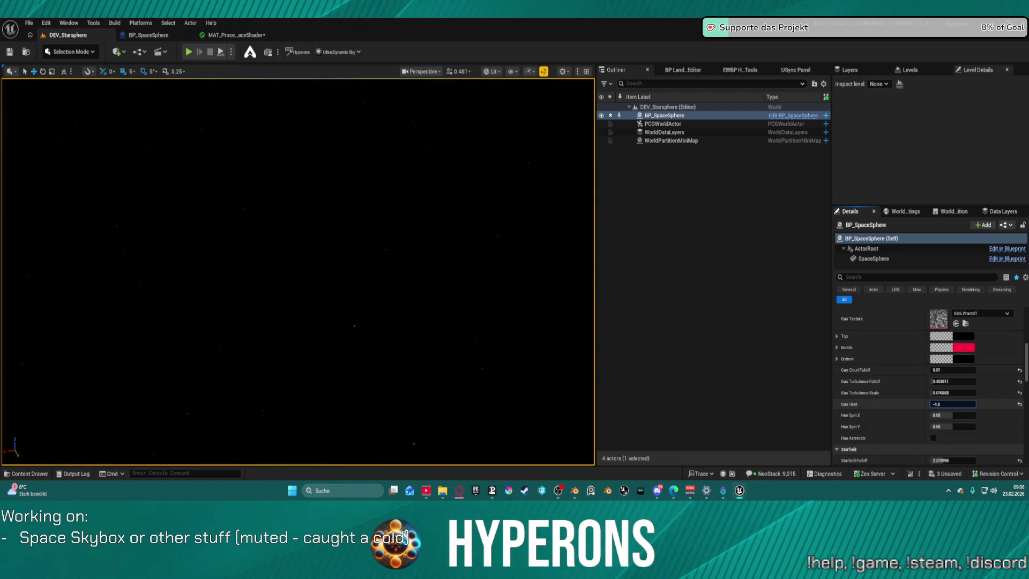
left_click(955, 404)
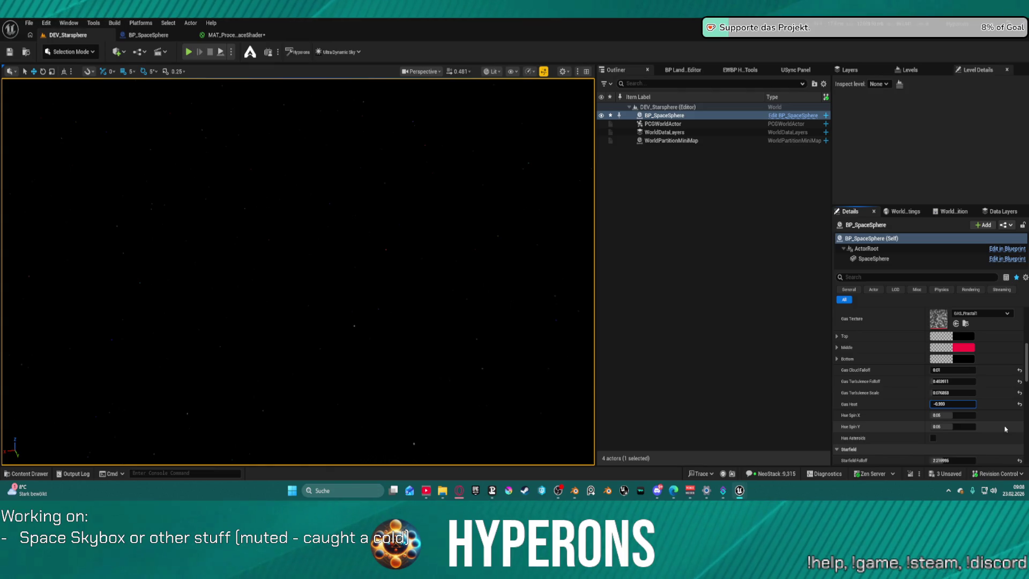
right_click(494, 321)
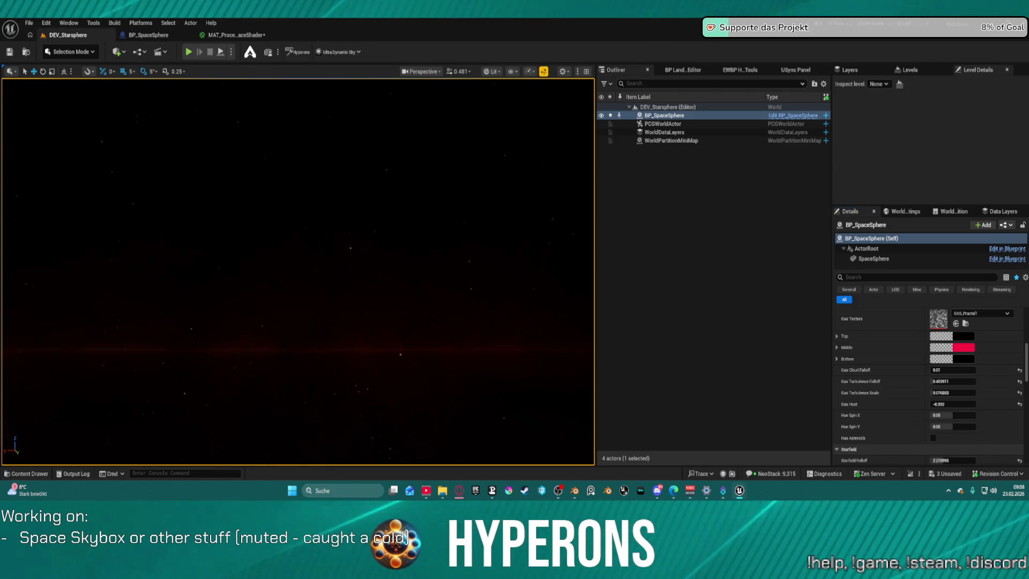
left_click_drag(300, 162, 371, 162)
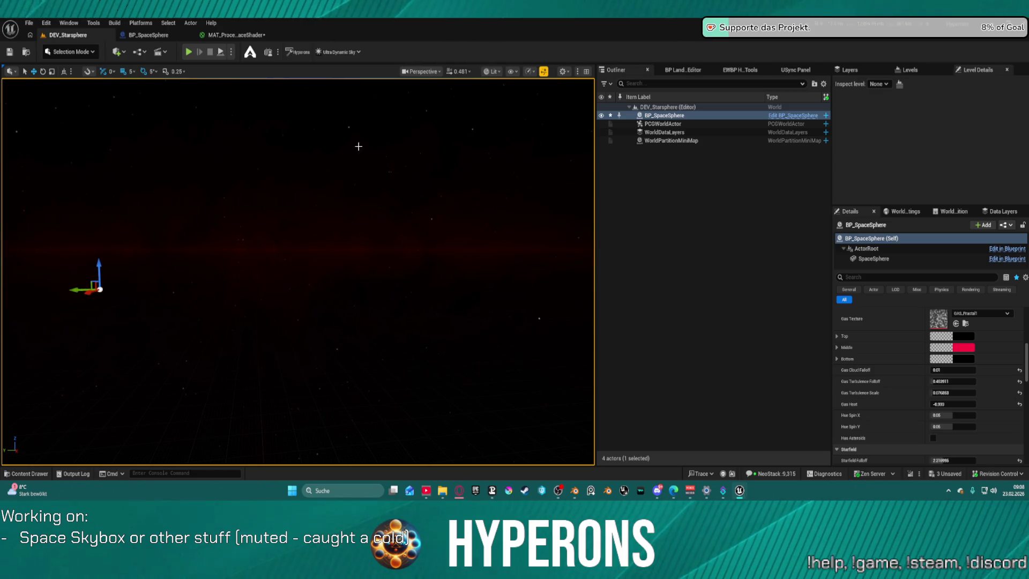
left_click(156, 36)
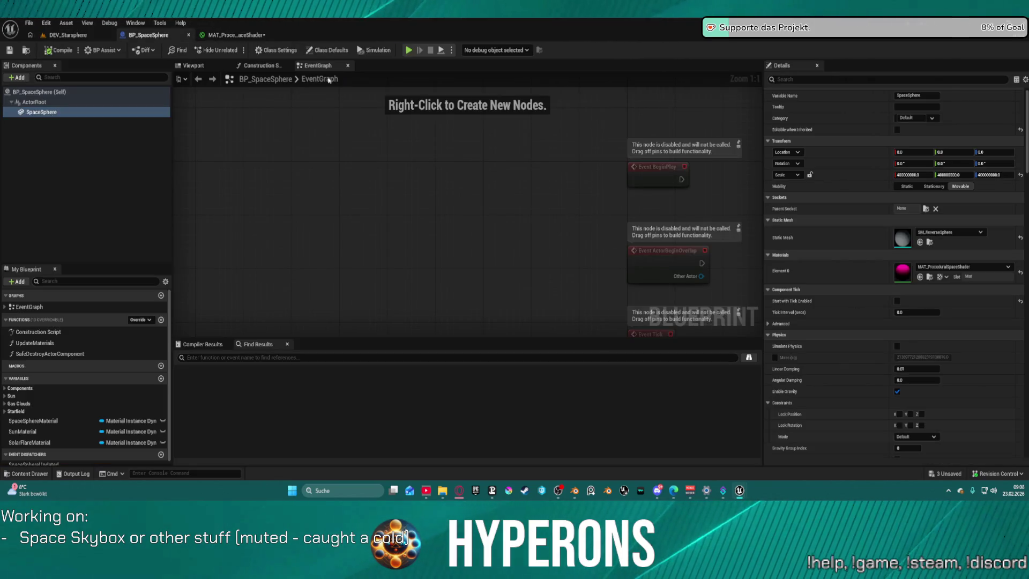
Step: Turn off the Power node preview and inspect the Dust, gas and Hue shifting nodes
left_click(233, 35)
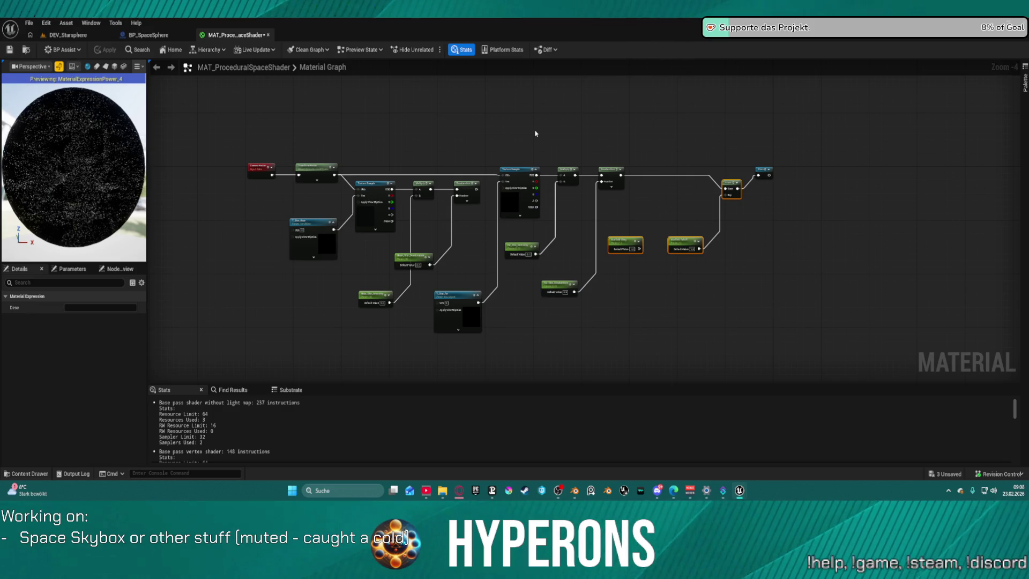
scroll(526, 333, "up", 3)
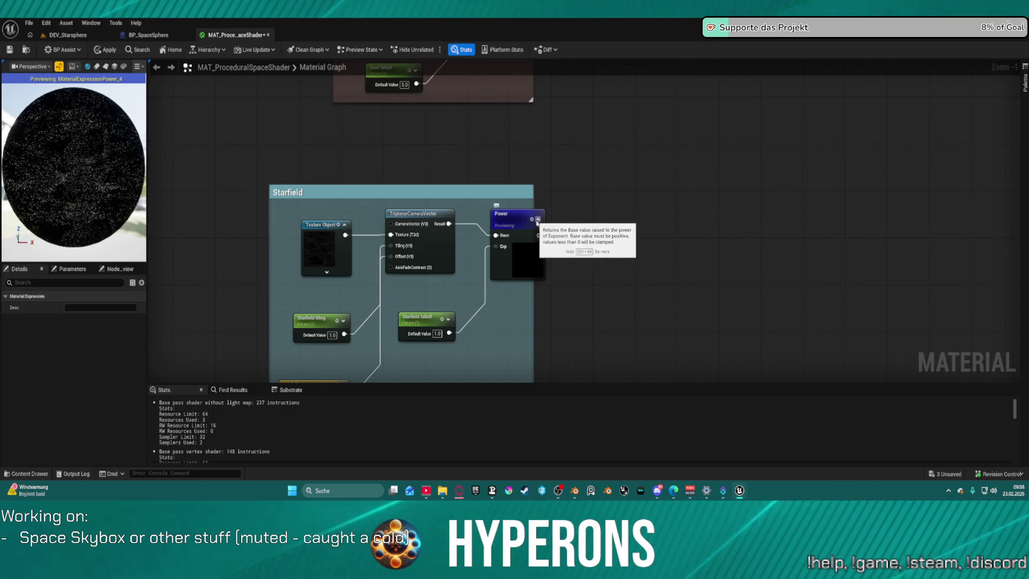
key("space")
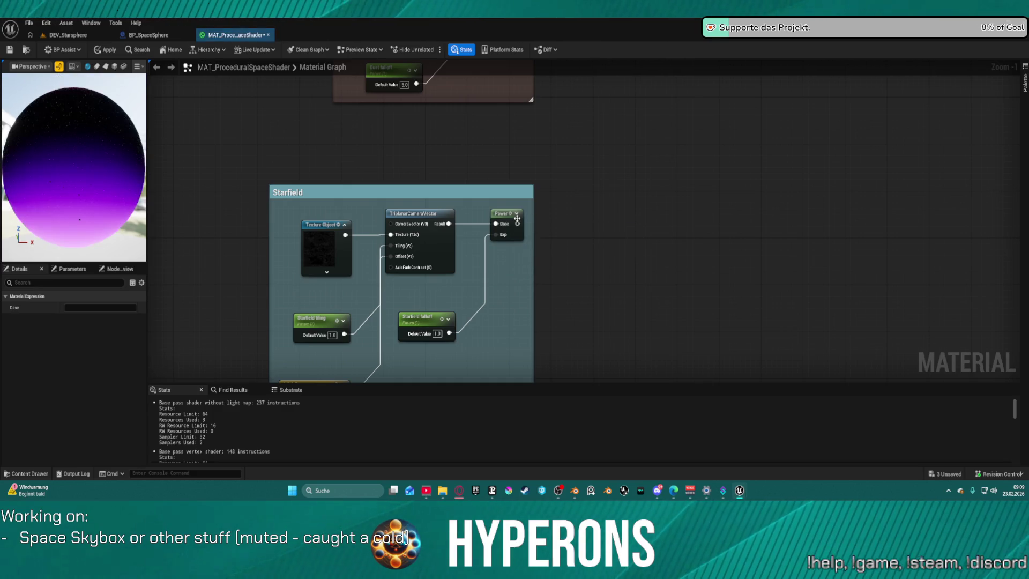
mouse_move(573, 145)
left_mouse_down()
mouse_move(625, 230)
mouse_move(625, 378)
mouse_move(602, 359)
mouse_move(579, 375)
mouse_move(536, 378)
left_mouse_up()
mouse_move(300, 107)
left_mouse_down()
mouse_move(461, 347)
mouse_move(516, 361)
mouse_move(591, 259)
mouse_move(585, 251)
mouse_move(150, 129)
left_mouse_up()
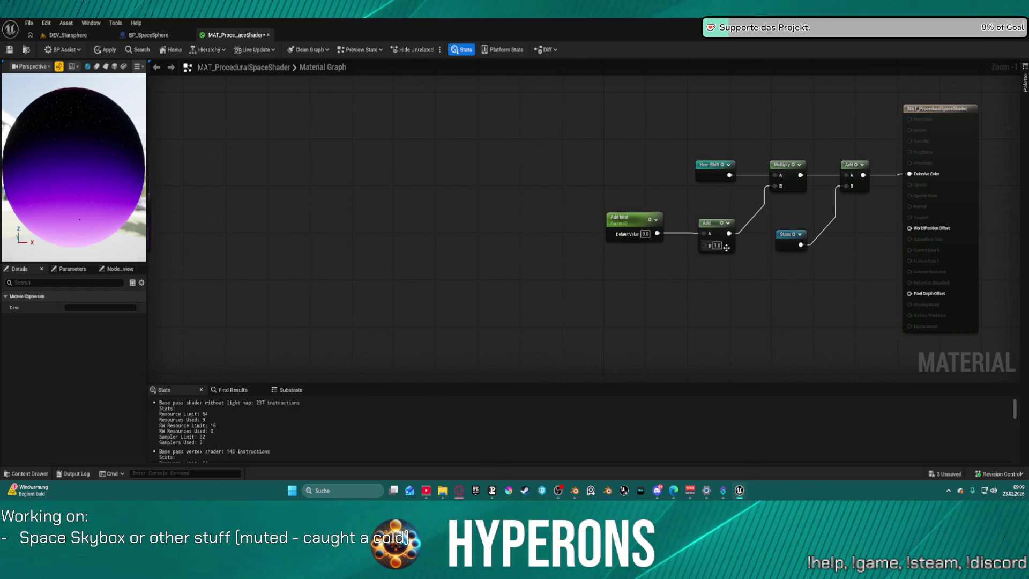
scroll(699, 245, "down", 1)
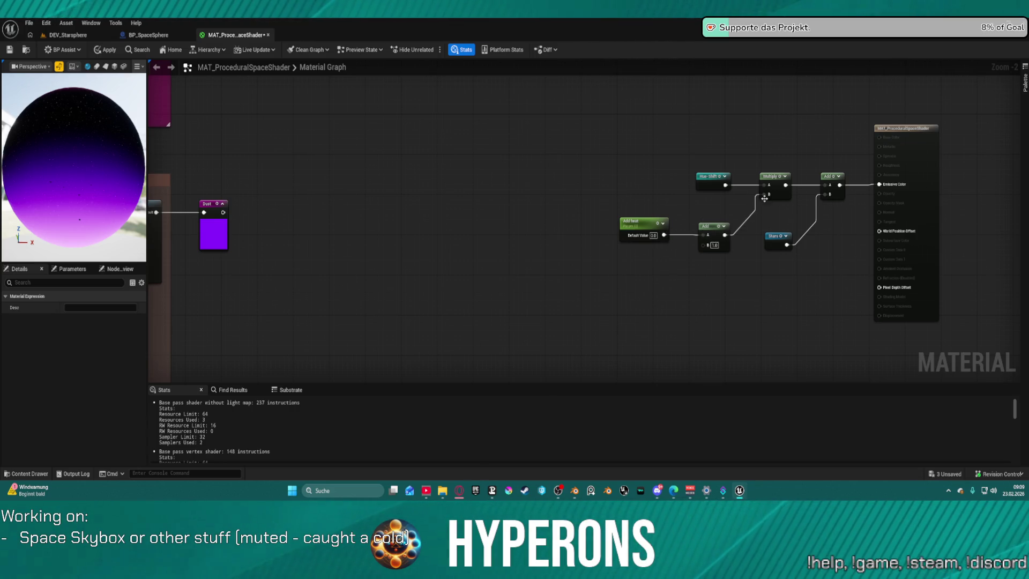
scroll(649, 271, "down", 4)
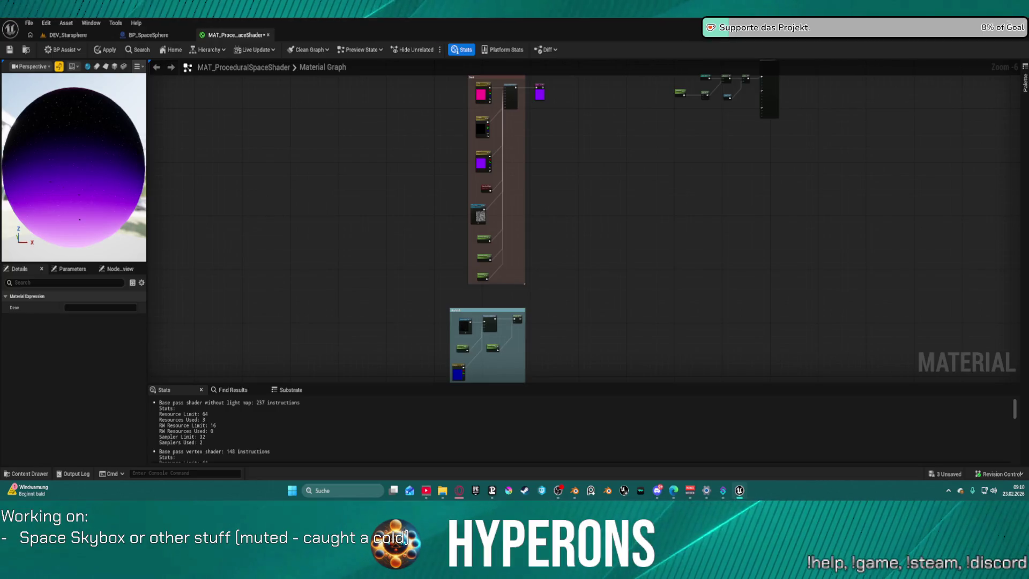
Step: Move the Power and starfield parameter nodes up and out of the star chain
mouse_move(686, 251)
left_mouse_down()
mouse_move(592, 266)
mouse_move(557, 51)
left_mouse_up()
left_click_drag(568, 241, 568, 203)
scroll(568, 203, "up", 5)
left_click_drag(572, 151, 567, 128)
left_click_drag(456, 193, 634, 198)
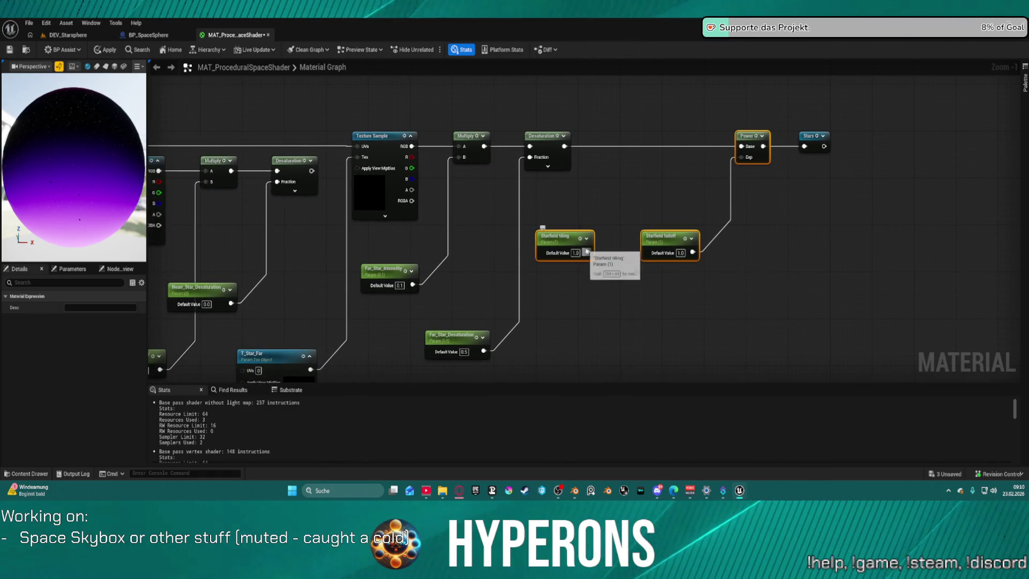
mouse_move(562, 245)
left_mouse_down()
mouse_move(383, 100)
mouse_move(567, 191)
mouse_move(528, 237)
mouse_move(192, 80)
left_mouse_up()
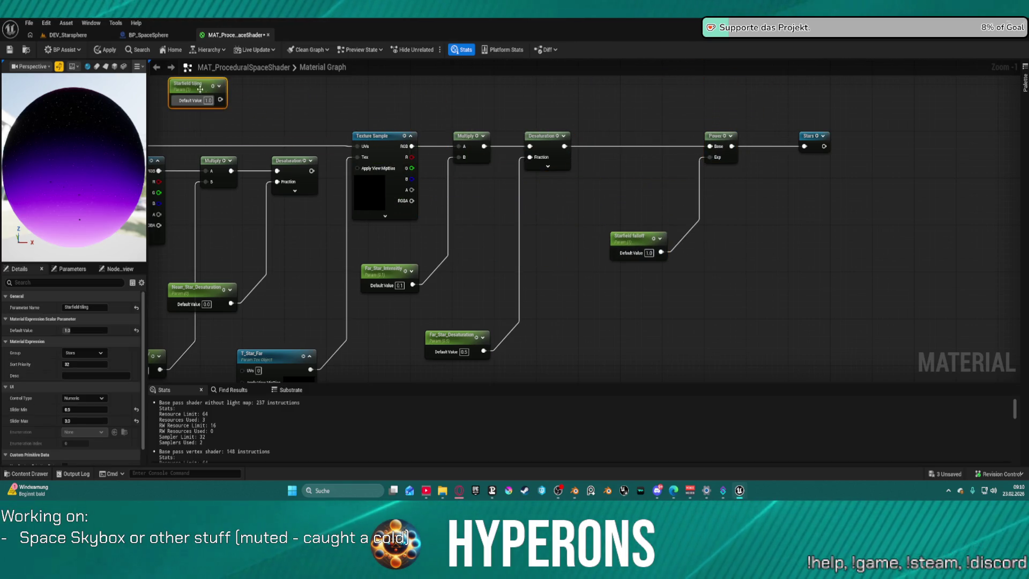
Step: Add a Multiply after TransformVector driven by Starfield tiling, then apply the material
left_click_drag(514, 232, 690, 211)
type("mult")
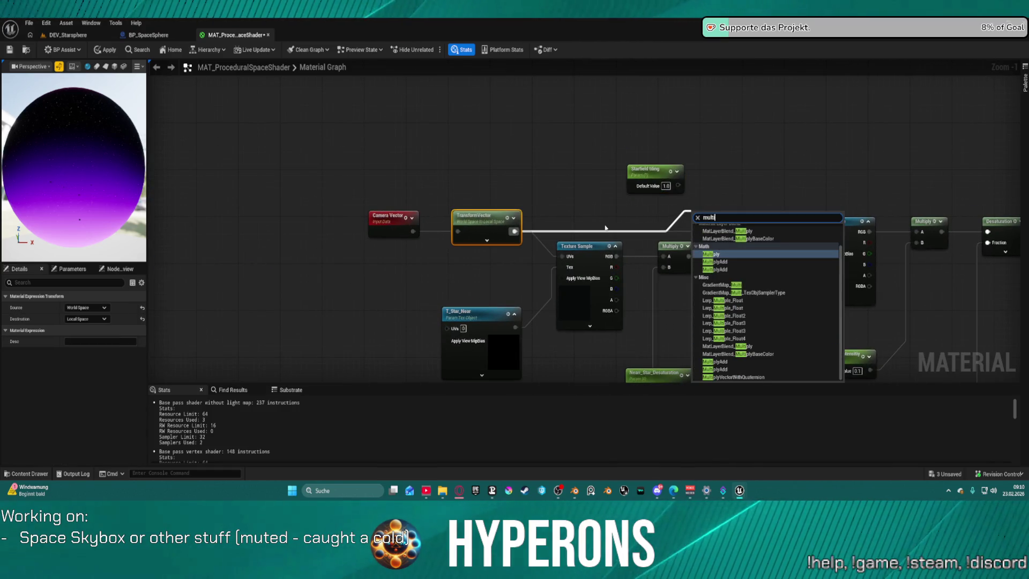
key("Return")
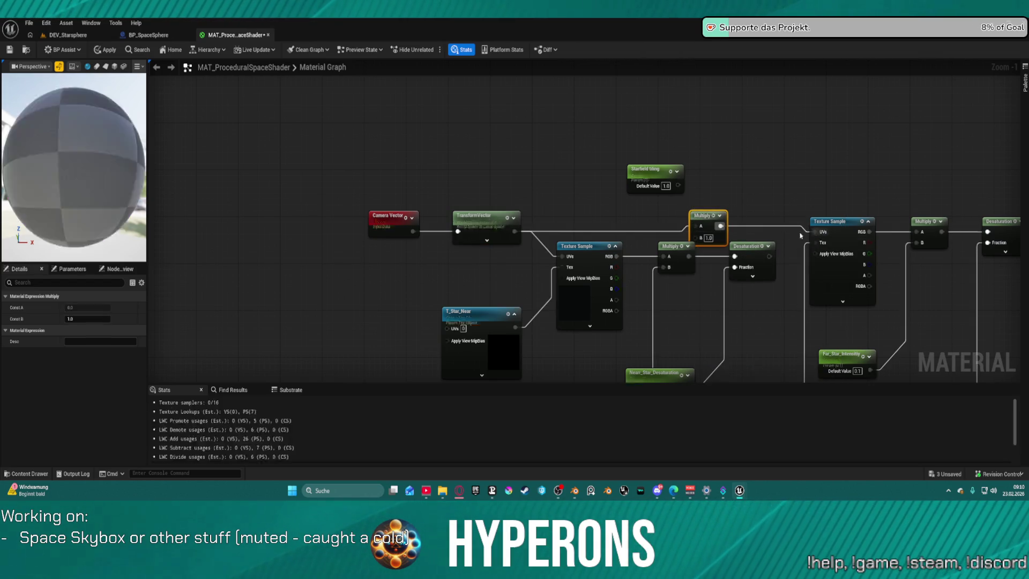
left_click_drag(696, 225, 678, 185)
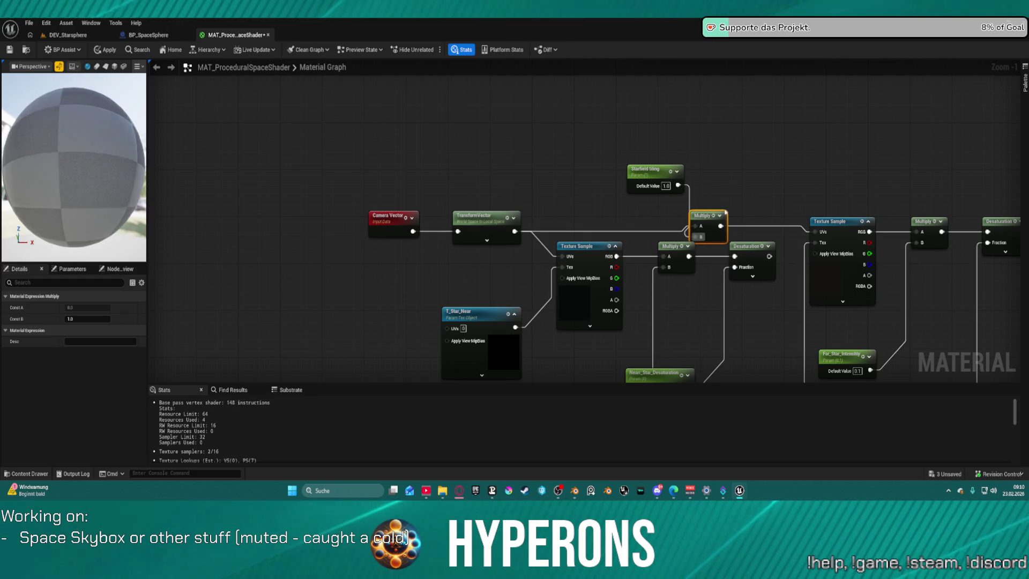
left_click(109, 50)
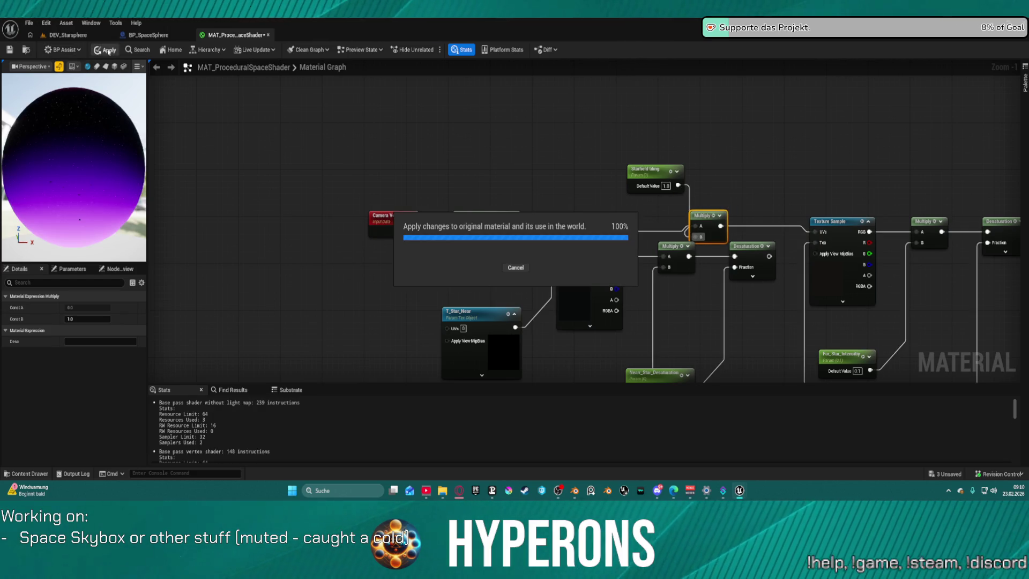
Step: Raise BP_SpaceSphere's Starfield Density to about 1.9 and check out the material asset
left_click(68, 34)
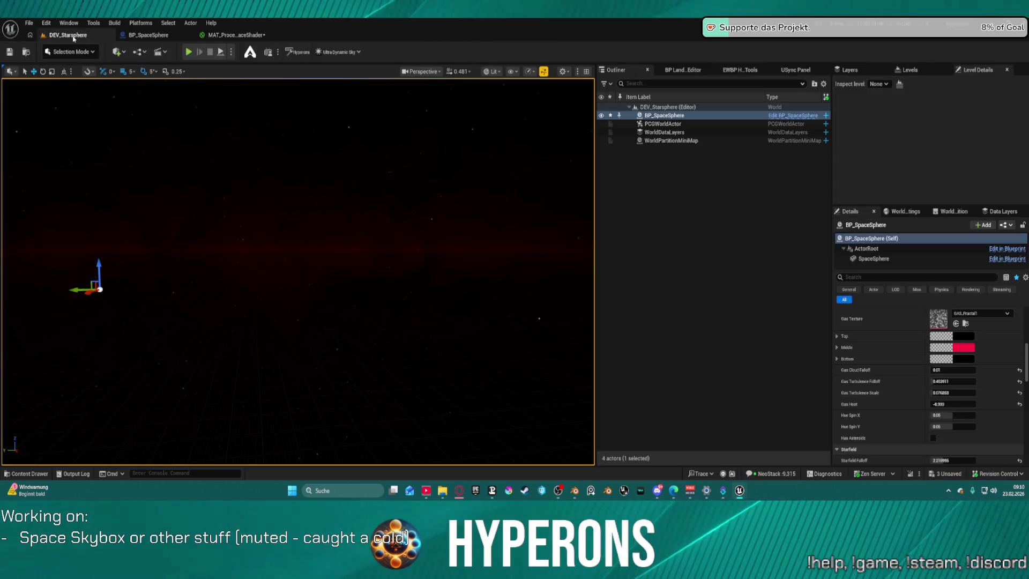
left_click_drag(390, 252, 390, 225)
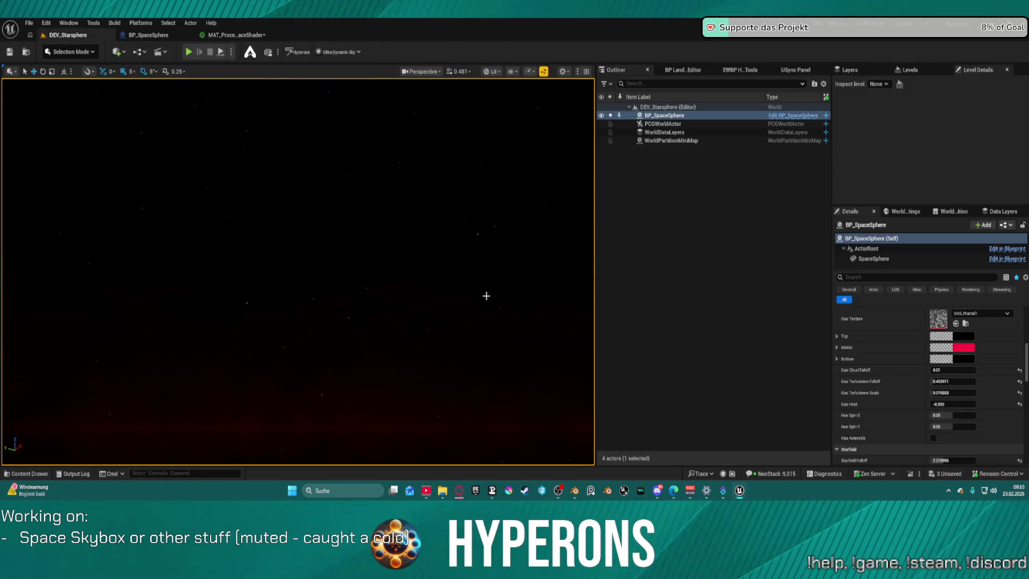
scroll(972, 429, "down", 2)
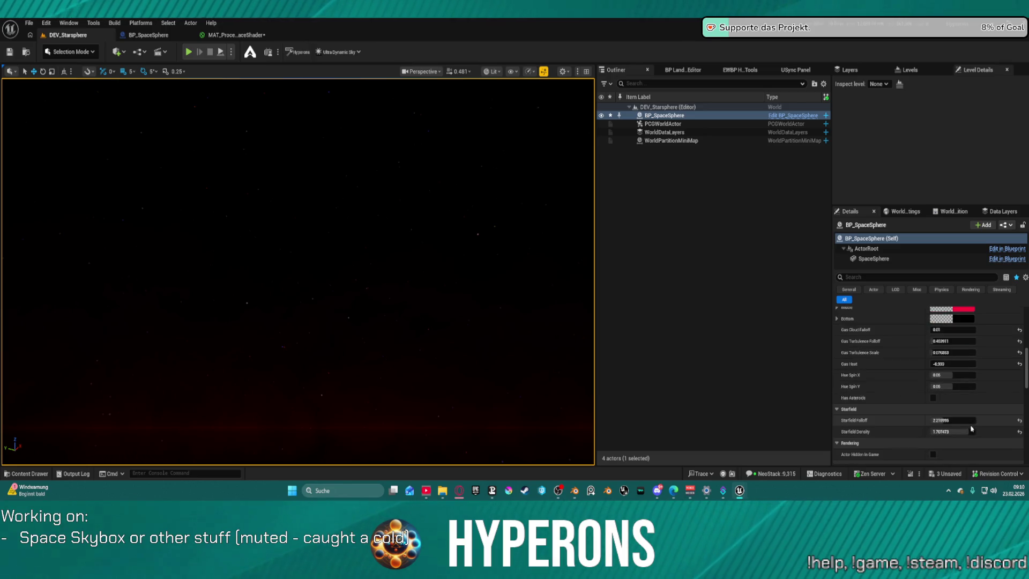
mouse_move(954, 432)
left_mouse_down()
mouse_move(995, 432)
mouse_move(954, 431)
left_mouse_up()
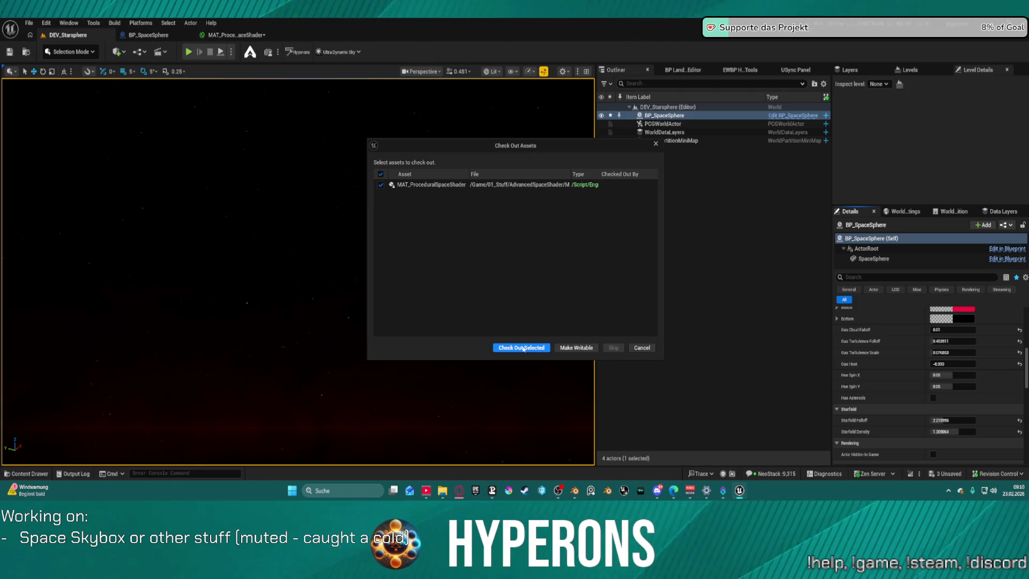
left_click(524, 349)
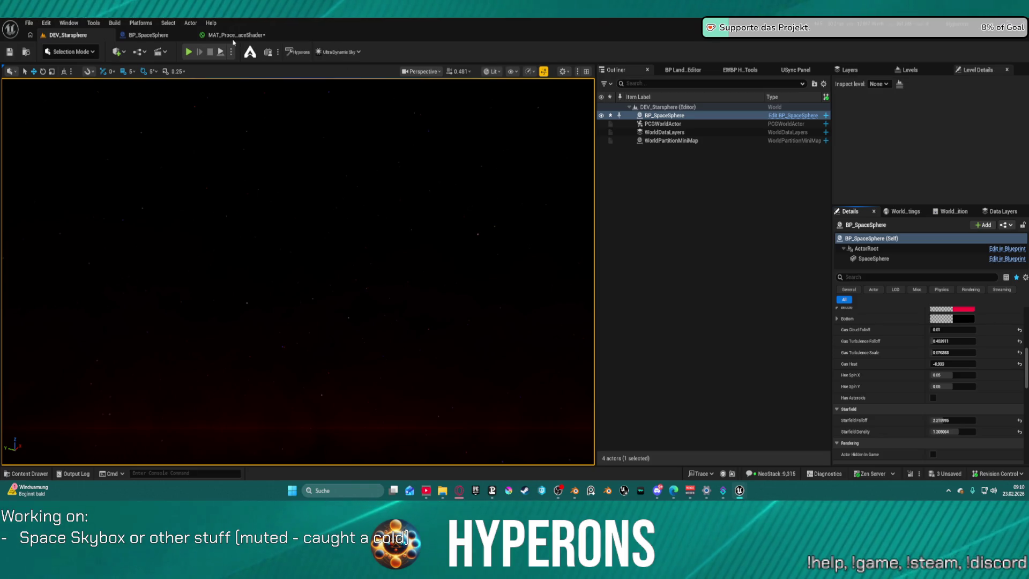
key("alt+F4")
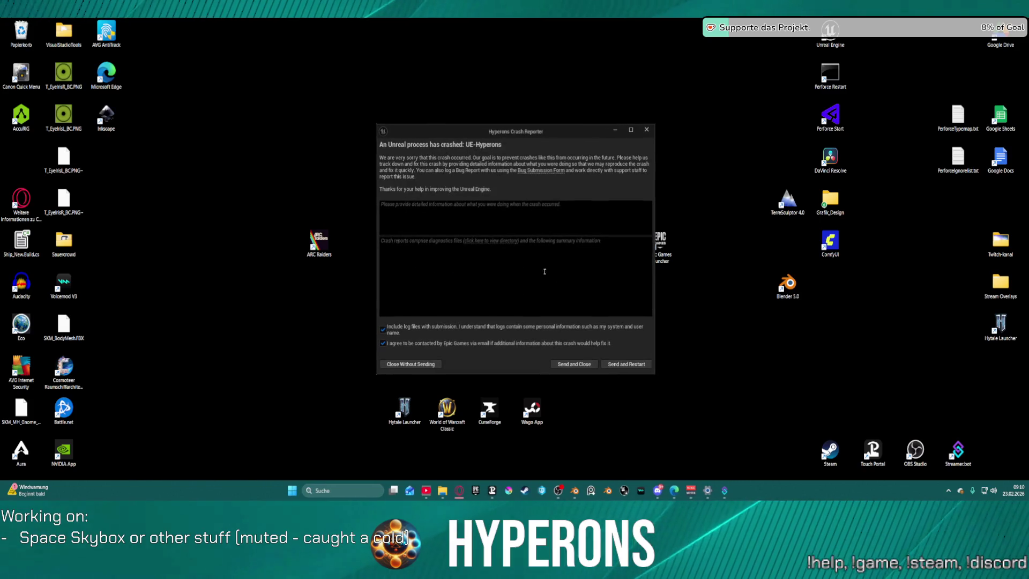
Step: Send the crash report and restart the Unreal Editor
left_click(634, 365)
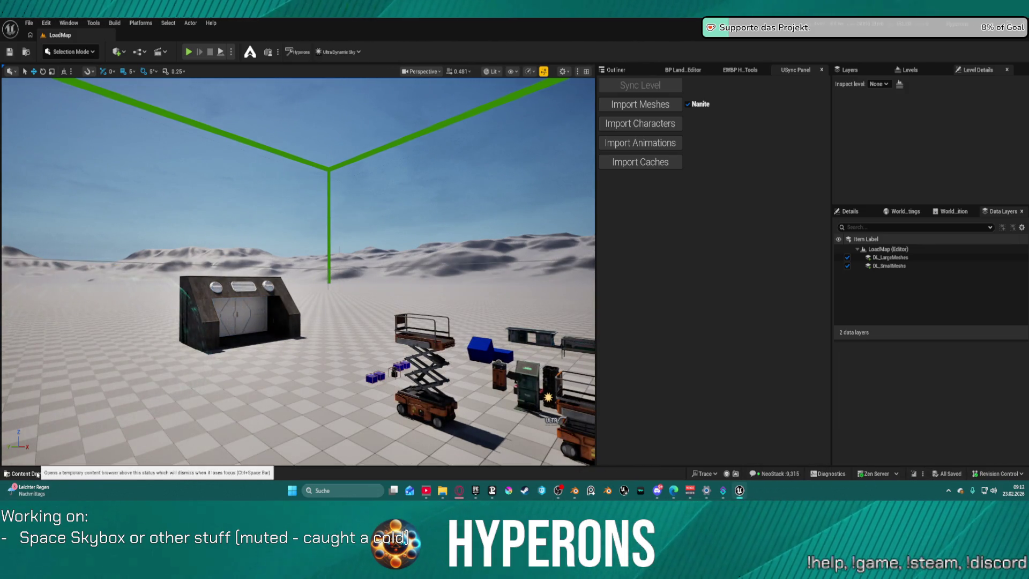
Step: Reload the DEV_Starsphere level from Recent Levels
left_click(28, 24)
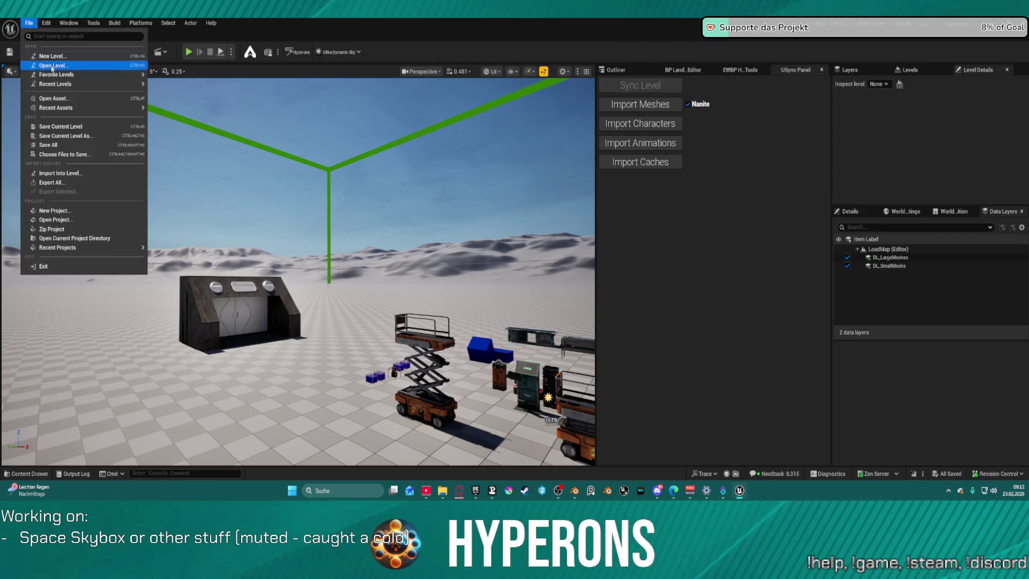
mouse_move(107, 84)
left_click(203, 102)
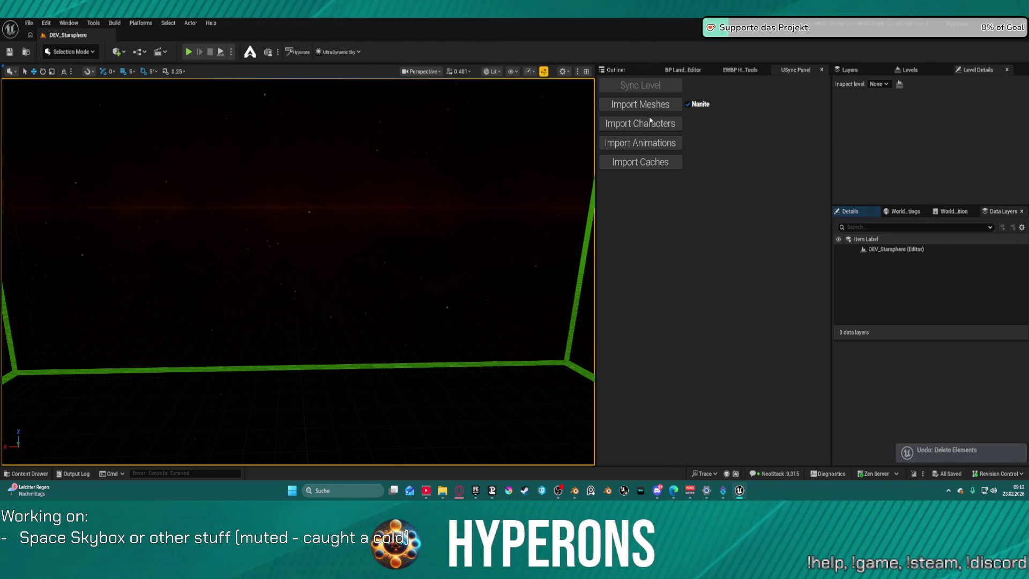
Step: Delete the BP_WorldGen and BP_WorkZone actors, leaving four actors
left_click(615, 70)
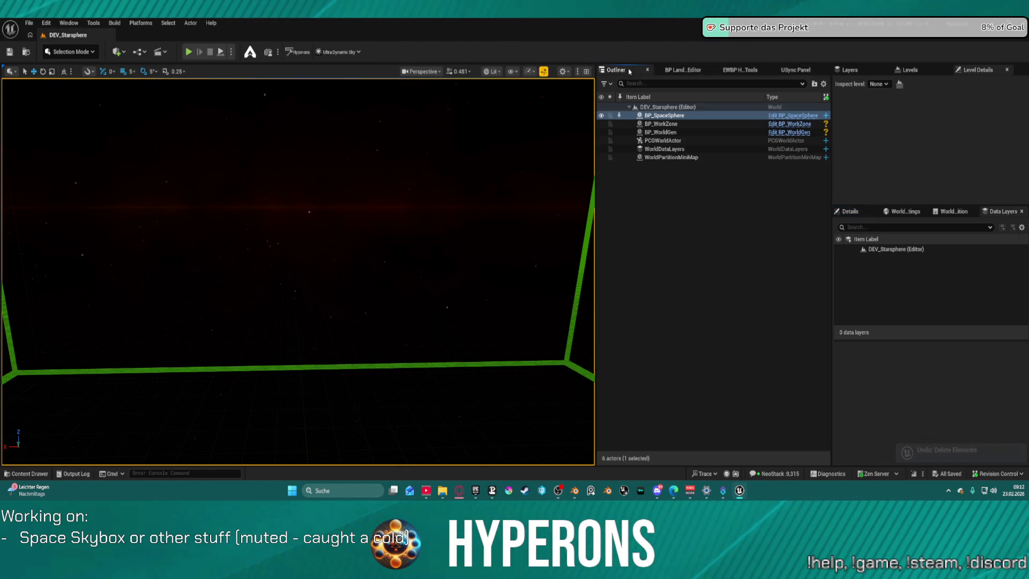
left_click(663, 132)
left_click(665, 124, "ctrl")
key("Delete")
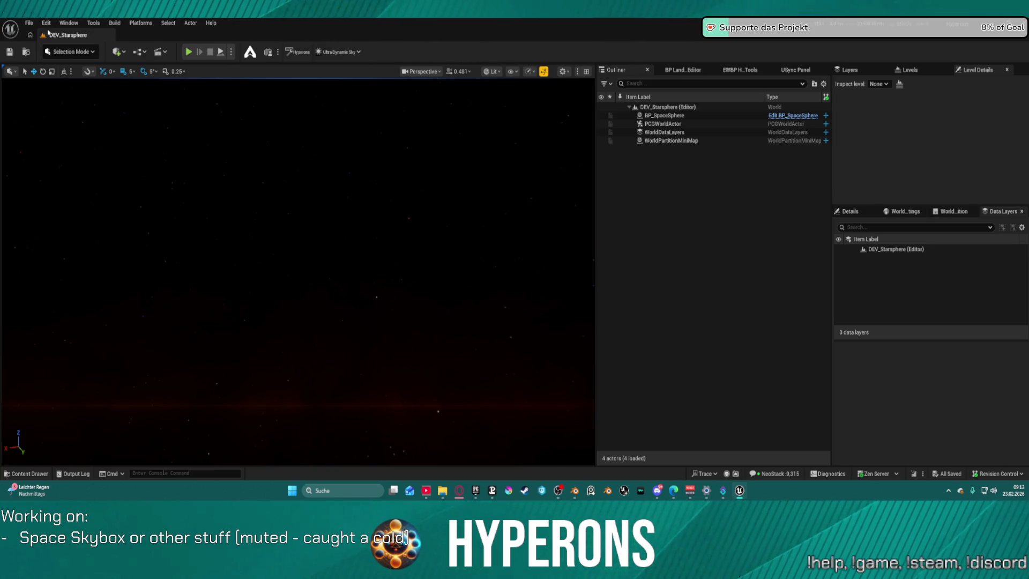
Step: Open Content Browser 2 and close the SM_Prop_Beacon_1 mesh tab
left_click(69, 23)
mouse_move(114, 88)
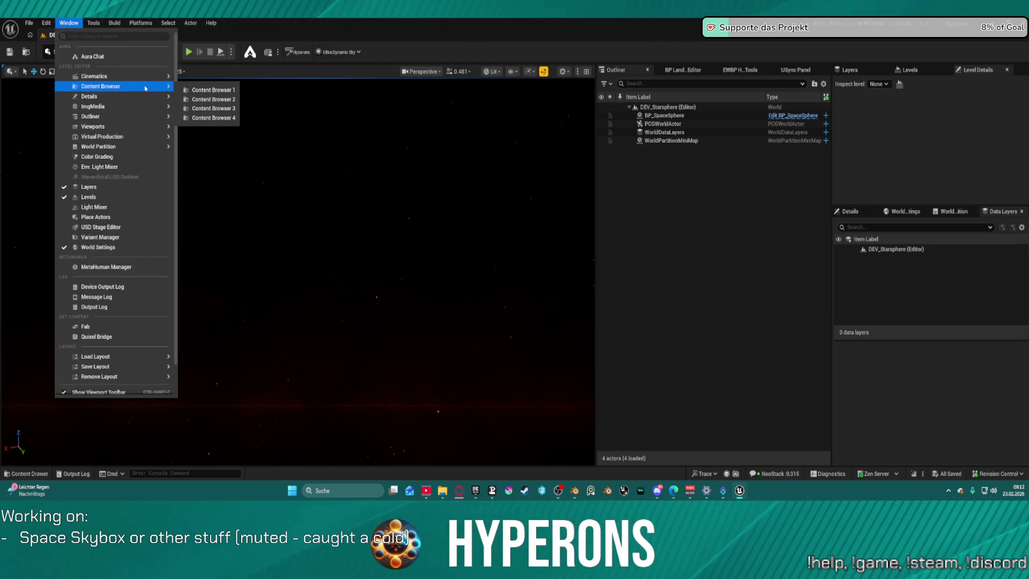
left_click(211, 102)
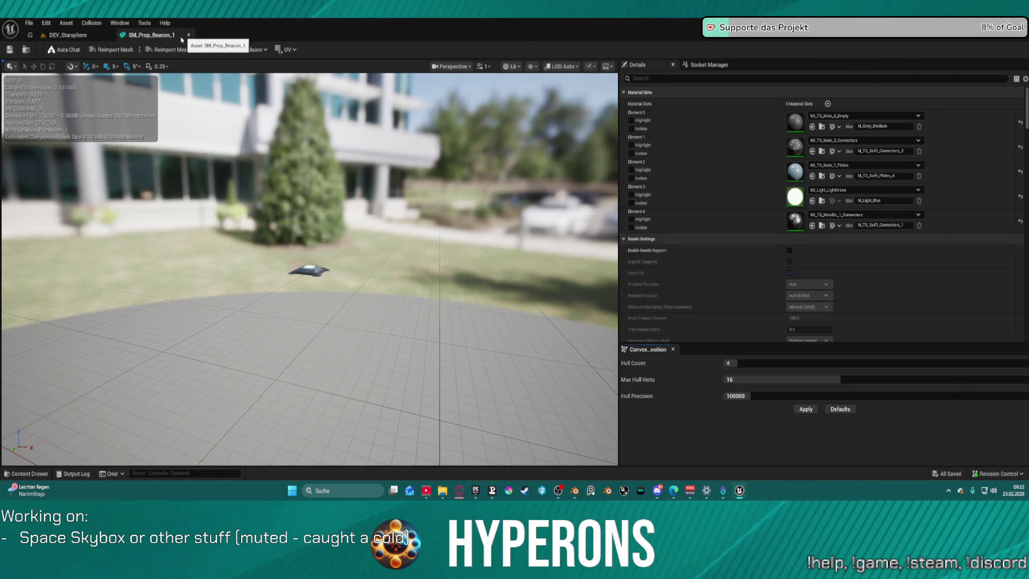
left_click(188, 35)
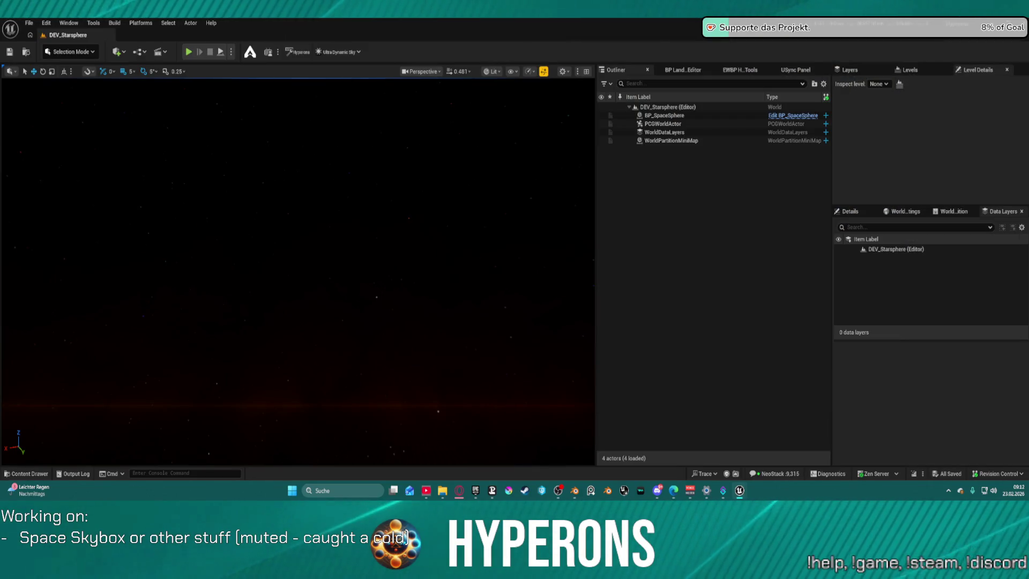
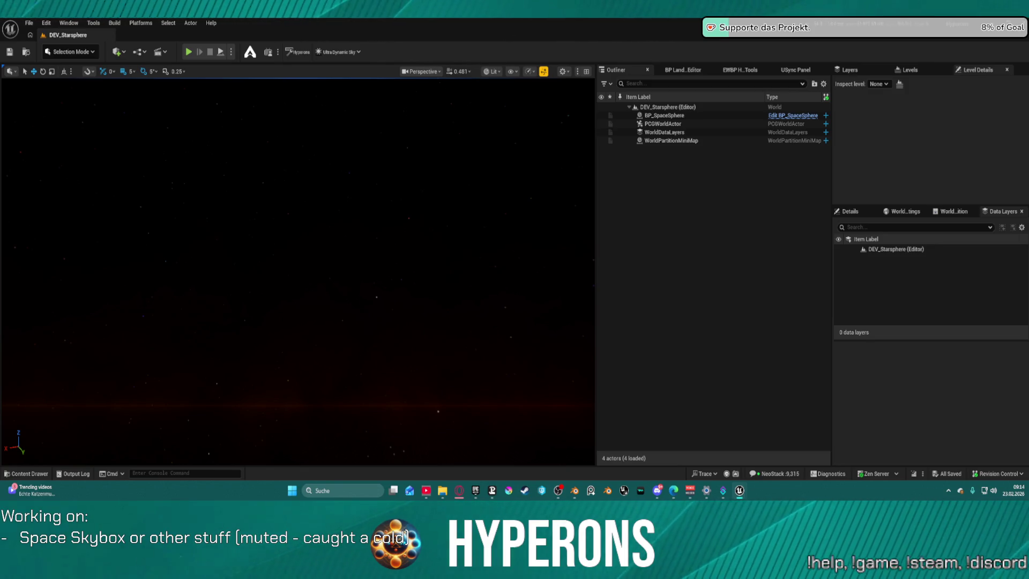
Step: Open MAT_ProceduralSpaceShader from the SpaceSphere component's Element 0 material in BP_SpaceSphere
left_click(793, 115)
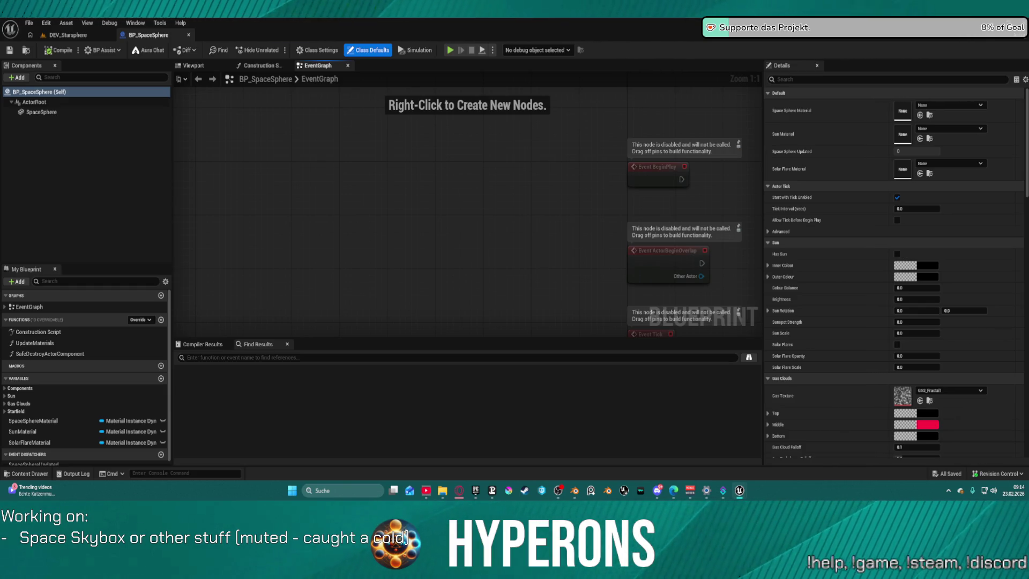
left_click(41, 112)
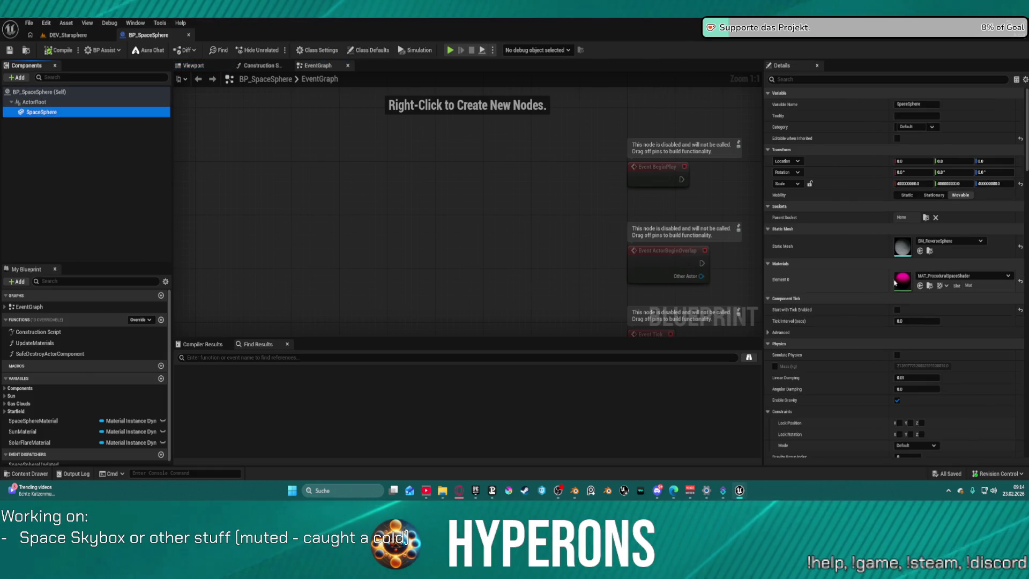
left_click(898, 310)
double_click(903, 280)
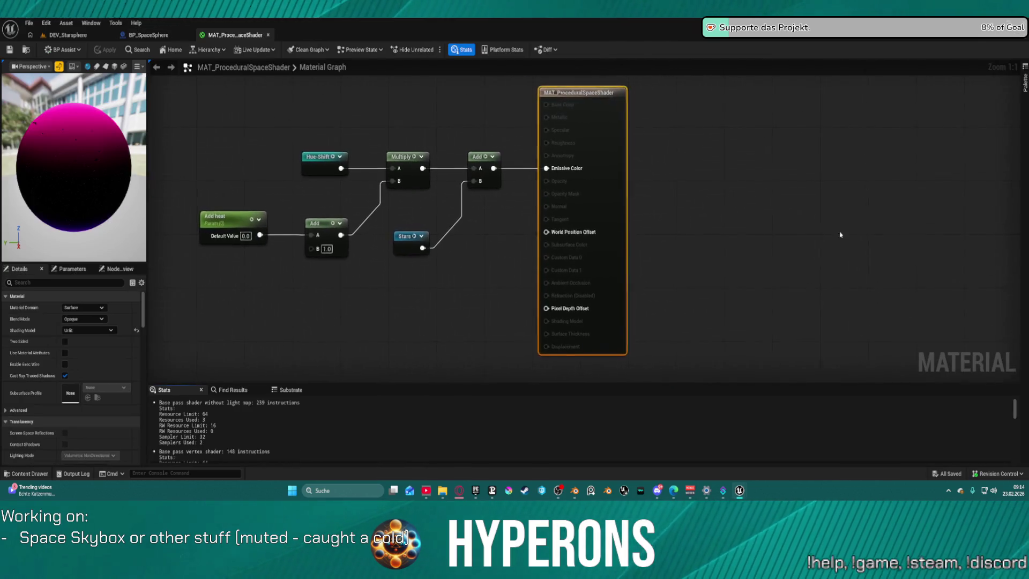
Step: Move the Starfield tiling node lower left in the material graph
scroll(482, 200, "down", 3)
scroll(482, 161, "down", 2)
scroll(448, 125, "up", 3)
scroll(447, 125, "up", 2)
right_click(447, 124)
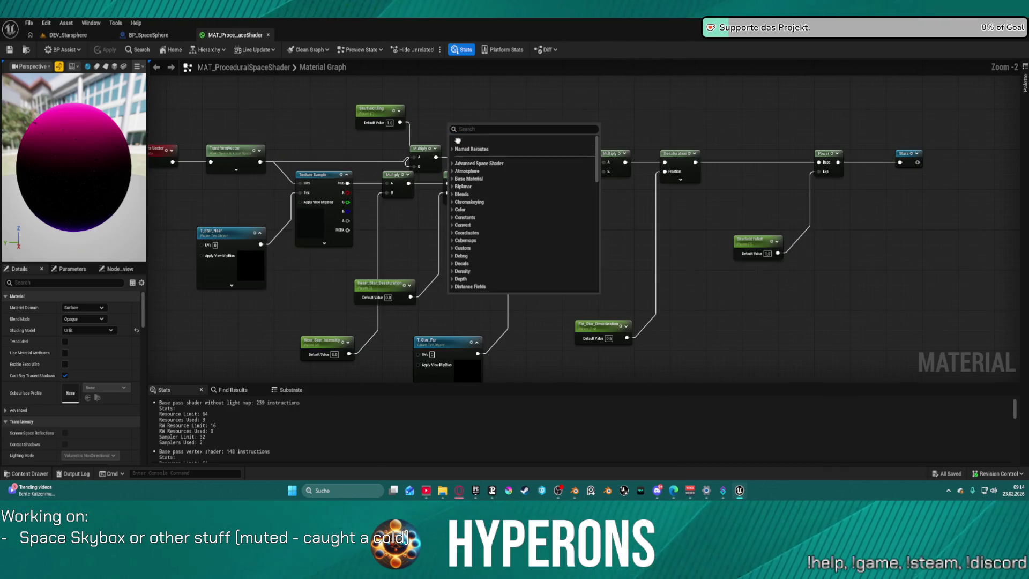
scroll(510, 174, "up", 2)
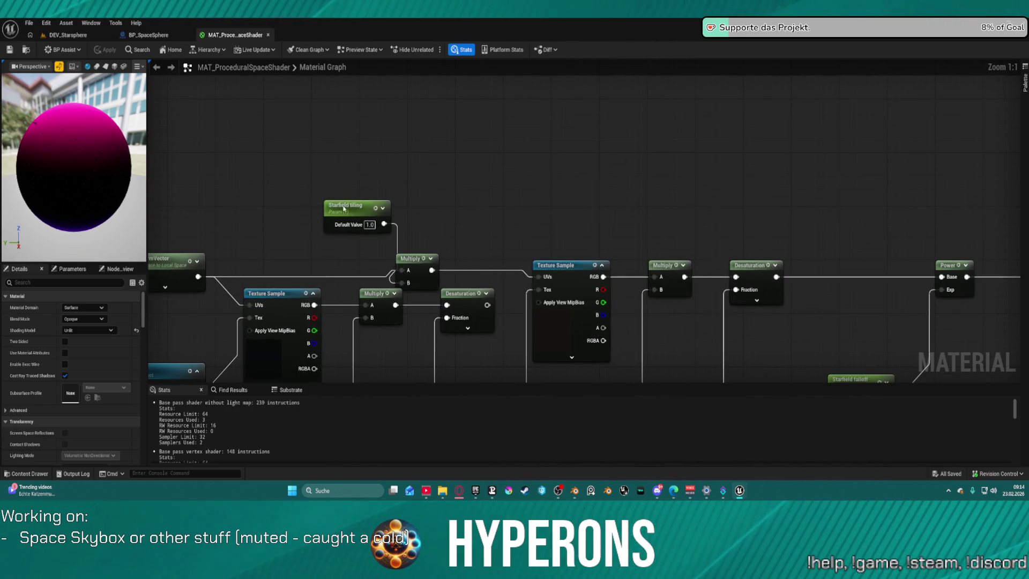
left_click_drag(343, 207, 301, 224)
mouse_move(463, 245)
left_mouse_down()
mouse_move(535, 189)
mouse_move(508, 198)
mouse_move(533, 75)
mouse_move(520, 121)
mouse_move(436, 263)
mouse_move(465, 234)
left_mouse_up()
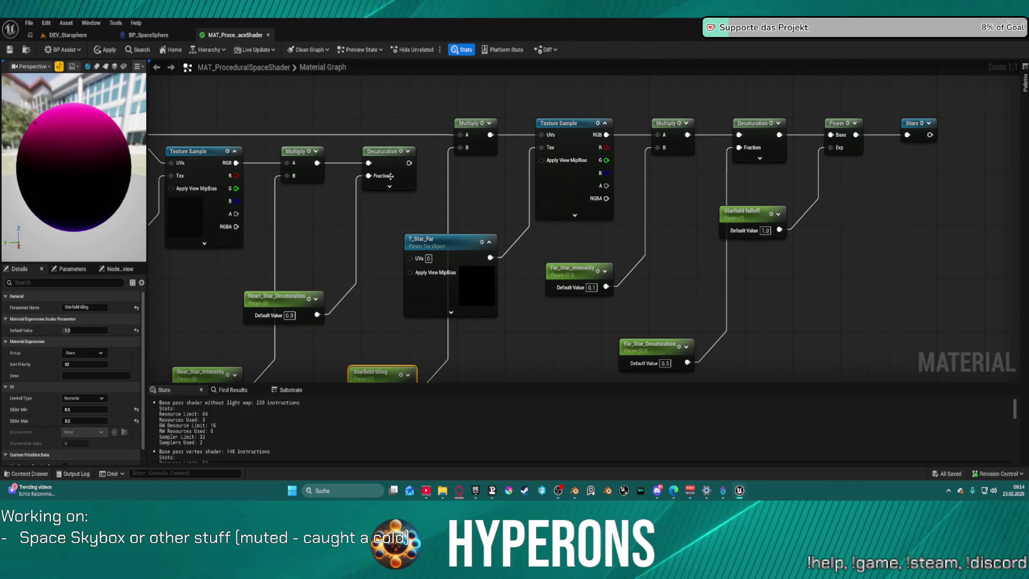
Step: Apply the material, settle Starfield tiling beside T_Star_Far, and return to DEV_Starsphere
left_click(91, 49)
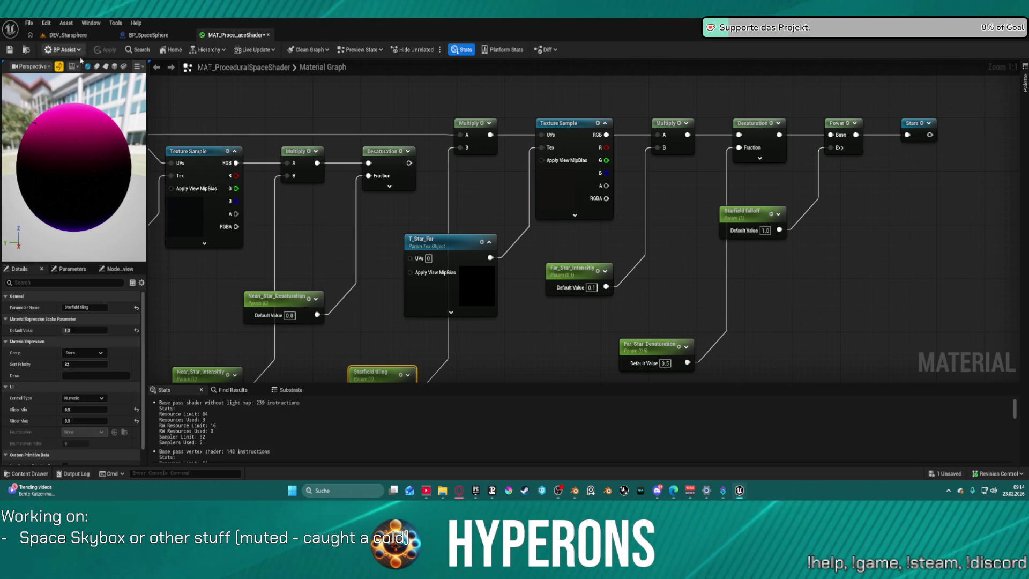
mouse_move(370, 372)
left_mouse_down()
mouse_move(329, 137)
mouse_move(341, 310)
mouse_move(374, 349)
left_mouse_up()
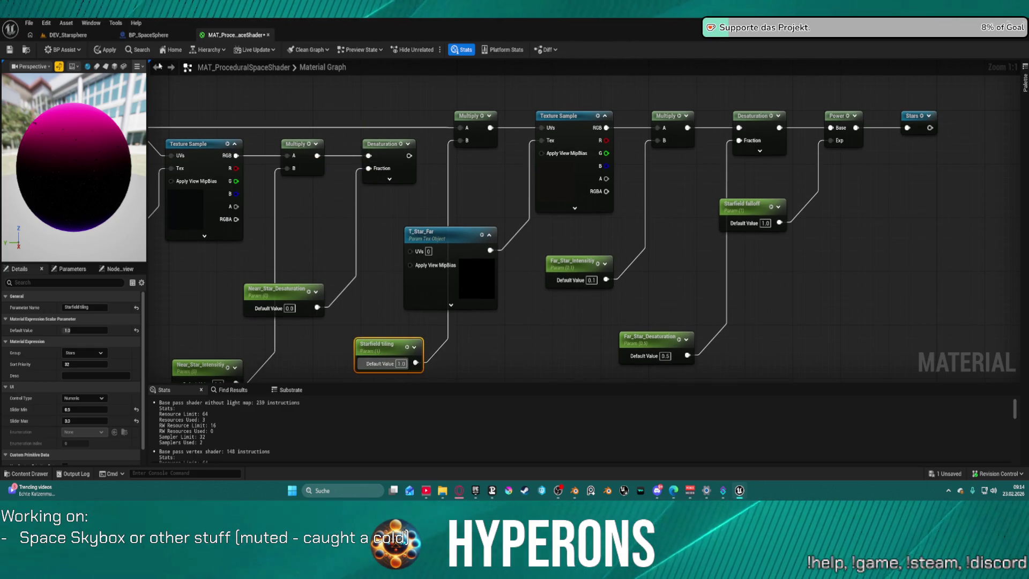
left_click(59, 36)
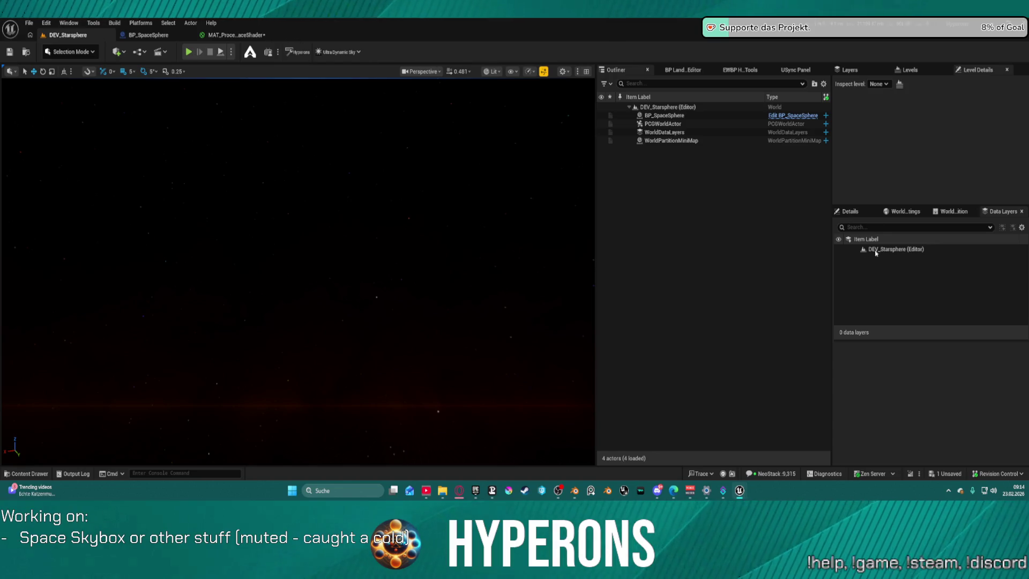
Step: Save all changes and lower BP_SpaceSphere's Starfield Density in the Details panel
left_click(399, 223)
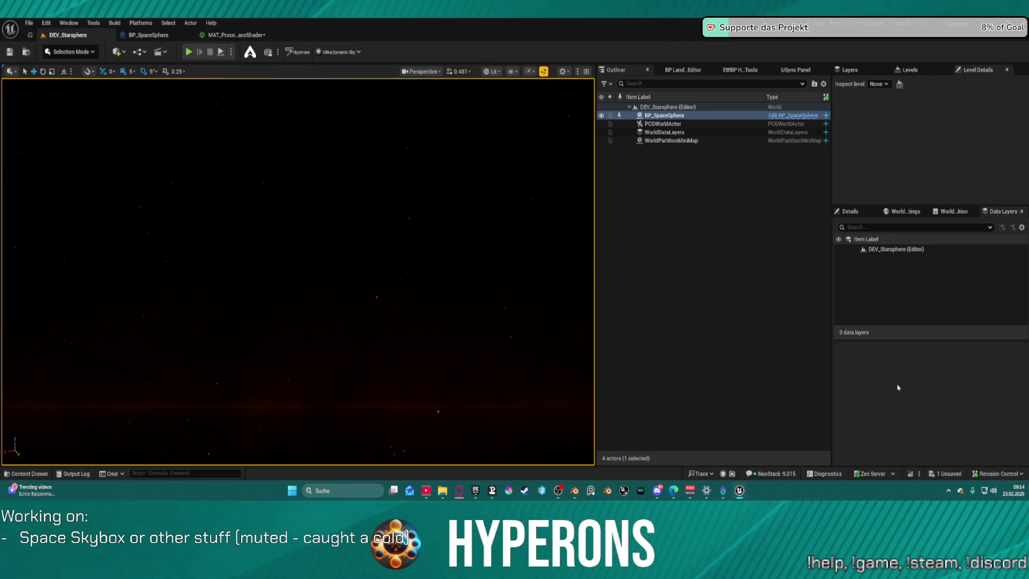
key("ctrl+shift+s")
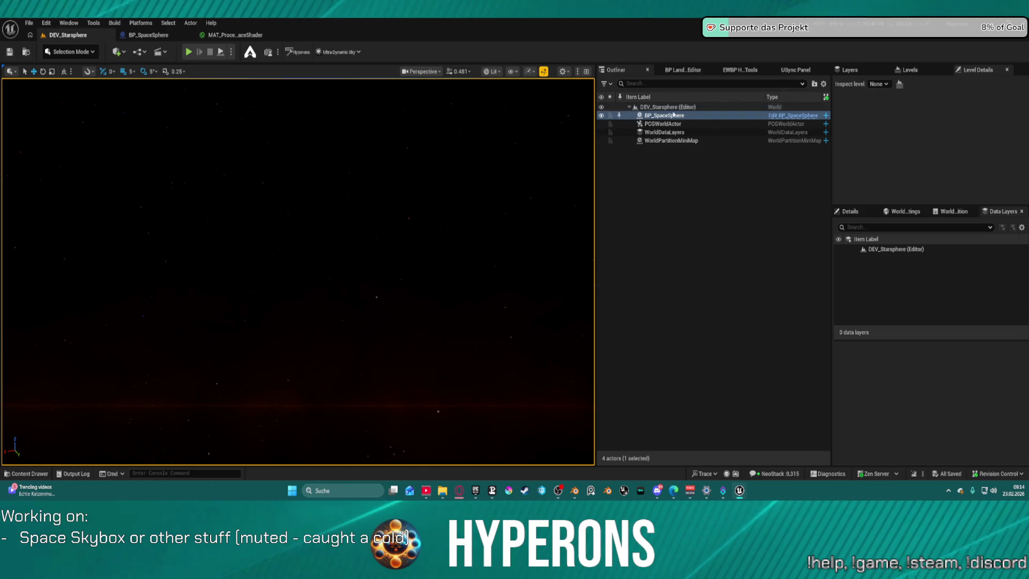
left_click(850, 211)
scroll(960, 375, "down", 5)
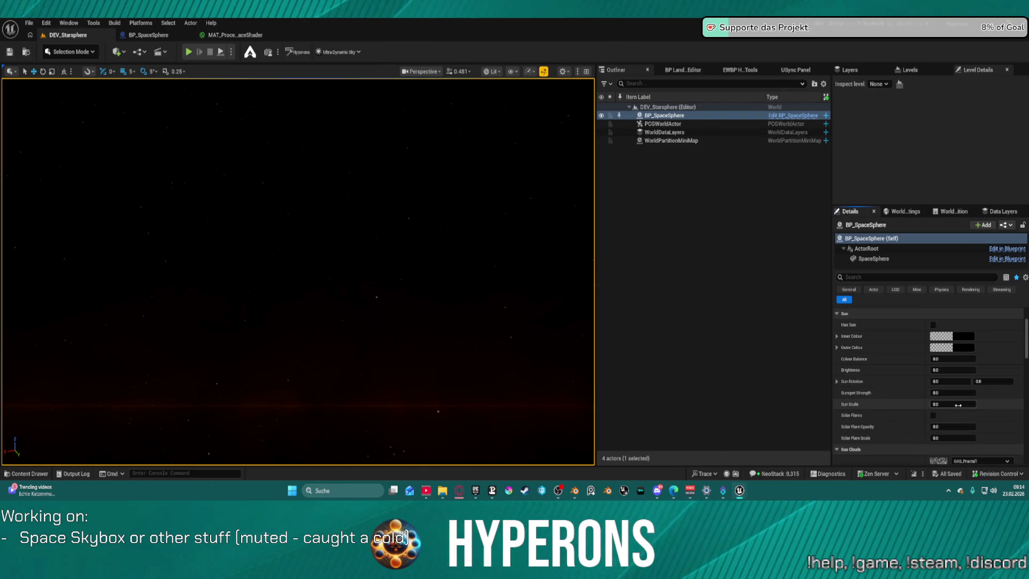
scroll(949, 396, "down", 1)
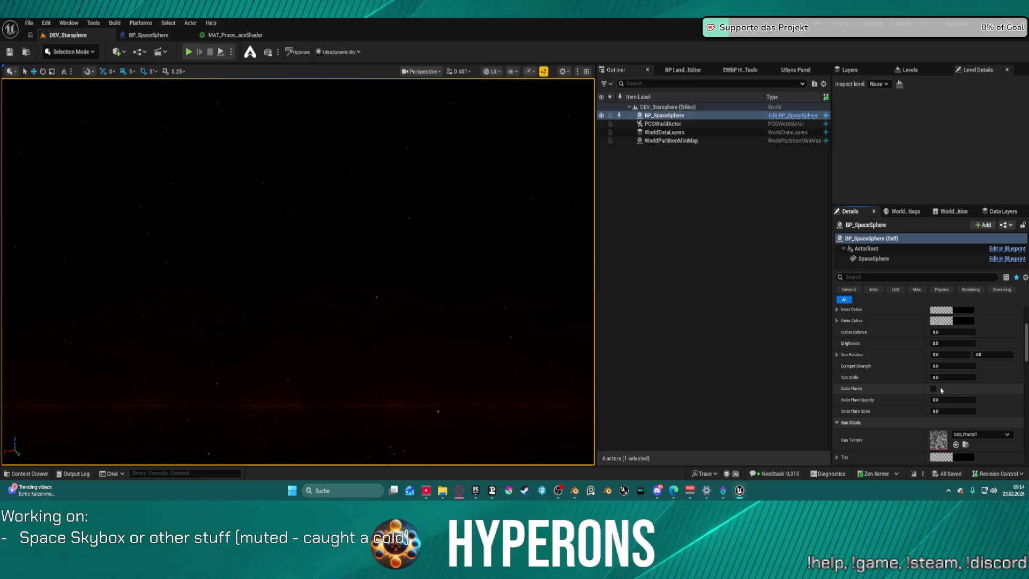
scroll(943, 391, "down", 3)
scroll(965, 418, "down", 3)
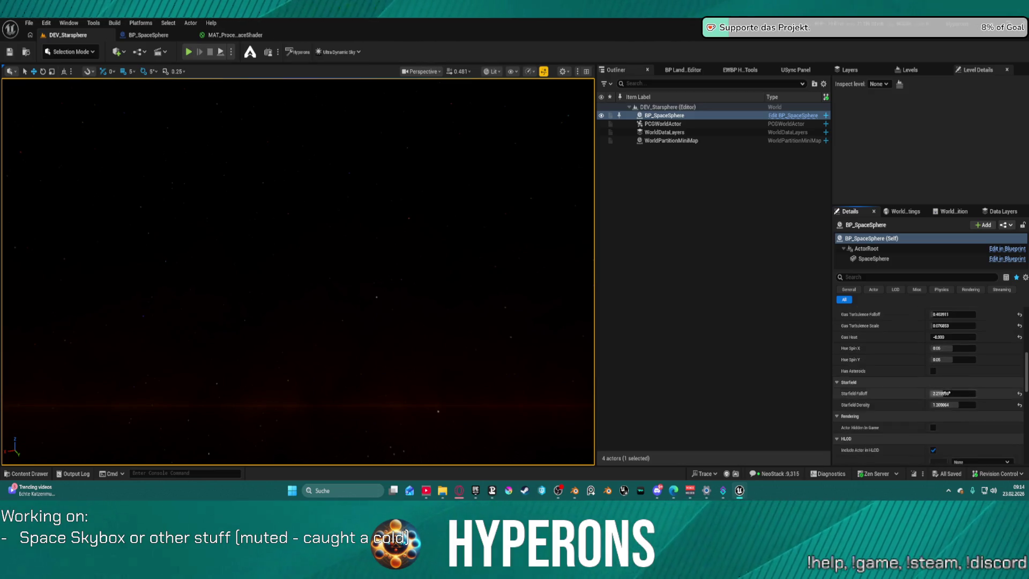
left_click_drag(959, 405, 959, 406)
Step: Look around the starfield in the viewport, then go back to the space shader graph
mouse_move(414, 334)
left_mouse_down()
mouse_move(414, 396)
mouse_move(414, 316)
mouse_move(414, 461)
mouse_move(414, 386)
mouse_move(414, 397)
left_mouse_up()
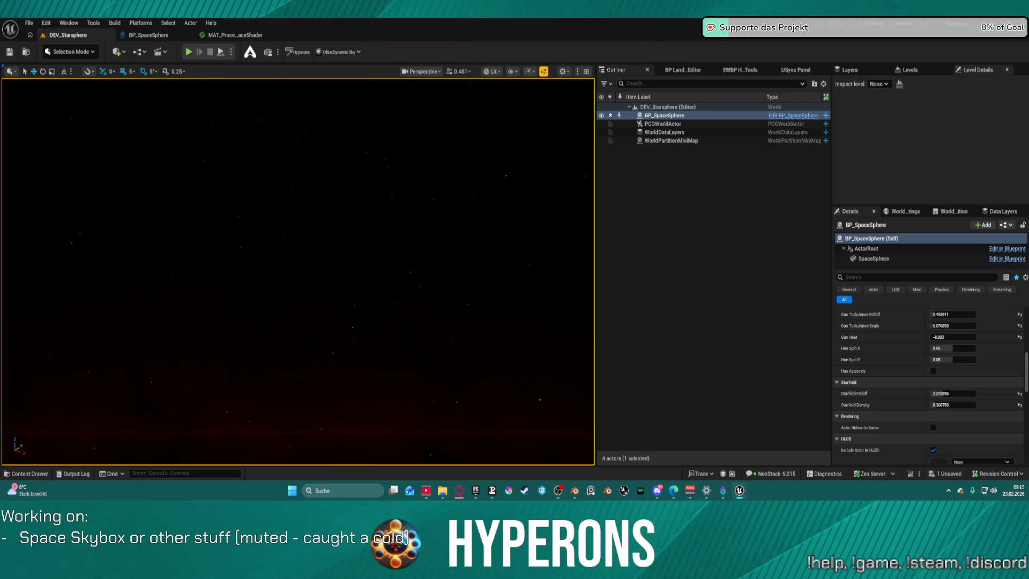
left_click(602, 267)
left_click_drag(404, 193, 420, 198)
left_click(236, 35)
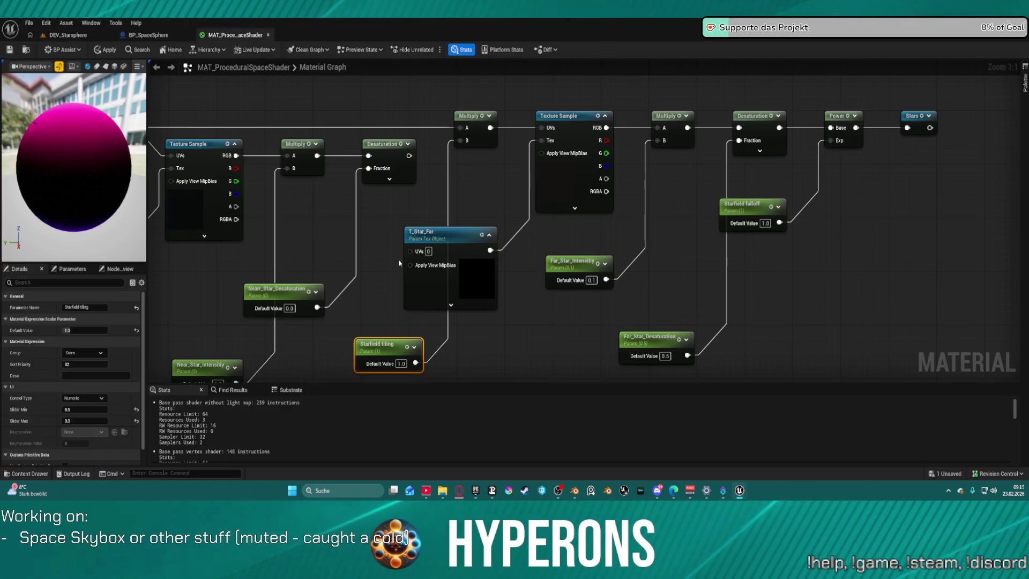
Step: Drag T_Star_Near, Texture Sample, Multiply and Desaturation below the far-star nodes, leaving Starfield tiling in place
scroll(479, 290, "down", 5)
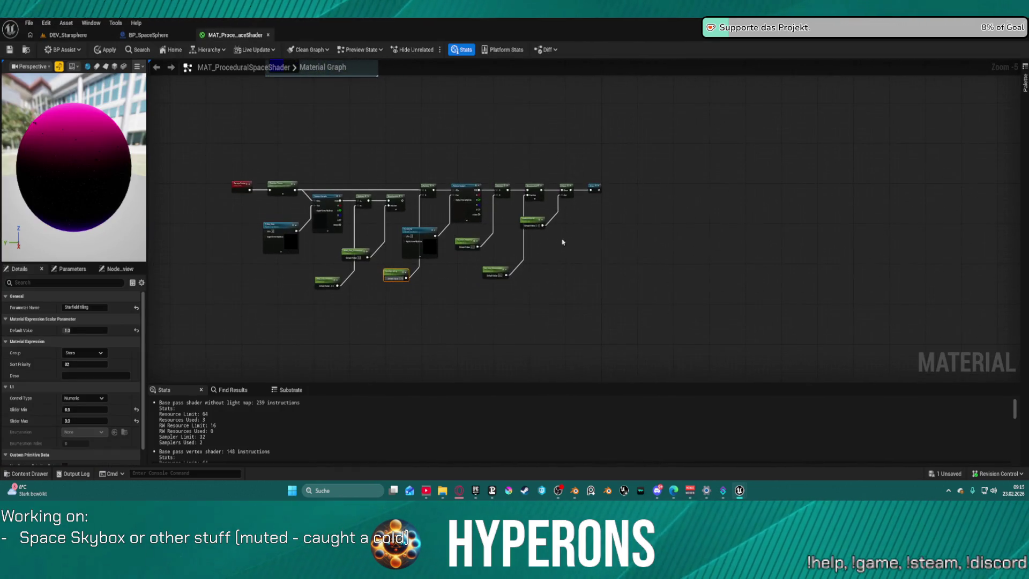
scroll(602, 211, "up", 3)
mouse_move(463, 288)
left_mouse_down()
mouse_move(701, 251)
mouse_move(788, 135)
mouse_move(831, 163)
mouse_move(834, 181)
left_mouse_up()
mouse_move(204, 158)
left_mouse_down()
mouse_move(322, 204)
mouse_move(410, 271)
mouse_move(426, 354)
left_mouse_up()
left_click(457, 305, "ctrl")
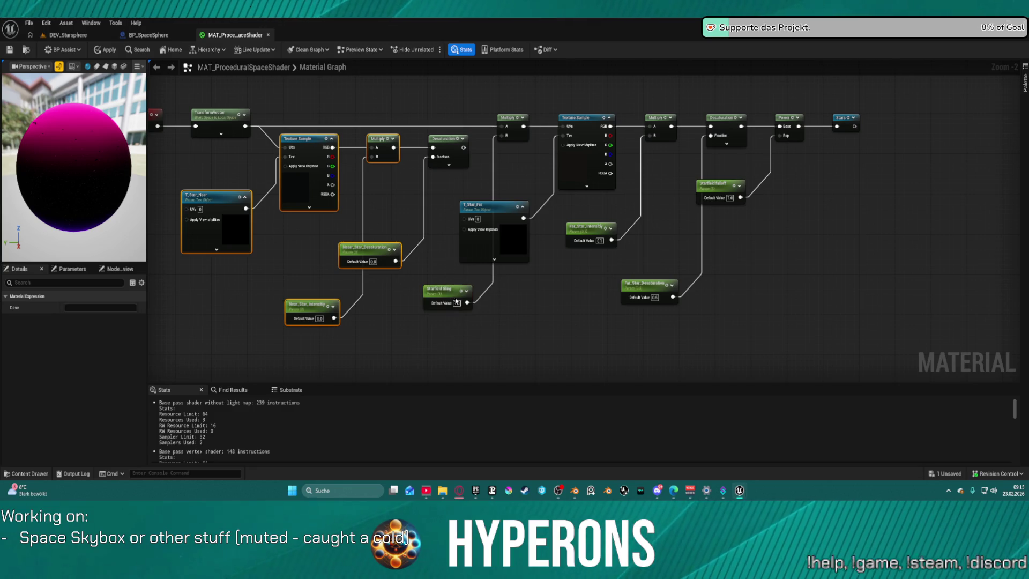
left_click(449, 144, "ctrl")
mouse_move(449, 144)
left_mouse_down()
mouse_move(475, 369)
mouse_move(474, 308)
mouse_move(480, 360)
left_mouse_up()
left_click(547, 292)
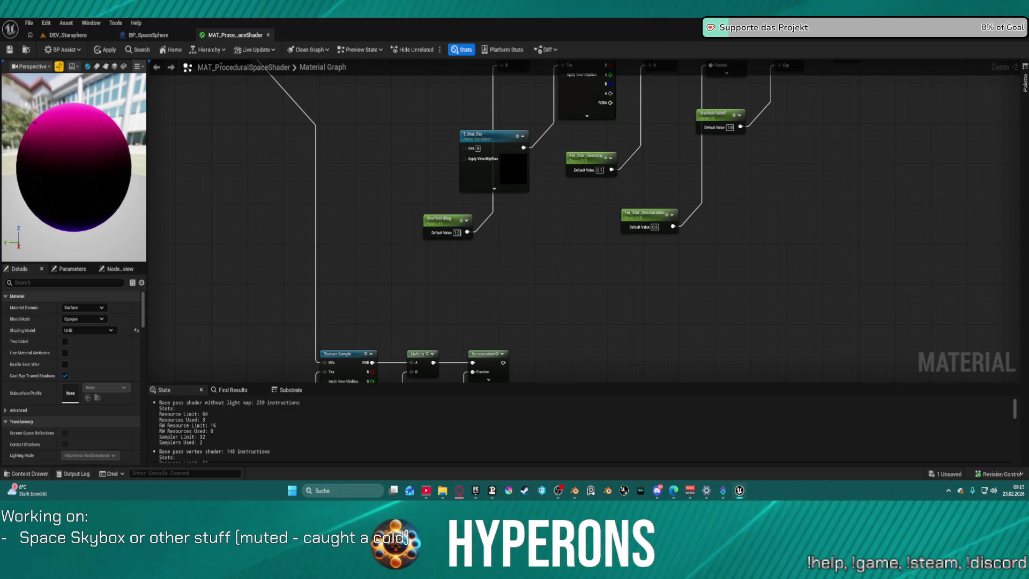
scroll(494, 298, "down", 3)
scroll(499, 214, "up", 3)
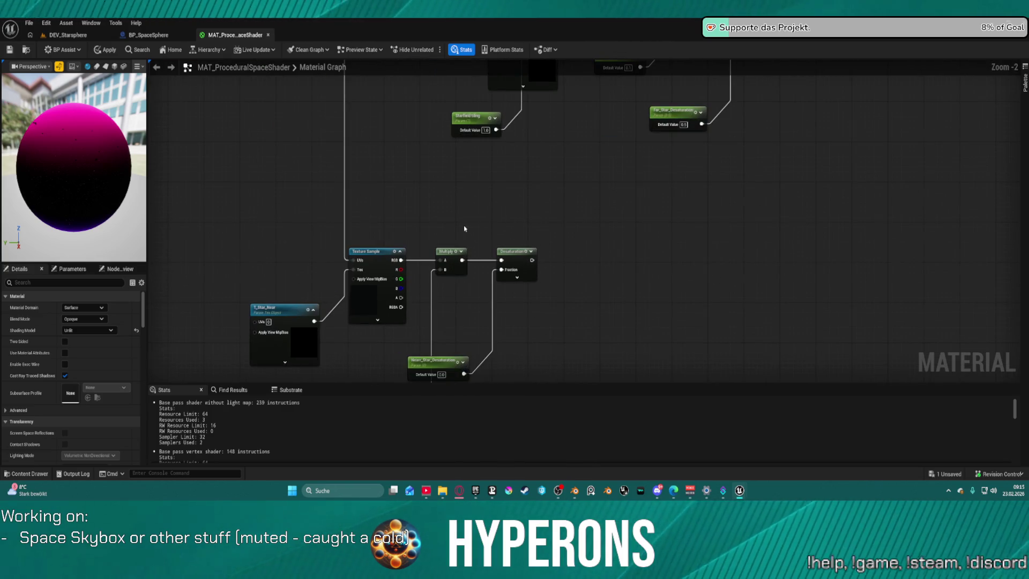
left_click(68, 35)
left_click_drag(420, 322, 419, 303)
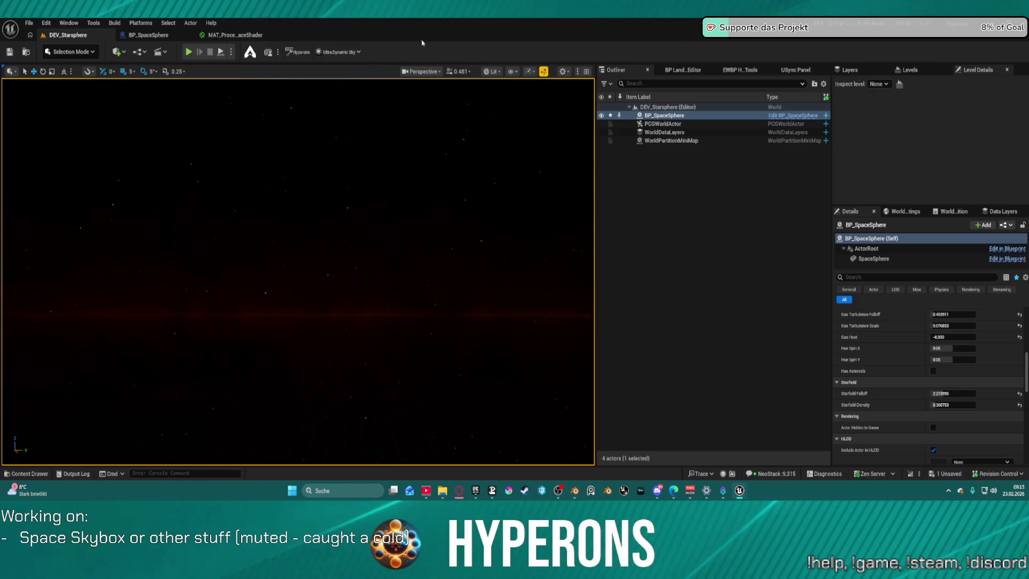
left_click_drag(442, 175, 504, 172)
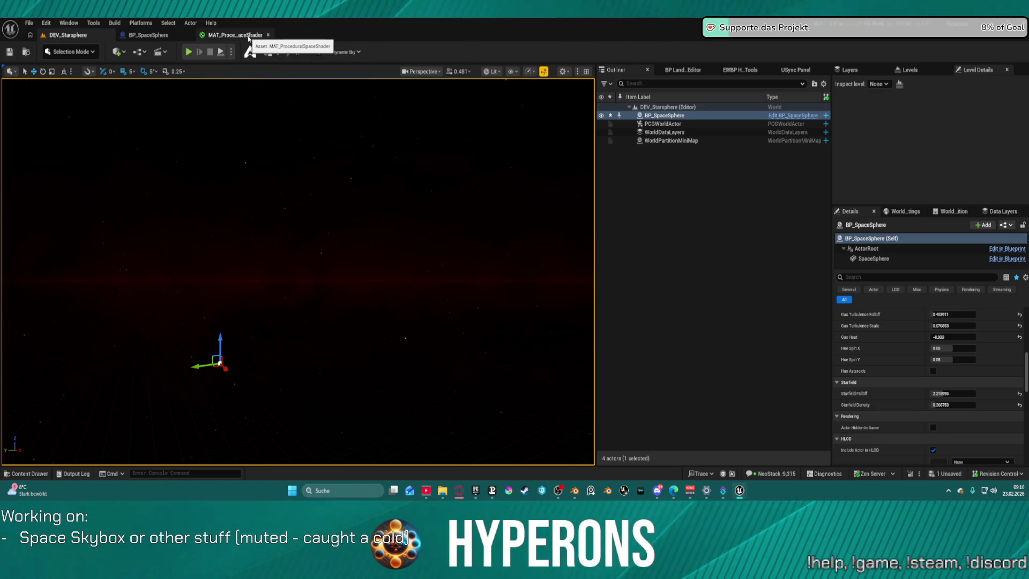
left_click(249, 37)
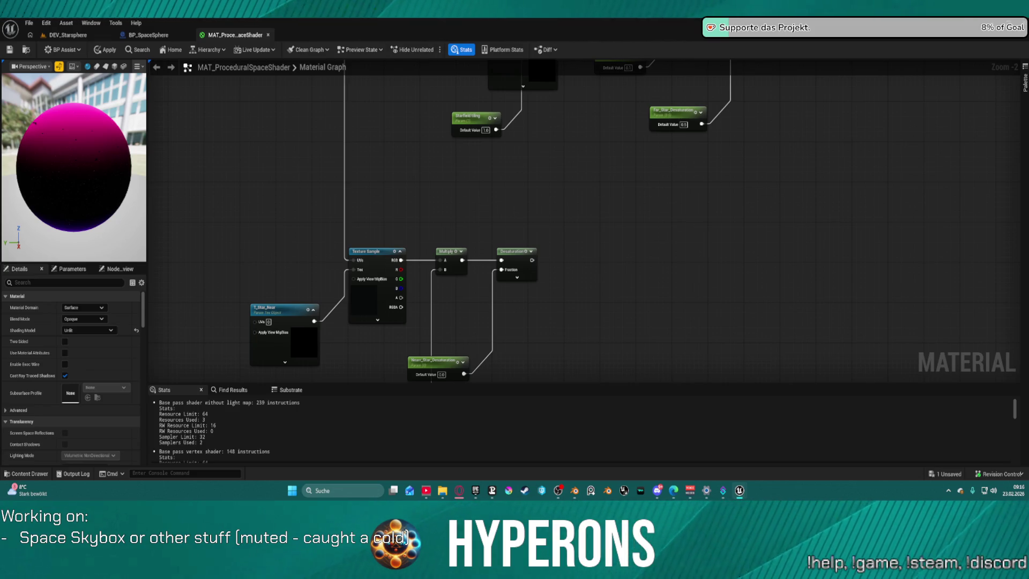
Step: Run a new wire down from the Transform output and end it in a Reroute node
scroll(372, 158, "down", 2)
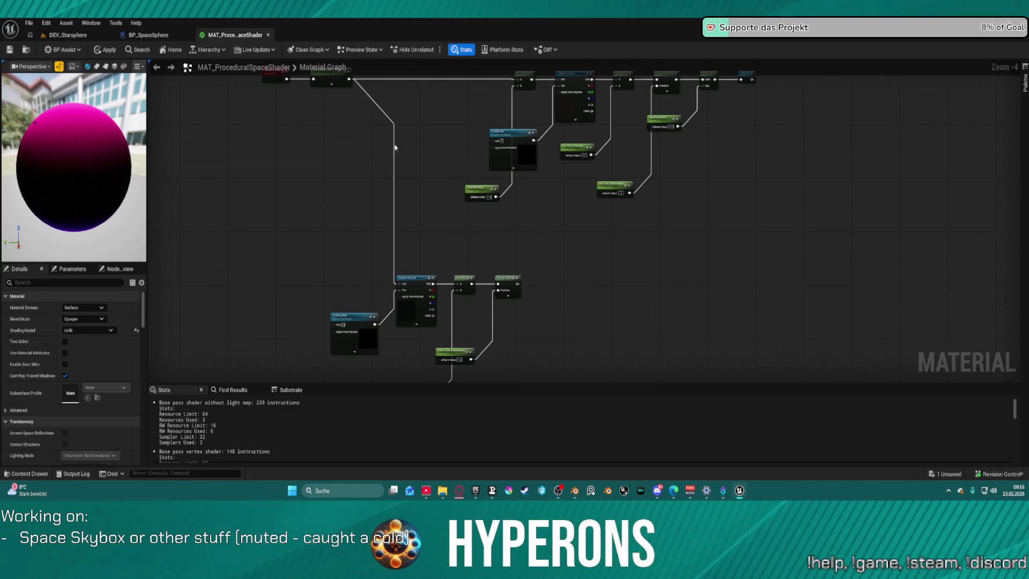
mouse_move(351, 81)
left_mouse_down()
mouse_move(363, 410)
mouse_move(395, 330)
mouse_move(382, 317)
left_mouse_up()
type("rer")
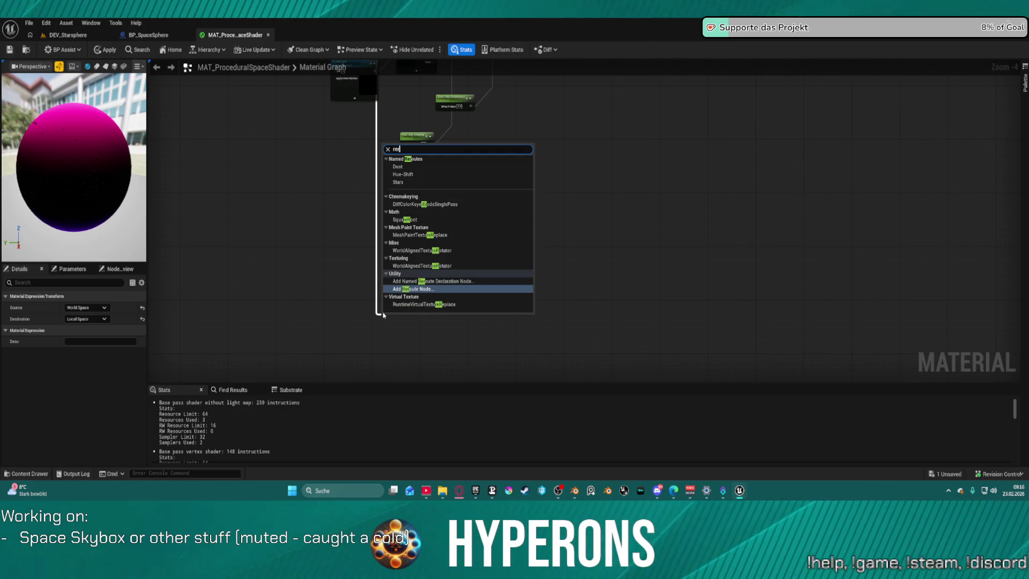
left_click(429, 289)
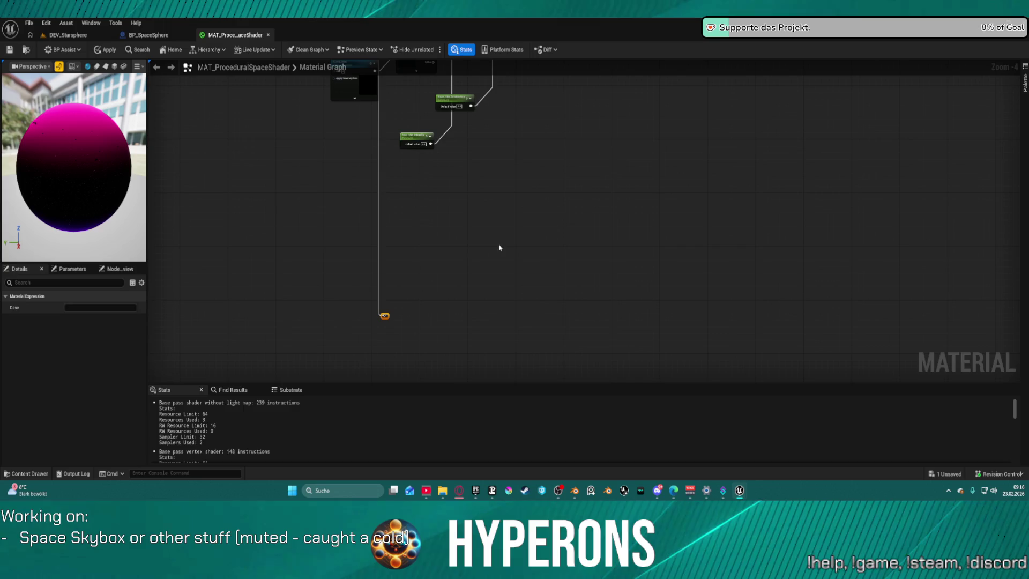
Step: Duplicate the T_Star_Near and Texture Sample pair into empty graph space
scroll(481, 288, "down", 5)
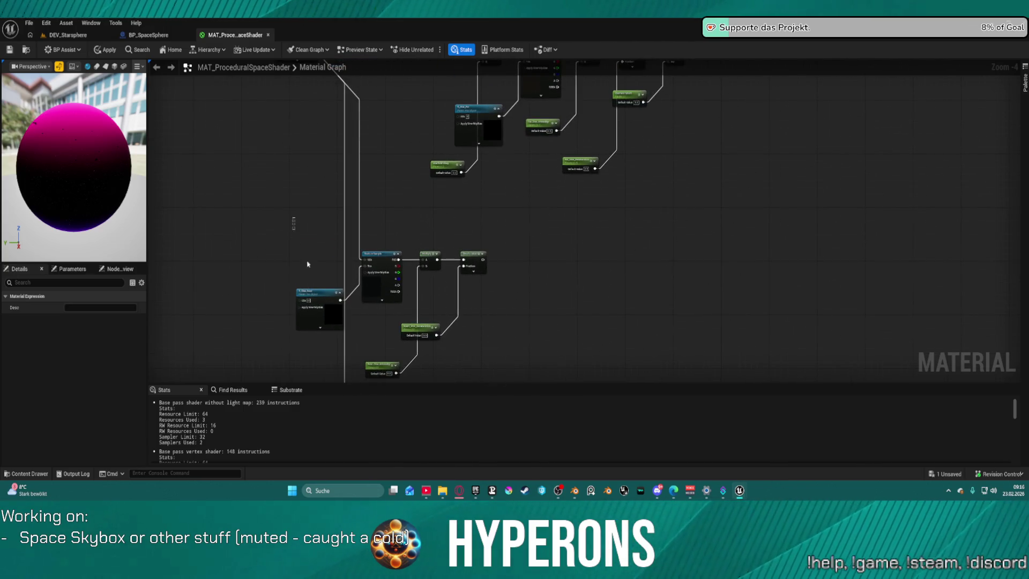
left_click_drag(293, 220, 377, 323)
scroll(558, 328, "down", 5)
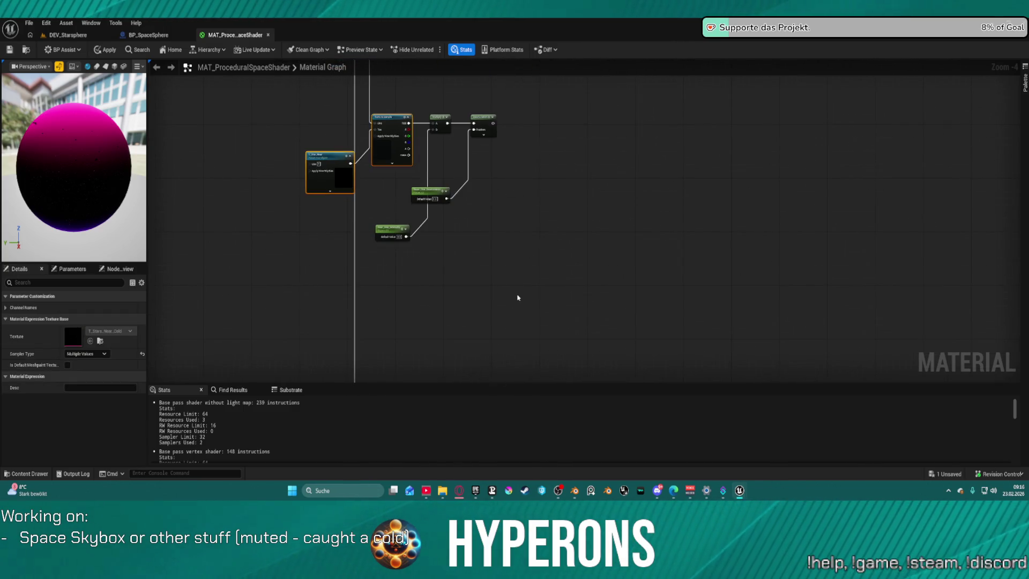
left_click(471, 248)
key("ctrl+v")
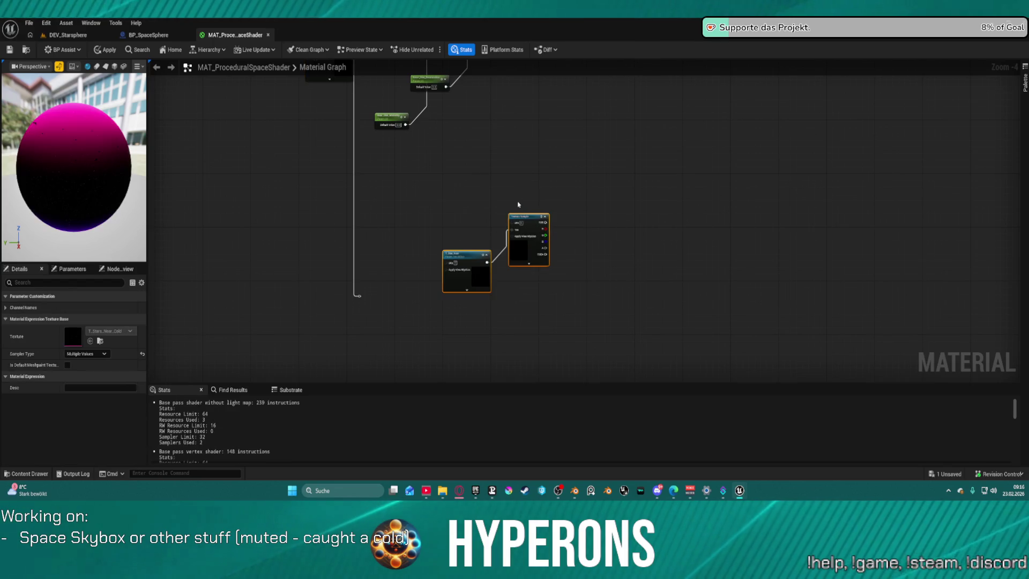
scroll(536, 244, "up", 4)
left_click(384, 301)
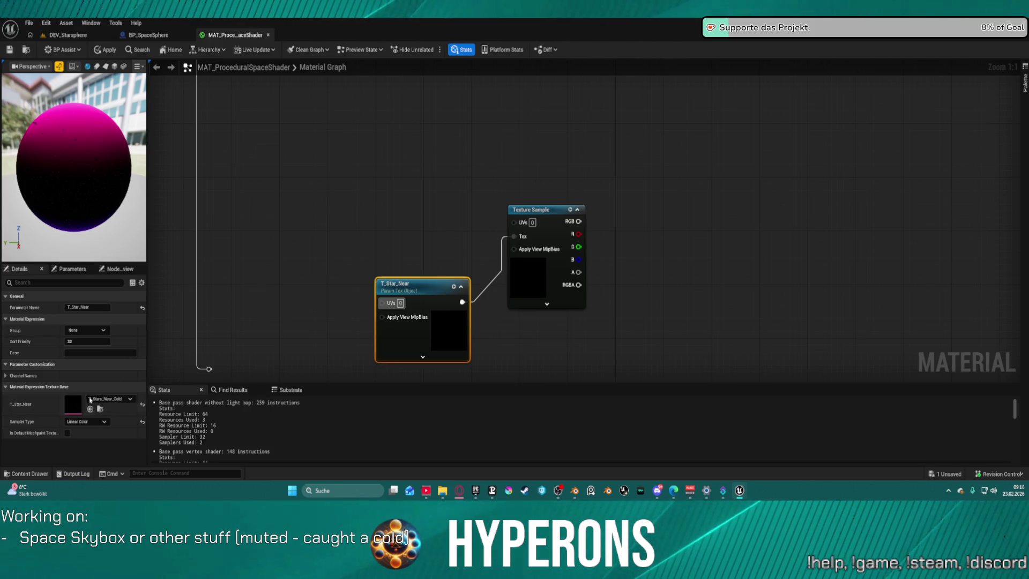
Step: Change the copied parameter's name from T_Star_Near to T_Extra_Cube_Map in Details
left_click_drag(79, 307, 72, 307)
double_click(68, 307)
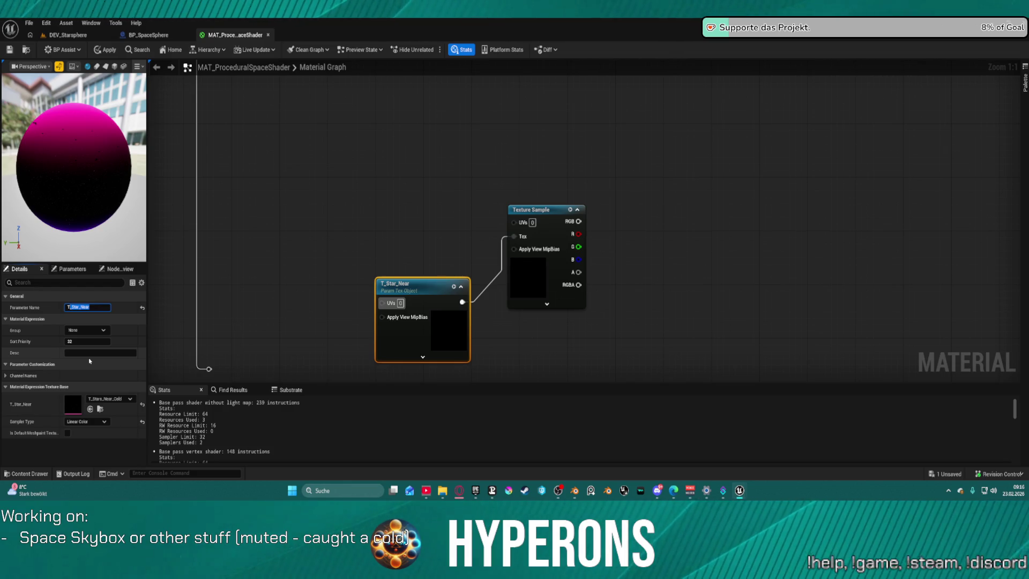
type("T_Extra Cube")
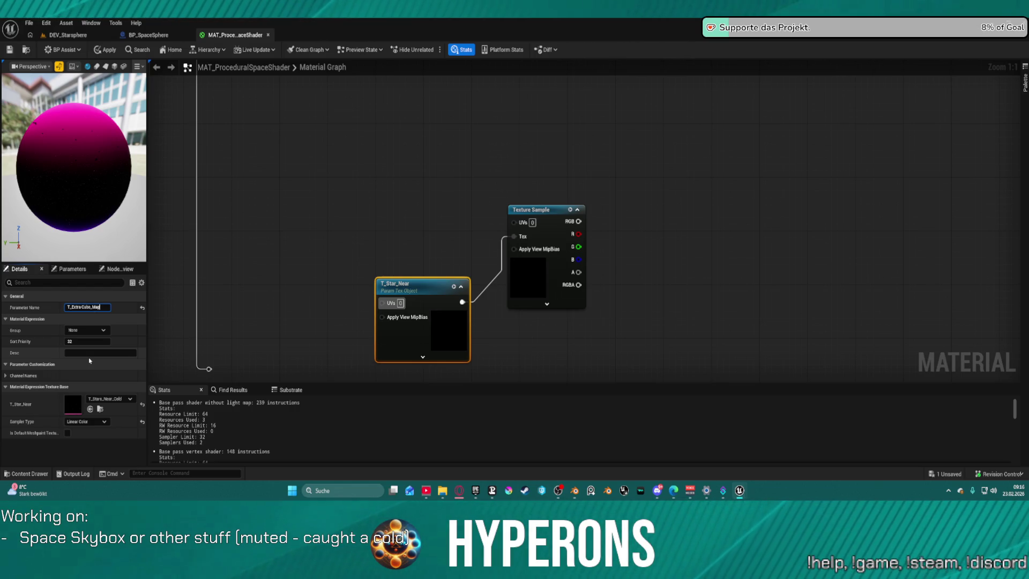
key("Return")
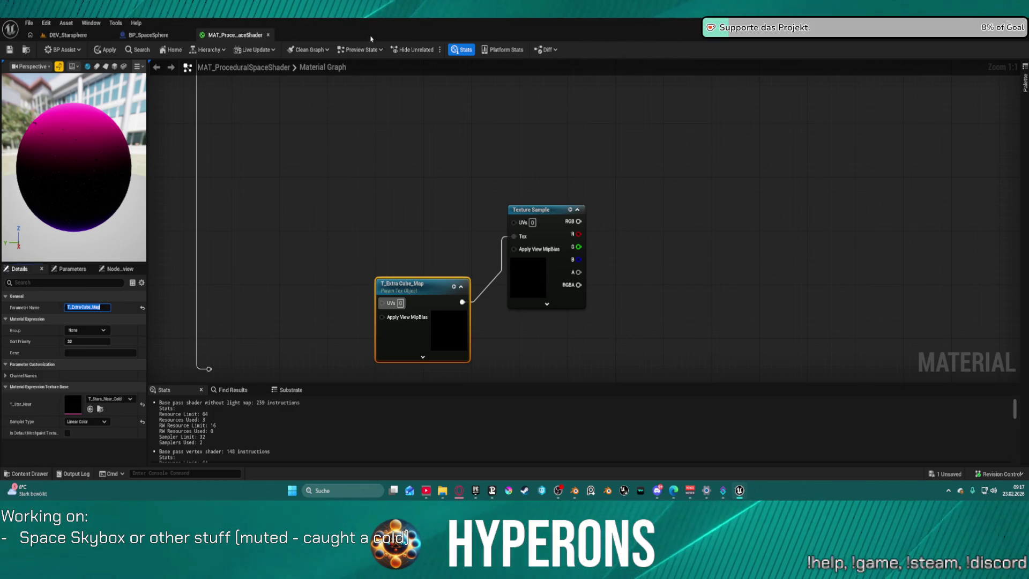
key("Return")
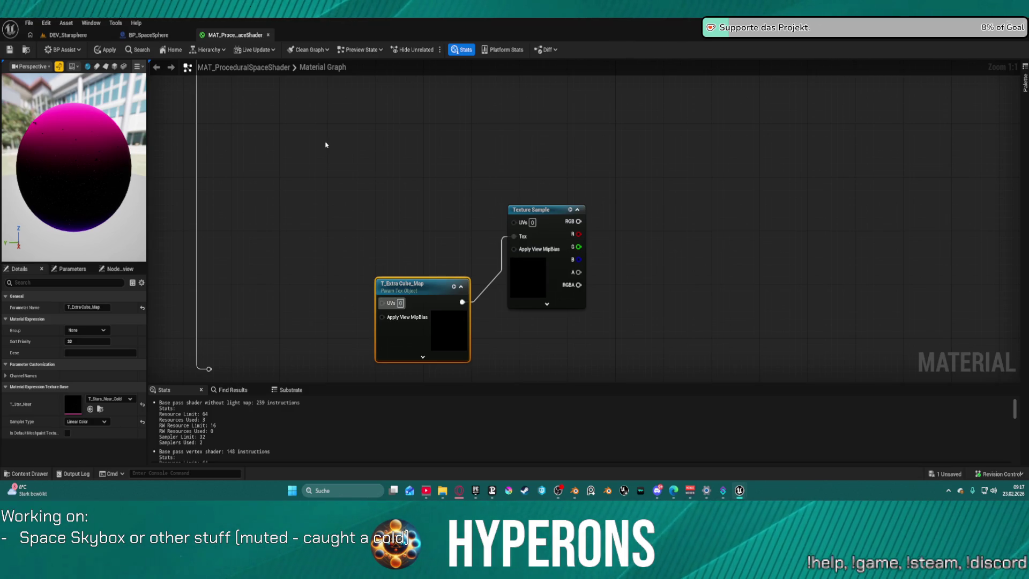
Step: Add a RotateAboutAxis node and wire its output into the Texture Sample UVs
right_click(325, 145)
type("rotat a")
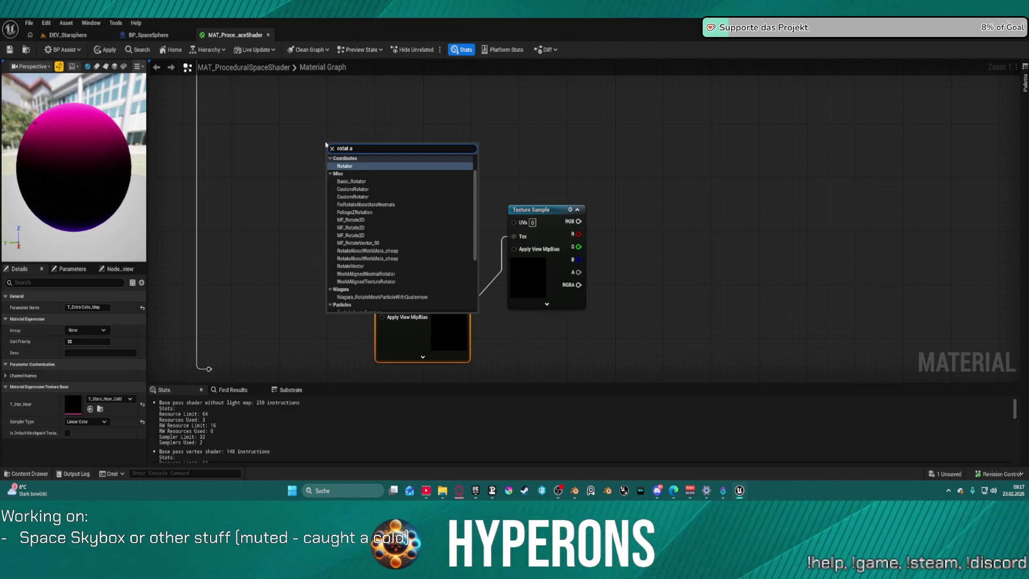
type("bou")
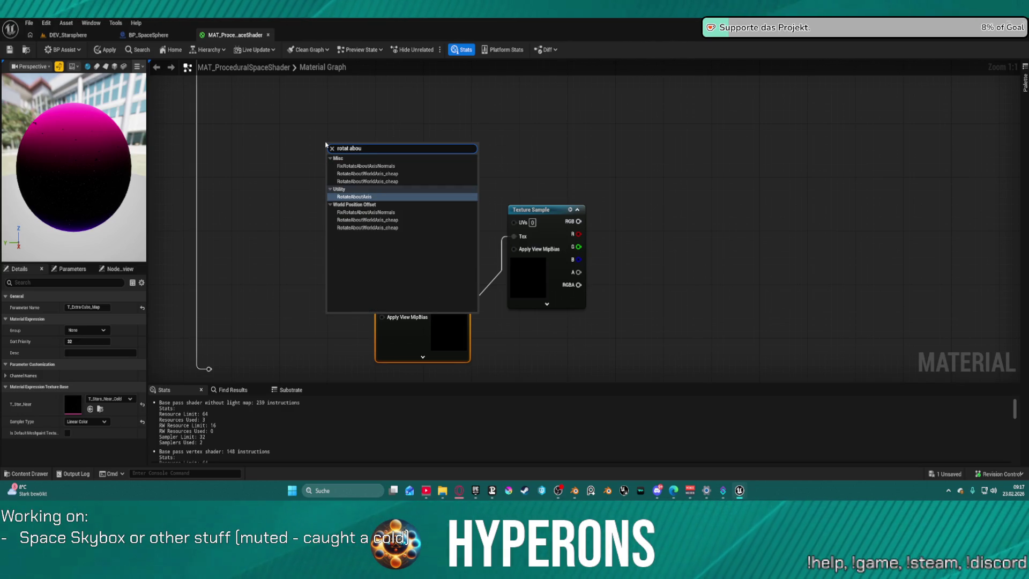
left_click(364, 197)
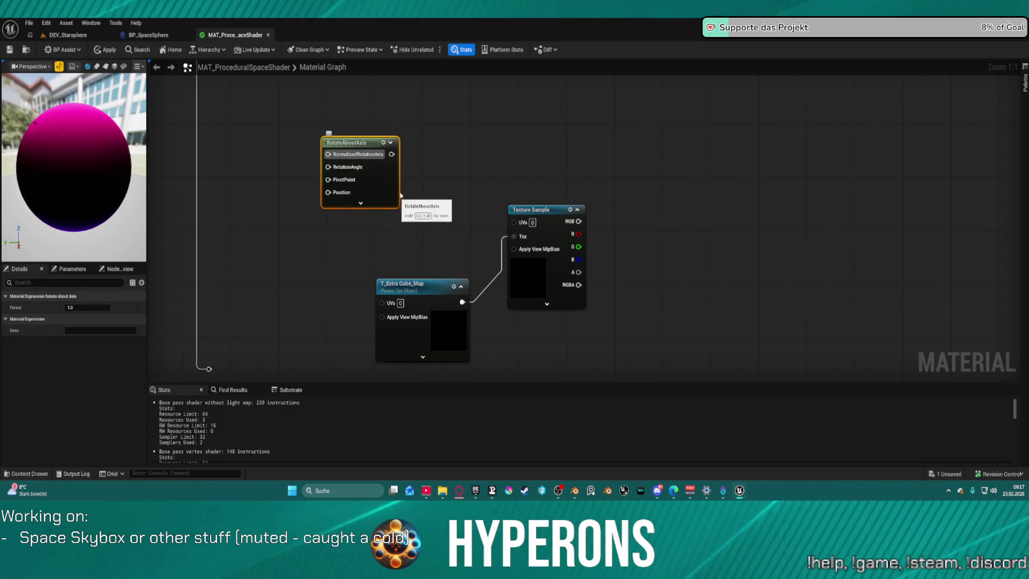
mouse_move(397, 154)
left_mouse_down()
mouse_move(438, 185)
mouse_move(392, 163)
mouse_move(519, 222)
left_mouse_up()
left_click_drag(452, 154, 595, 211)
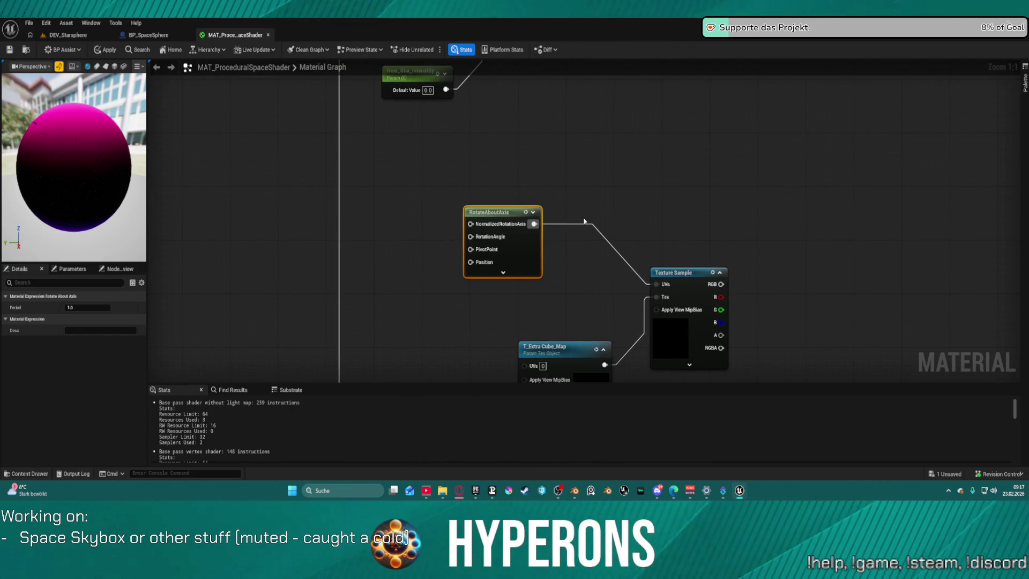
Step: Connect a Constant 0 to RotateAboutAxis's Position input
left_click_drag(471, 262, 438, 278)
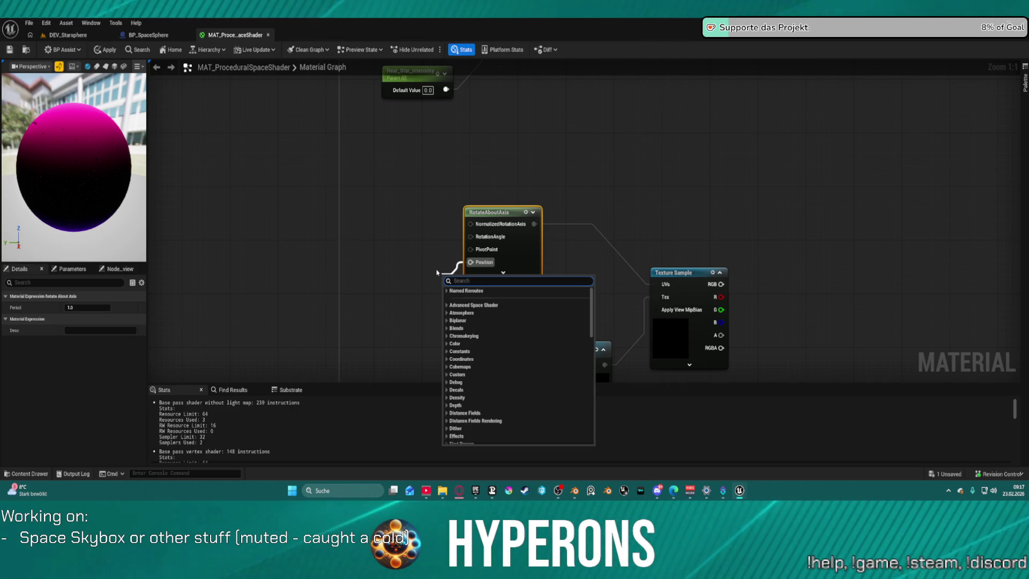
left_click(436, 272)
left_click(432, 271)
mouse_move(457, 274)
left_mouse_down()
mouse_move(421, 272)
mouse_move(475, 262)
left_mouse_up()
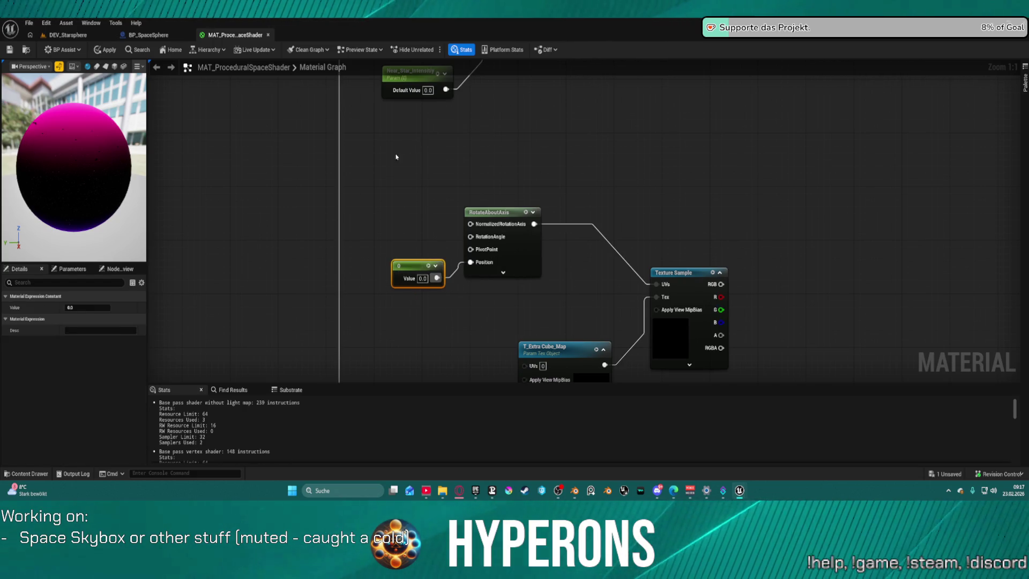
Step: Add a Constant3Vector 0,0,1 and wire it to NormalizedRotationAxis
left_click(393, 177)
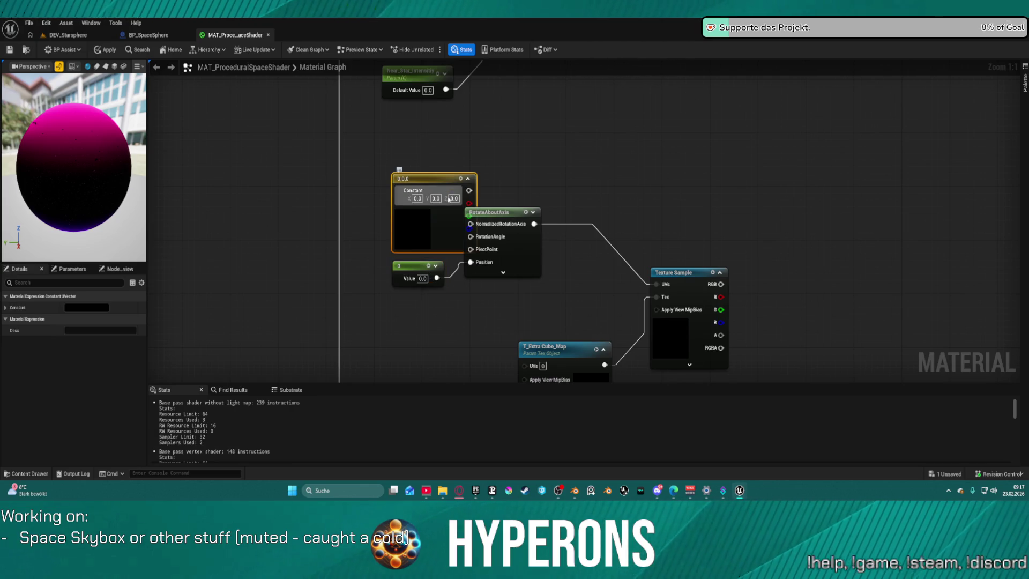
type("1")
key("Return")
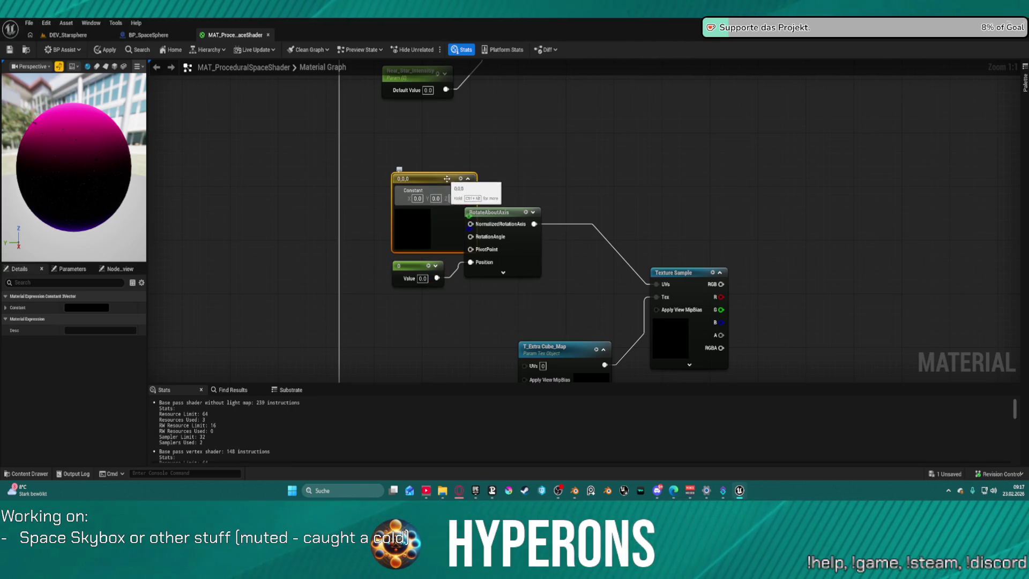
mouse_move(435, 175)
left_mouse_down()
mouse_move(381, 149)
mouse_move(475, 225)
left_mouse_up()
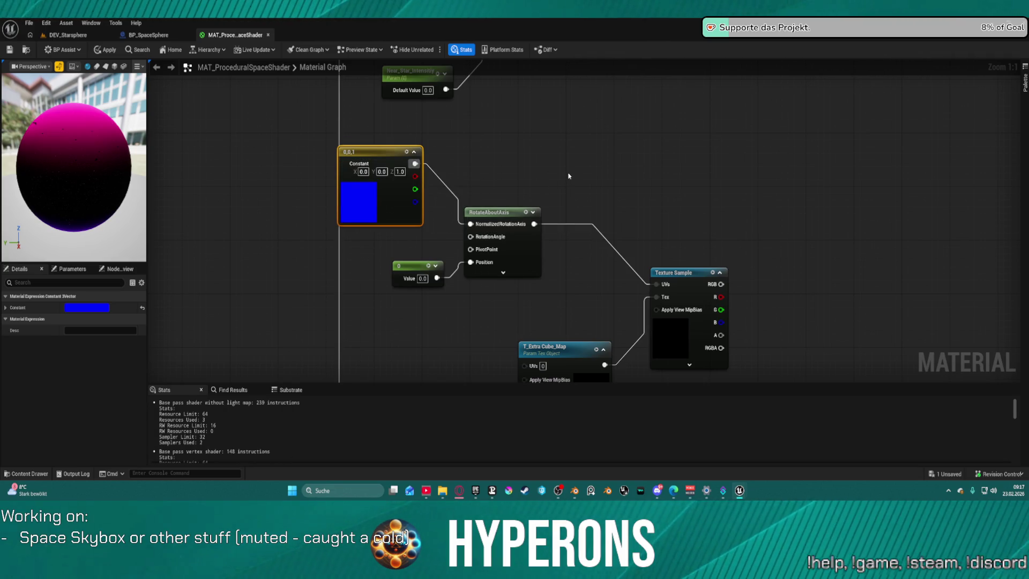
left_click(413, 152)
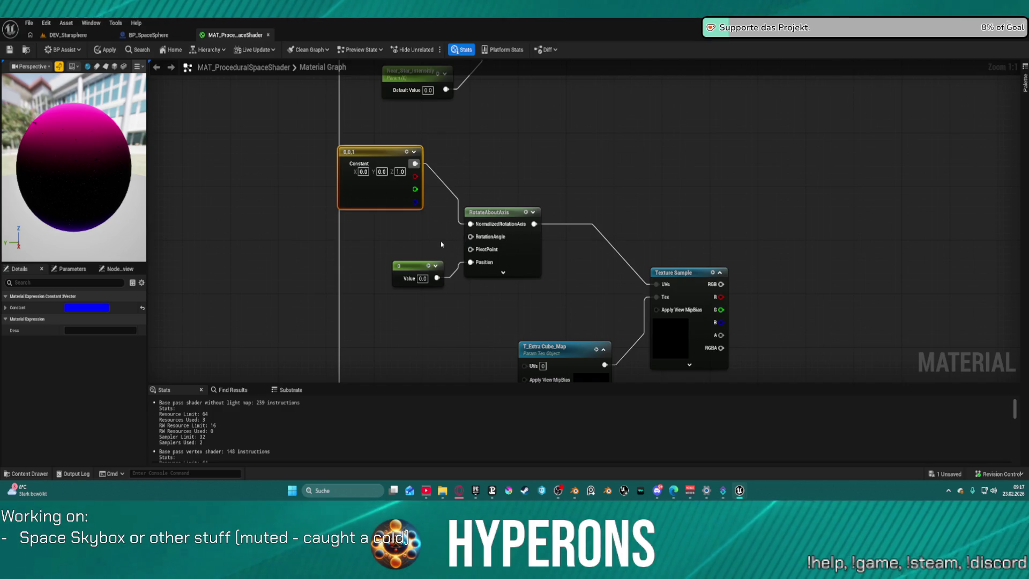
left_click_drag(358, 310, 418, 166)
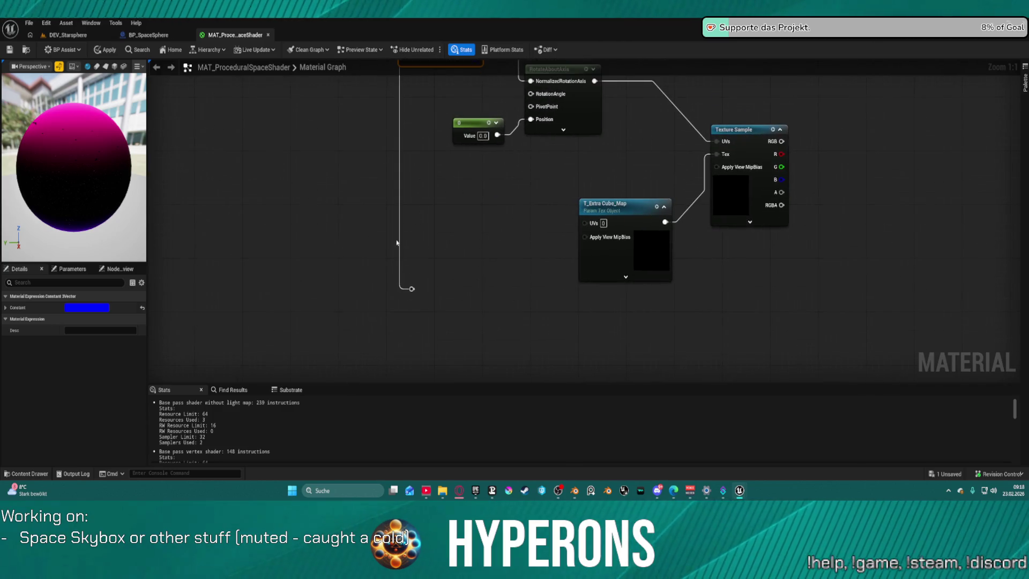
Step: Wire the reroute into Position and add a CubemapRotation scalar parameter for RotationAngle
left_click_drag(412, 289, 531, 119)
left_click_drag(570, 172, 596, 336)
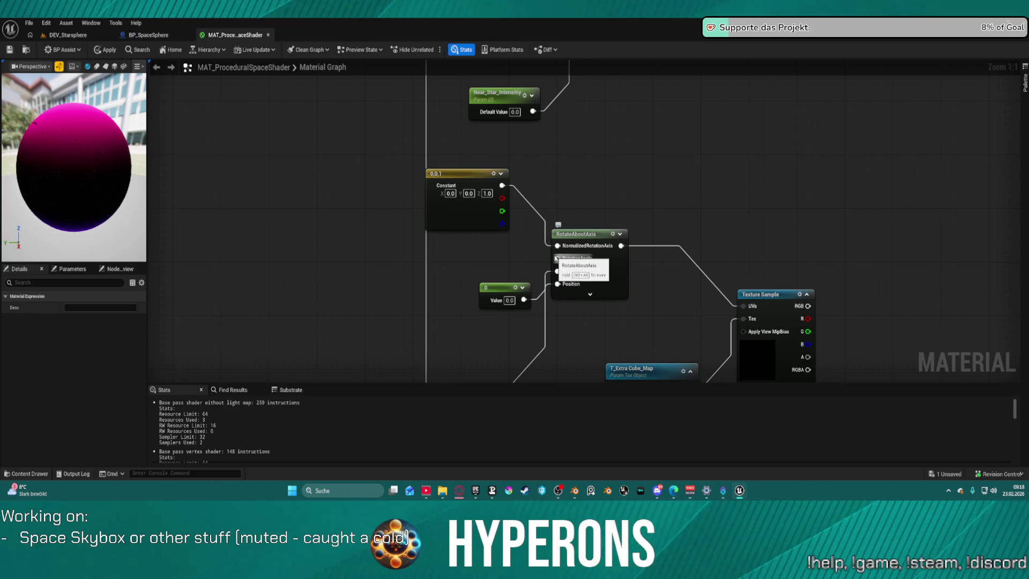
left_click(455, 251)
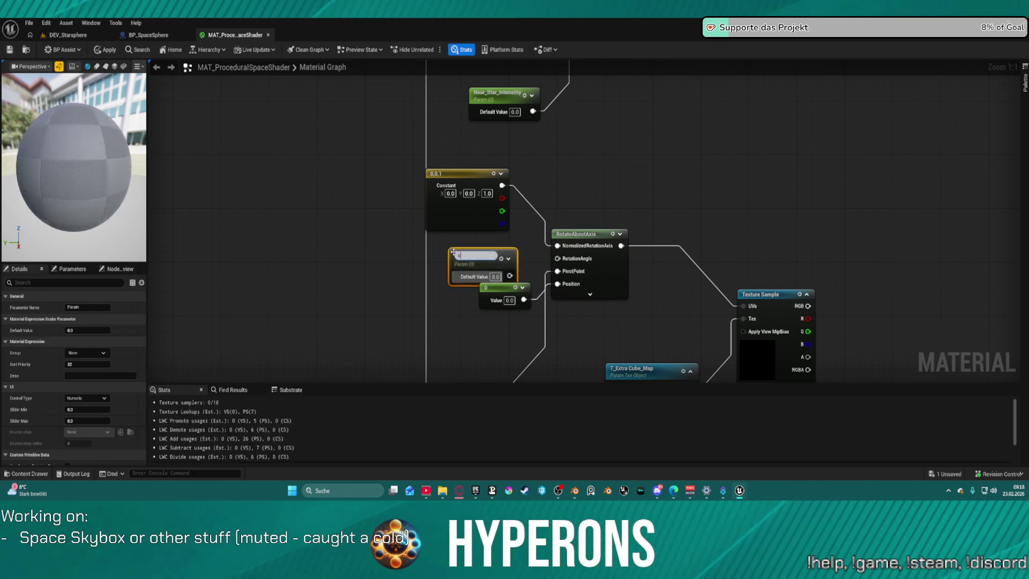
type("snsC")
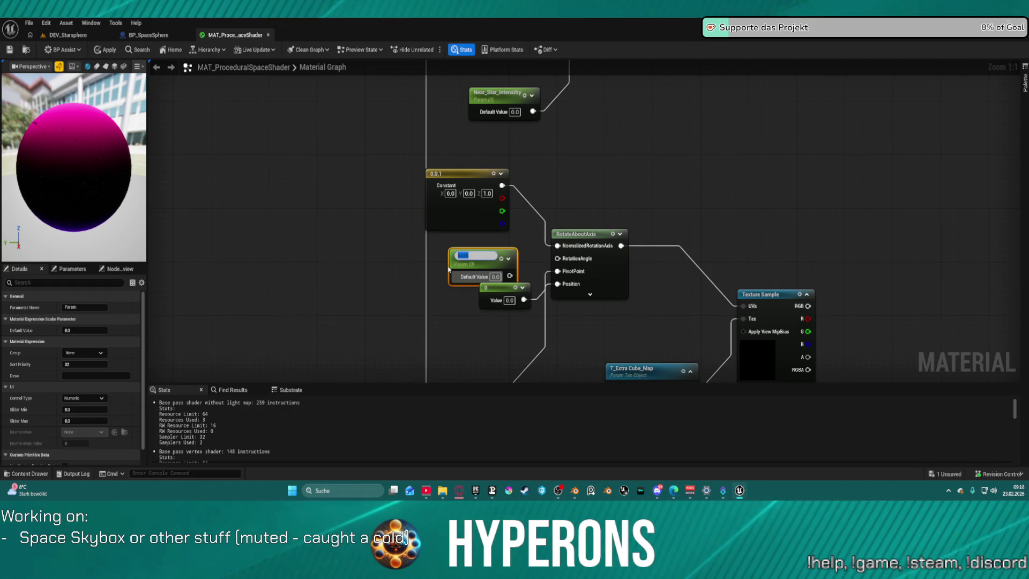
type("ubemap")
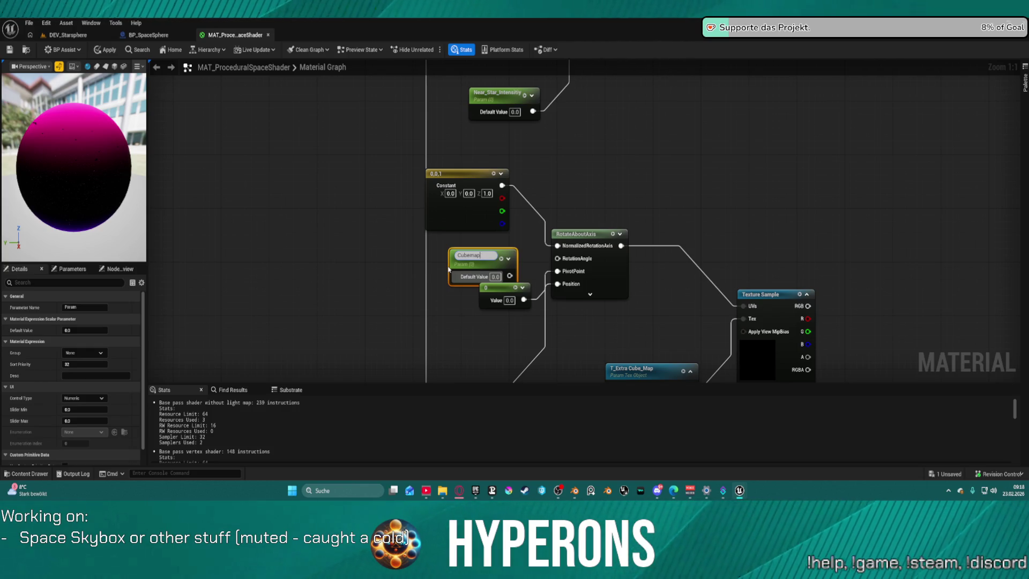
type("Rotation")
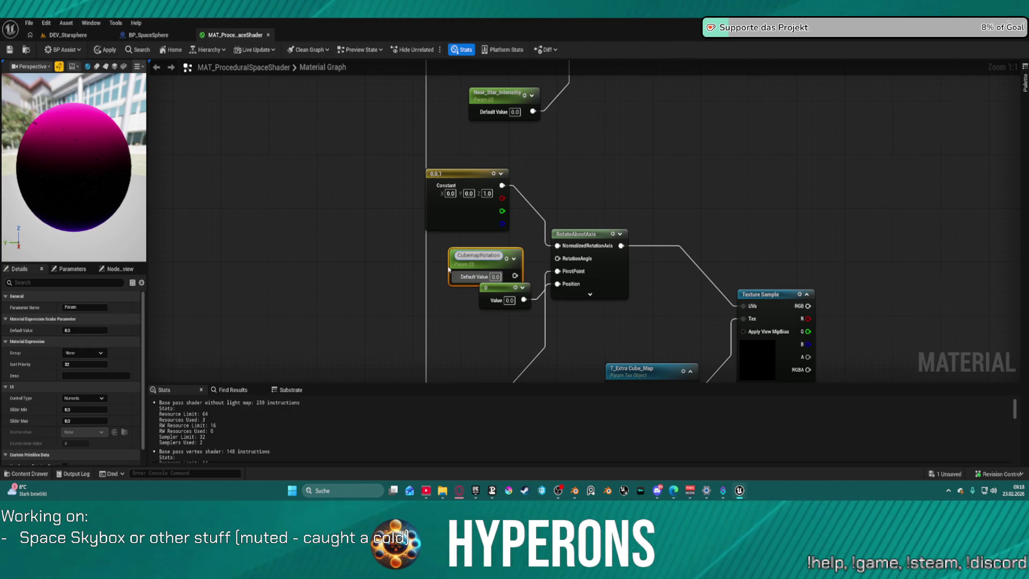
mouse_move(493, 265)
left_mouse_down()
mouse_move(451, 262)
mouse_move(536, 270)
mouse_move(558, 259)
left_mouse_up()
mouse_move(710, 220)
left_mouse_down()
mouse_move(682, 214)
mouse_move(643, 141)
left_mouse_up()
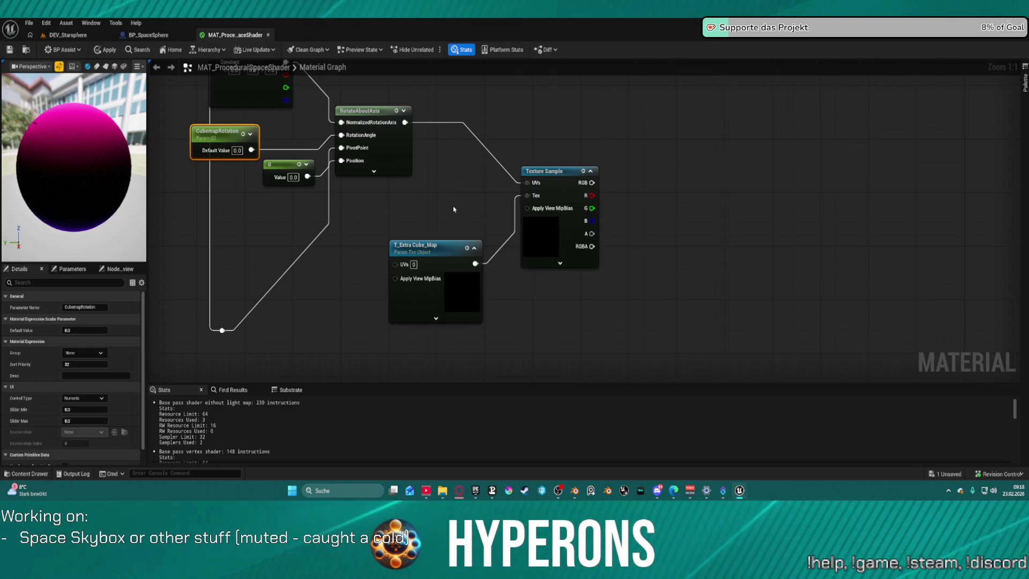
Step: Assign Render_01_edited as the T_Extra_Cube_Map texture and nudge the node upward
left_click(444, 248)
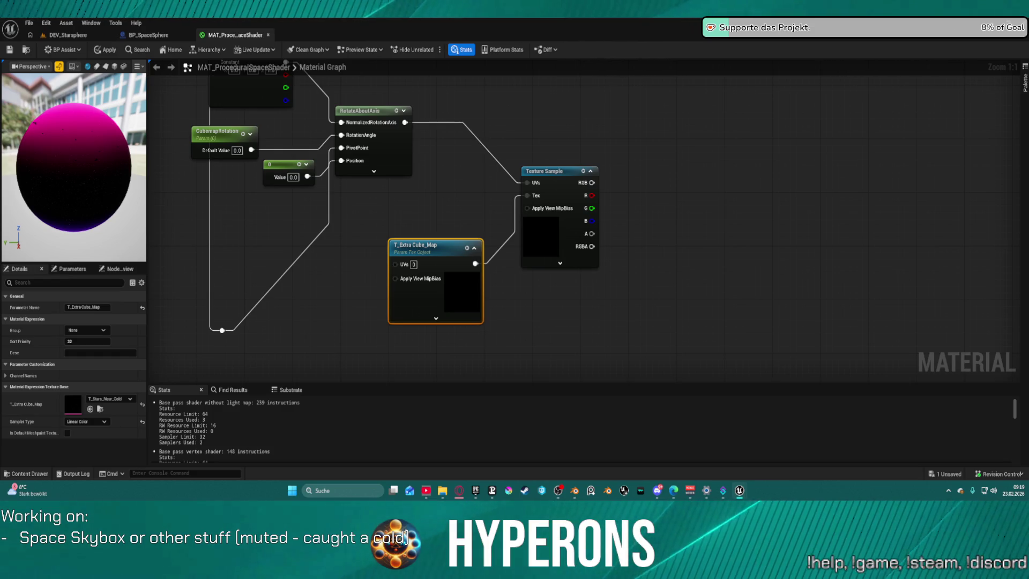
mouse_move(534, 148)
left_mouse_down()
mouse_move(490, 253)
mouse_move(493, 244)
mouse_move(72, 408)
left_mouse_up()
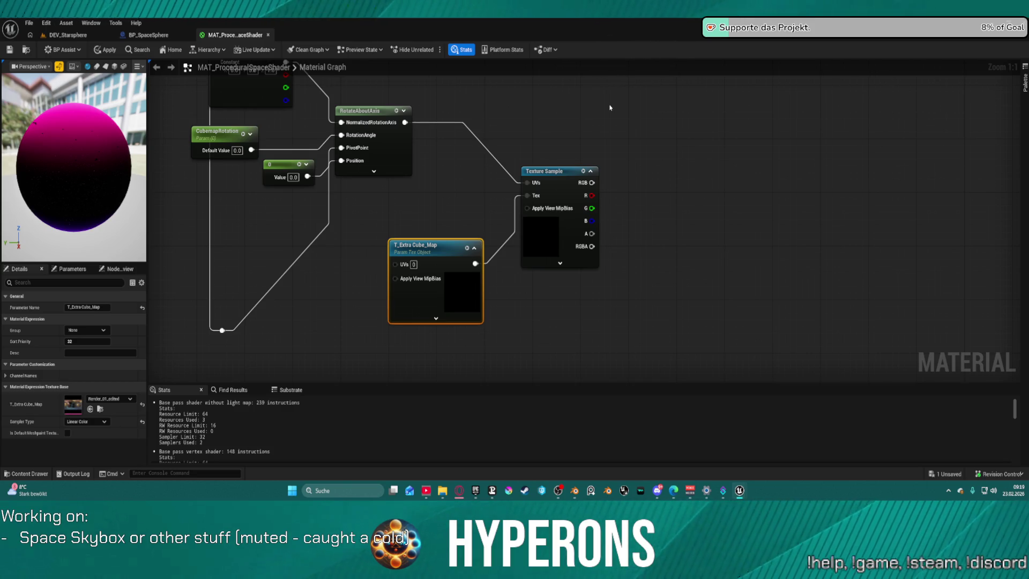
left_click_drag(428, 250, 422, 225)
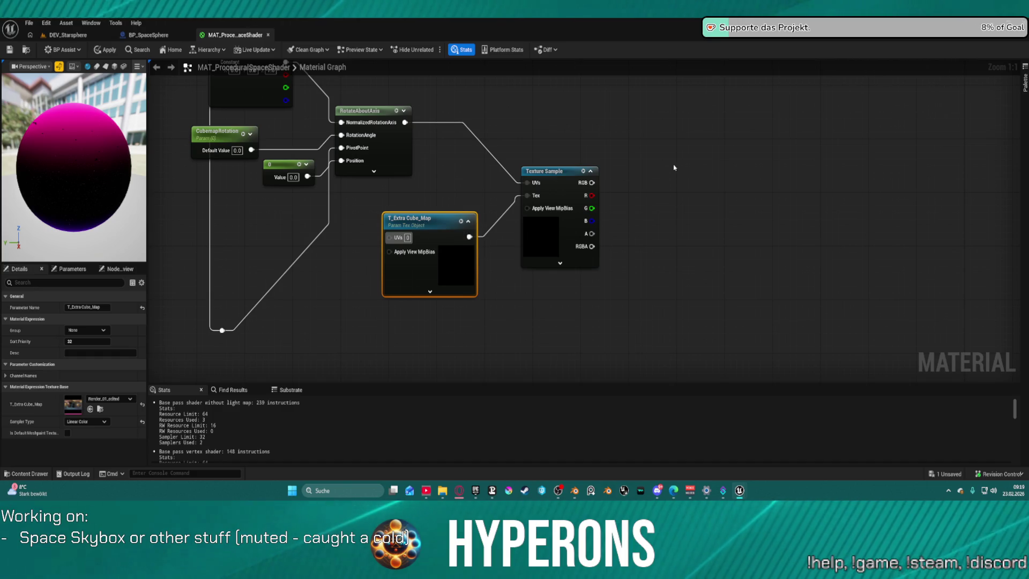
left_click_drag(671, 170, 458, 193)
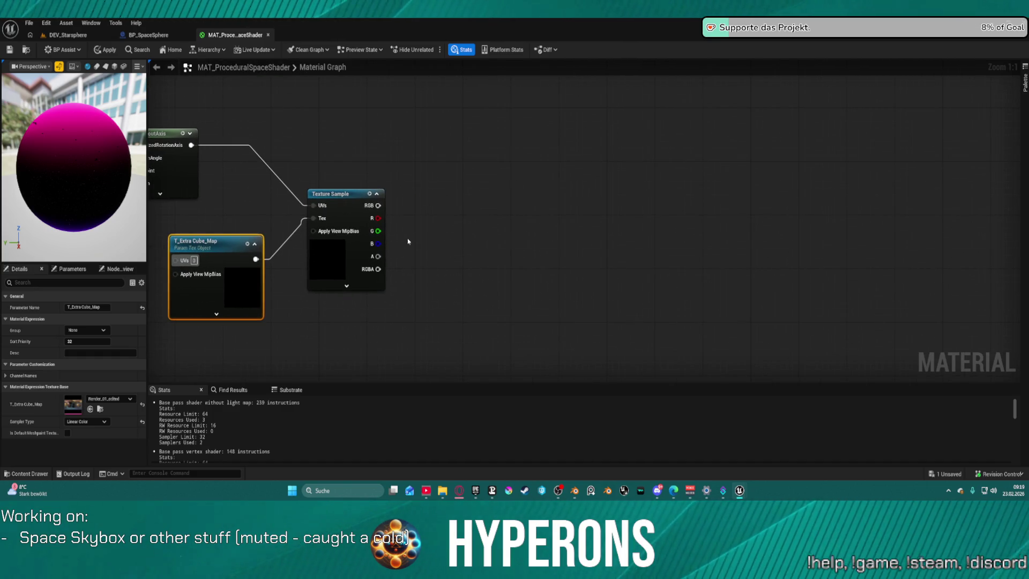
left_click_drag(379, 219, 456, 167)
left_click(451, 171)
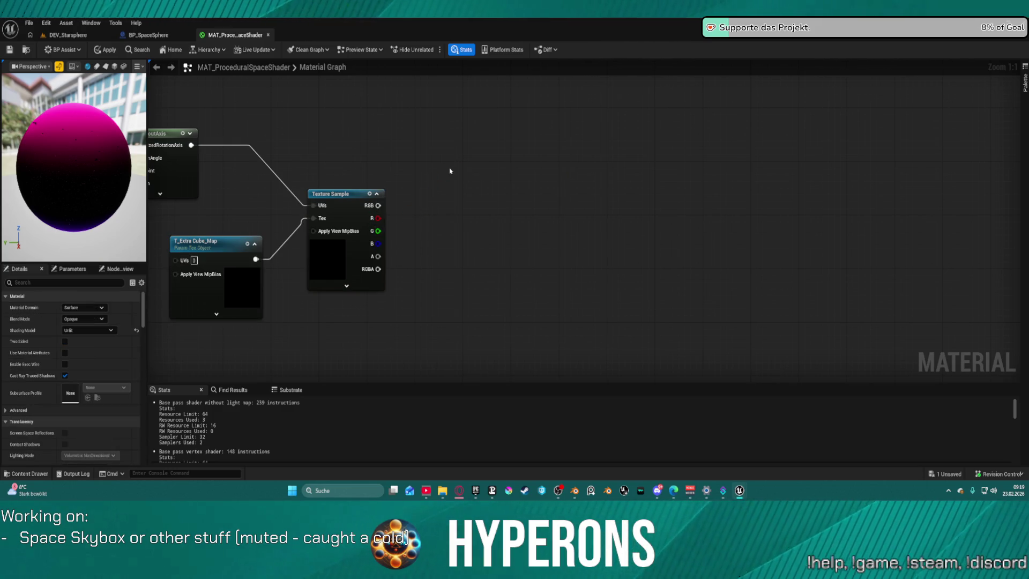
Step: Add three Multiply nodes and feed them the Texture Sample's R, G and B channels
left_click(448, 172)
left_click(455, 239)
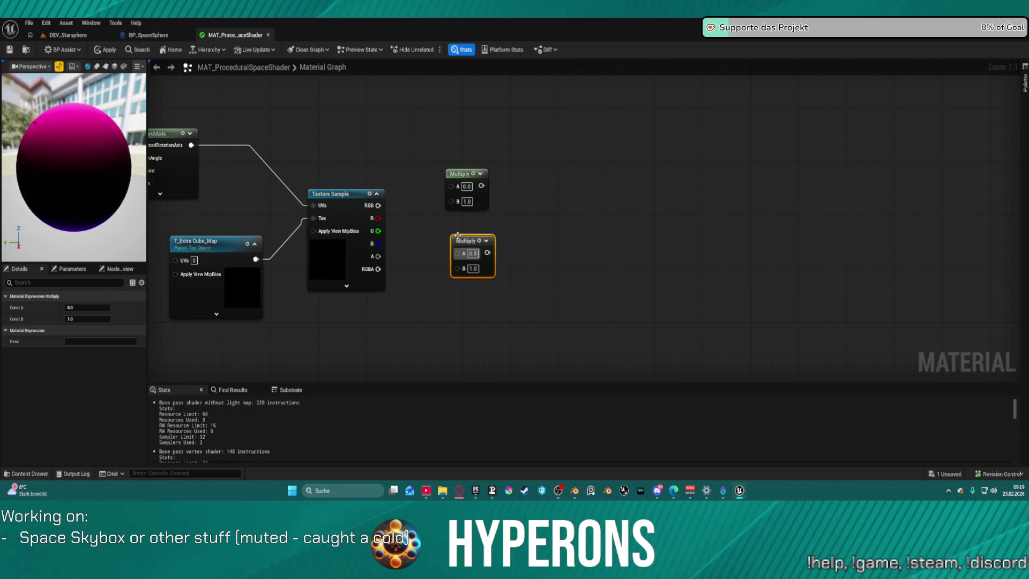
left_click(466, 292)
left_click_drag(379, 219, 451, 186)
left_click_drag(378, 231, 457, 253)
mouse_move(470, 307)
left_mouse_down()
mouse_move(443, 300)
mouse_move(394, 247)
mouse_move(378, 243)
left_mouse_up()
left_click_drag(480, 174, 539, 154)
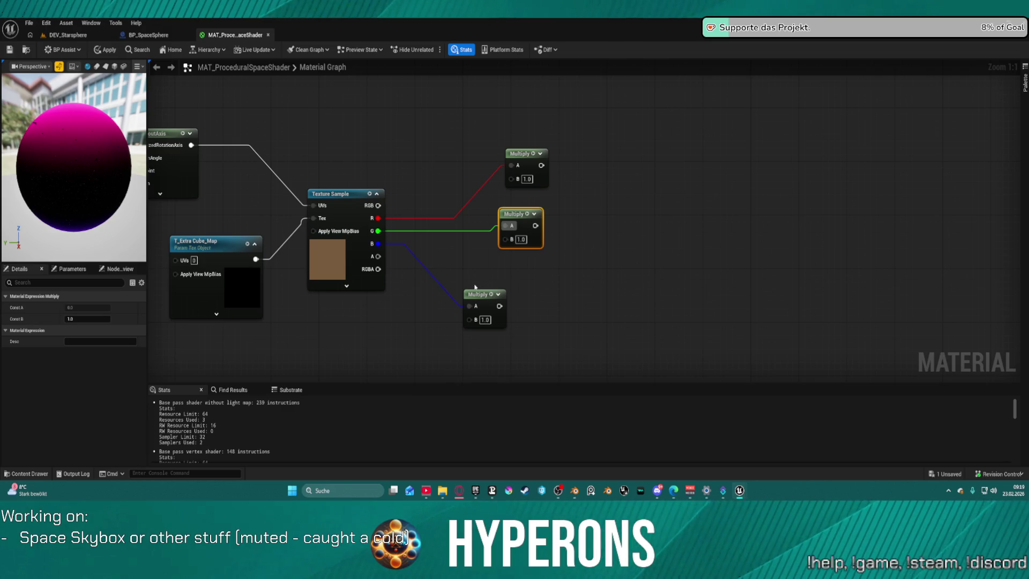
left_click(480, 279)
left_click_drag(491, 301, 550, 294)
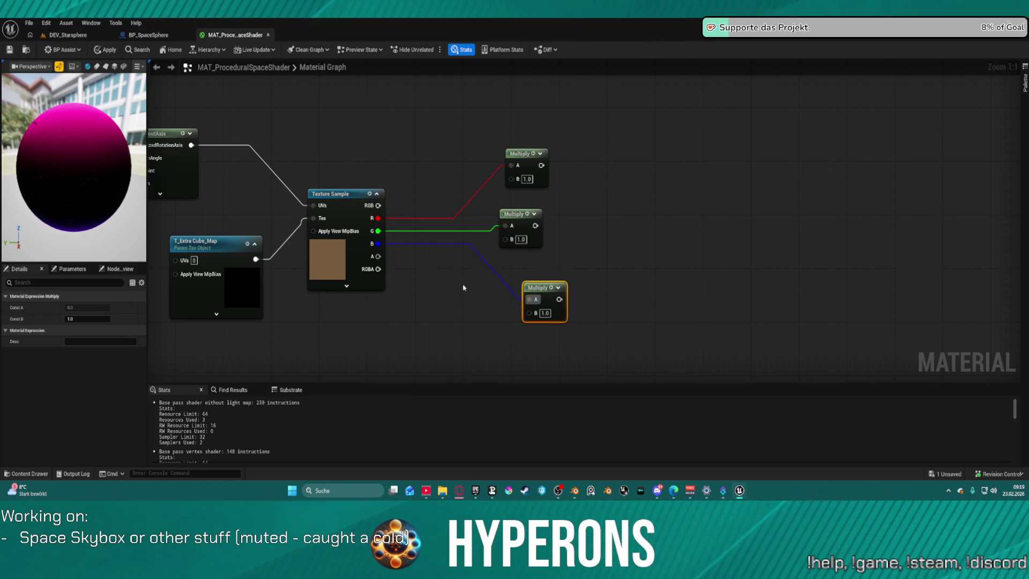
Step: Place three scalar parameters and wire each into one Multiply node's B input
left_click(418, 121)
type("sssss")
left_click(409, 178)
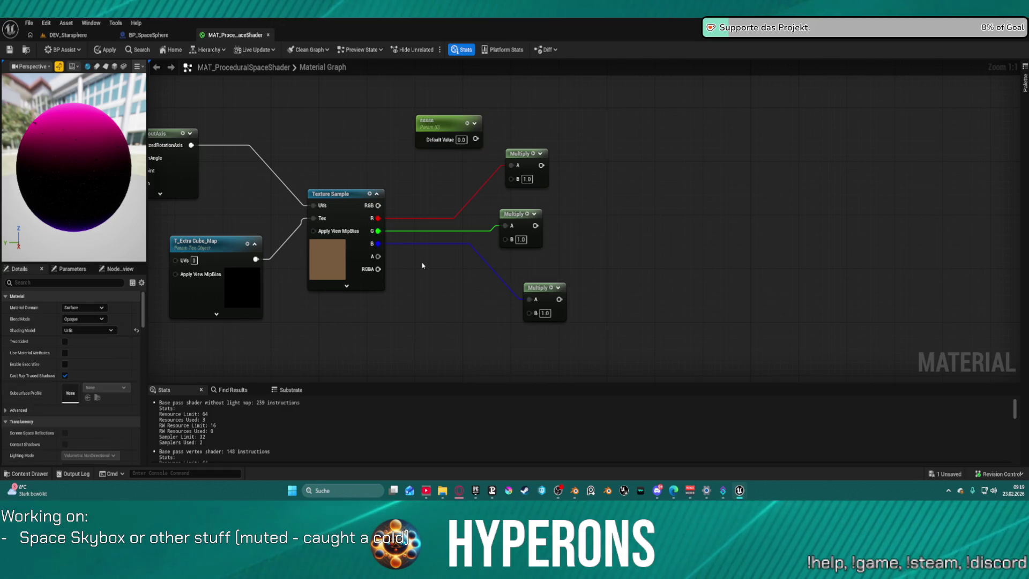
left_click(409, 177)
type("ssssssssssssss")
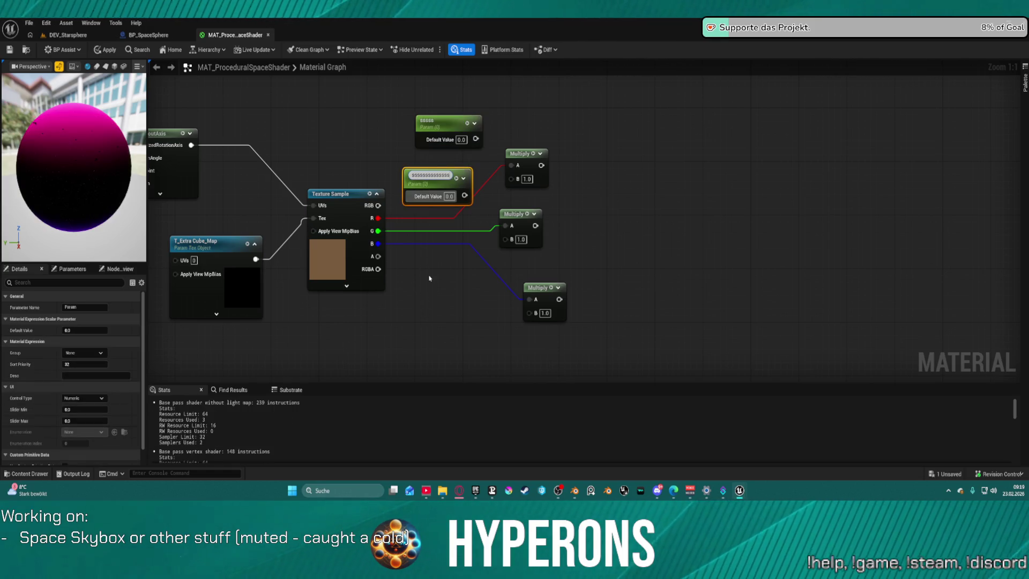
left_click(413, 272)
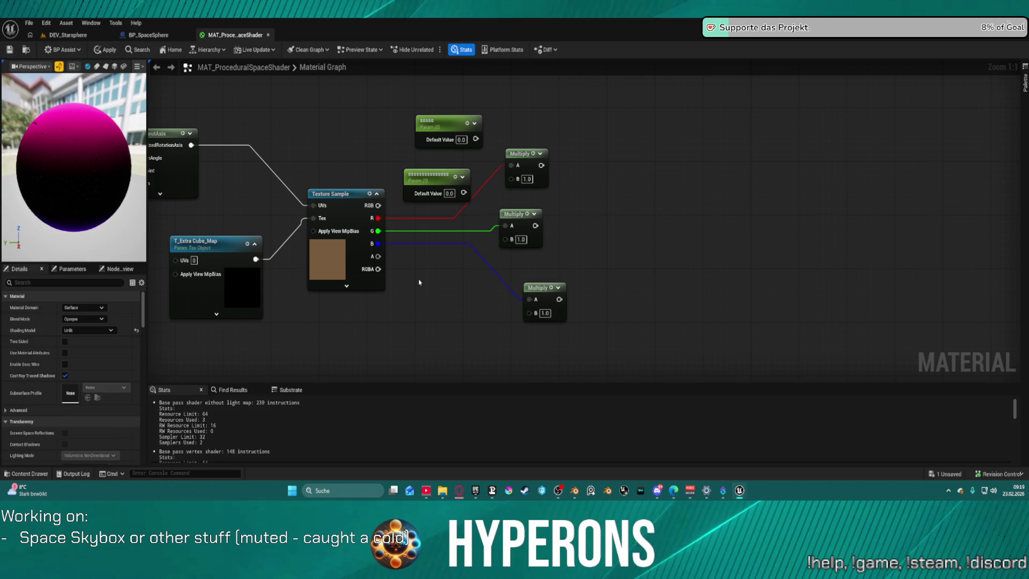
left_click(421, 278)
type("sssss")
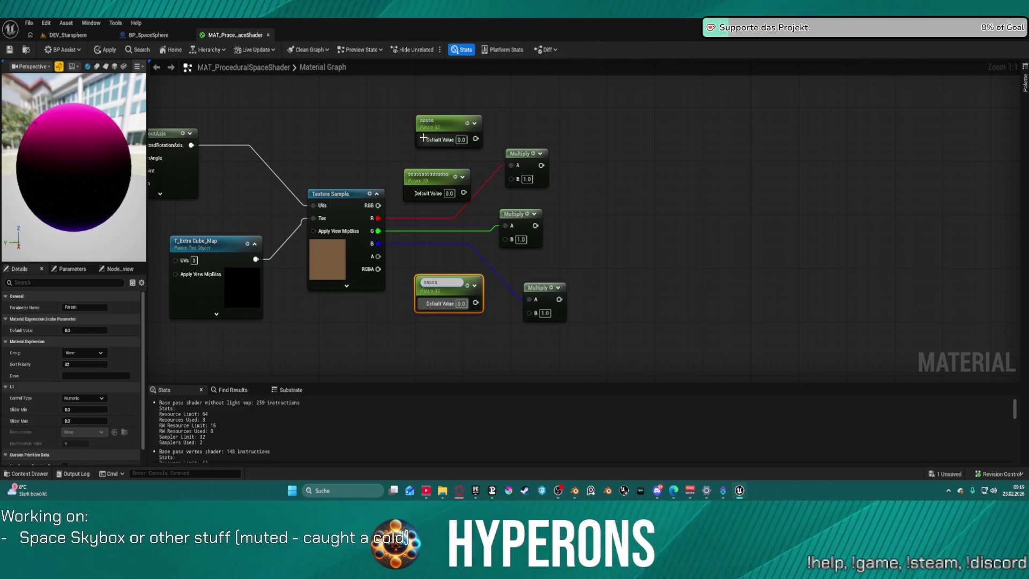
left_click(474, 137)
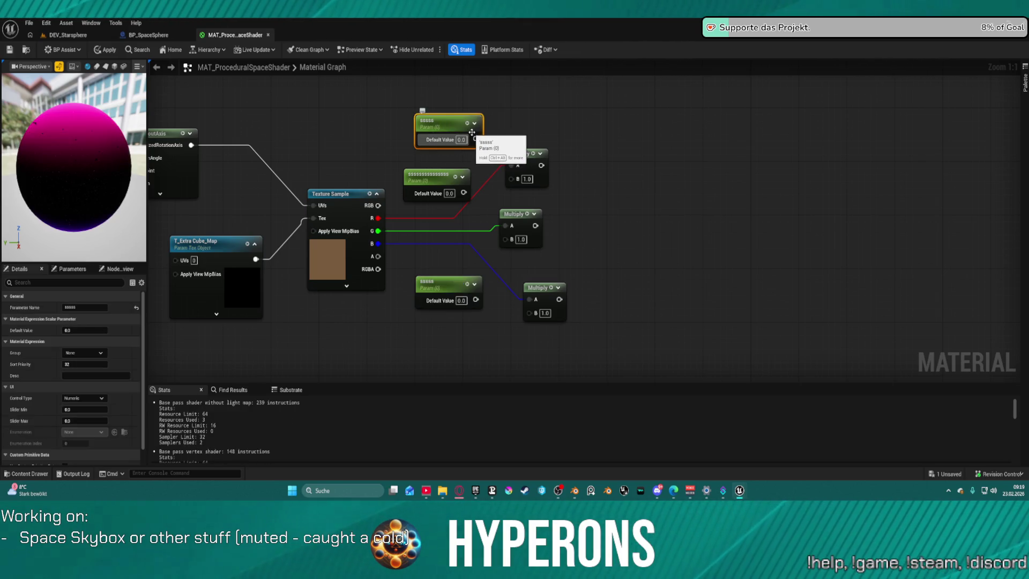
left_click(603, 105)
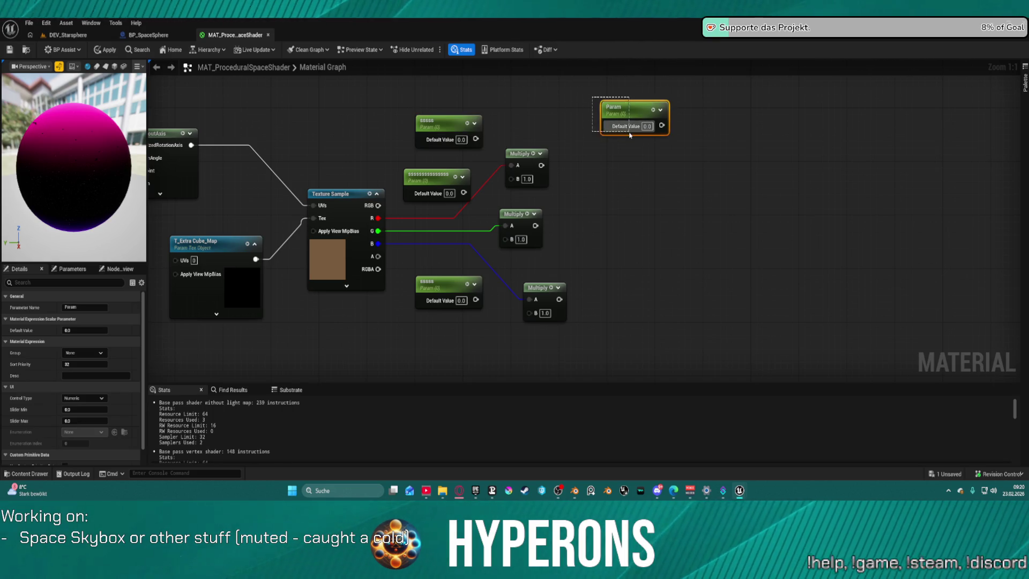
key("ctrl+z")
mouse_move(480, 141)
left_mouse_down()
mouse_move(512, 179)
mouse_move(493, 217)
mouse_move(506, 240)
left_mouse_up()
left_click_drag(475, 299, 530, 313)
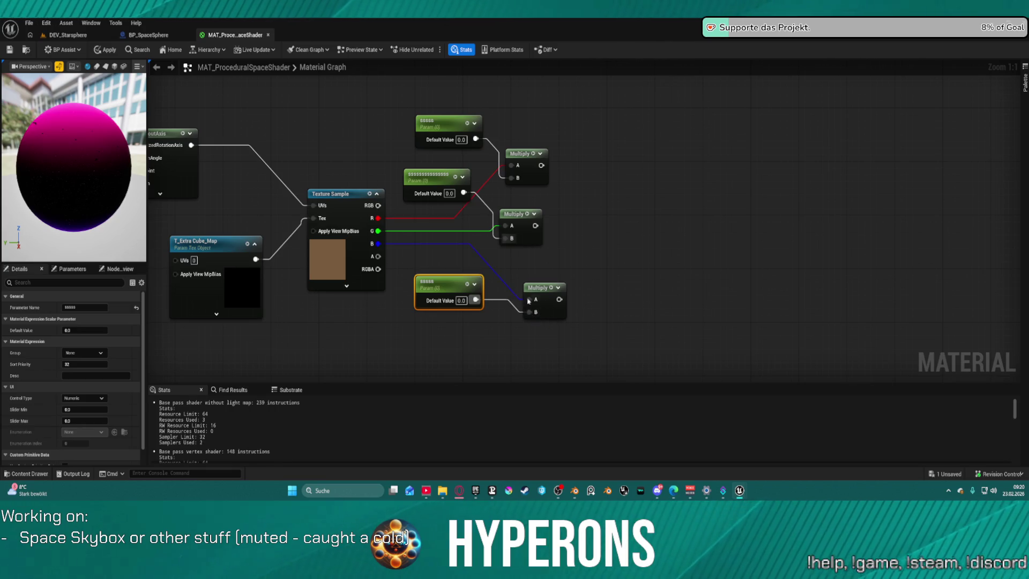
Step: Rename the top scalar parameter to Red_Level_Extra_CubeMap and copy the name
left_click(447, 131)
double_click(446, 130)
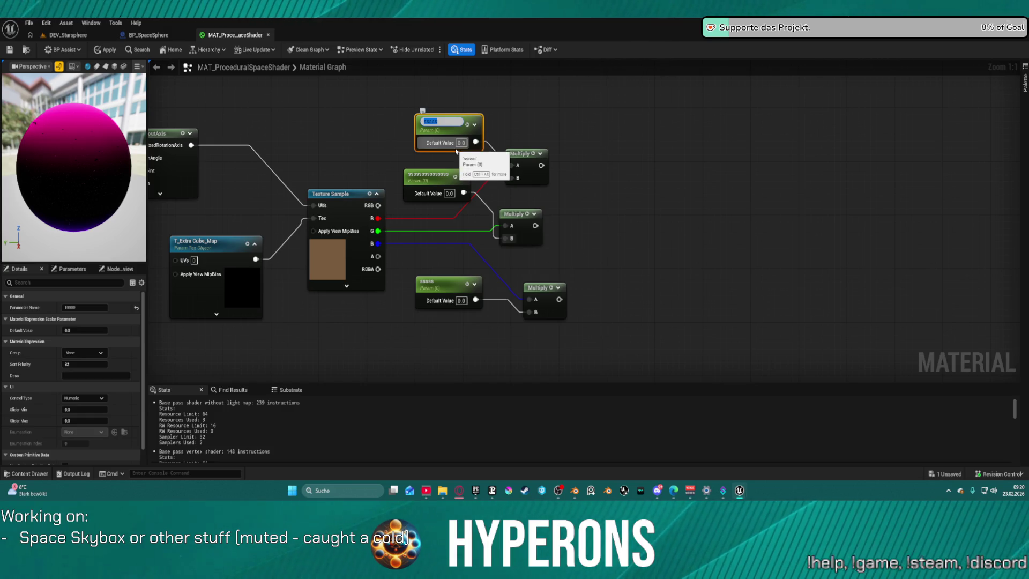
type("Green")
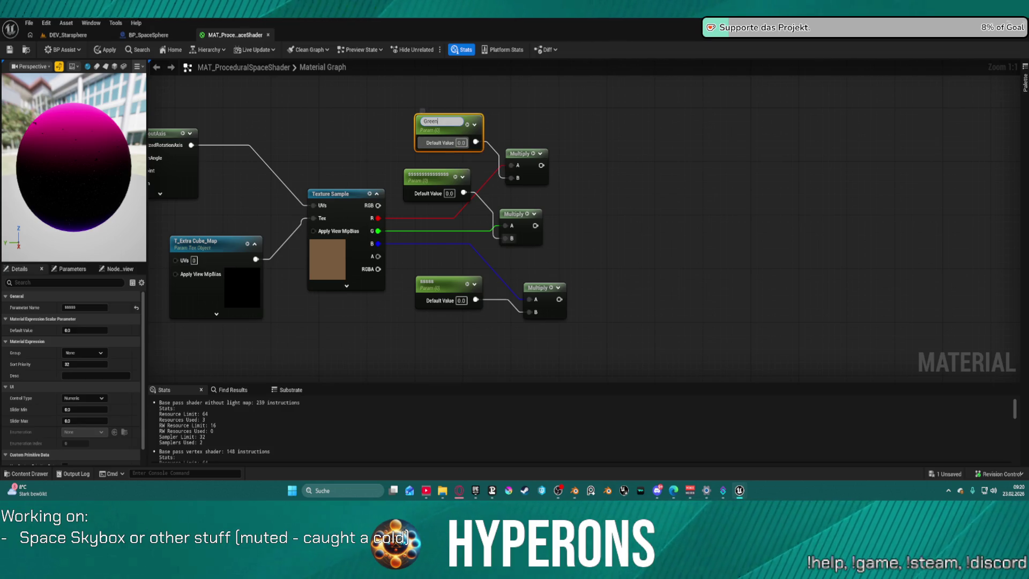
key("ctrl+a")
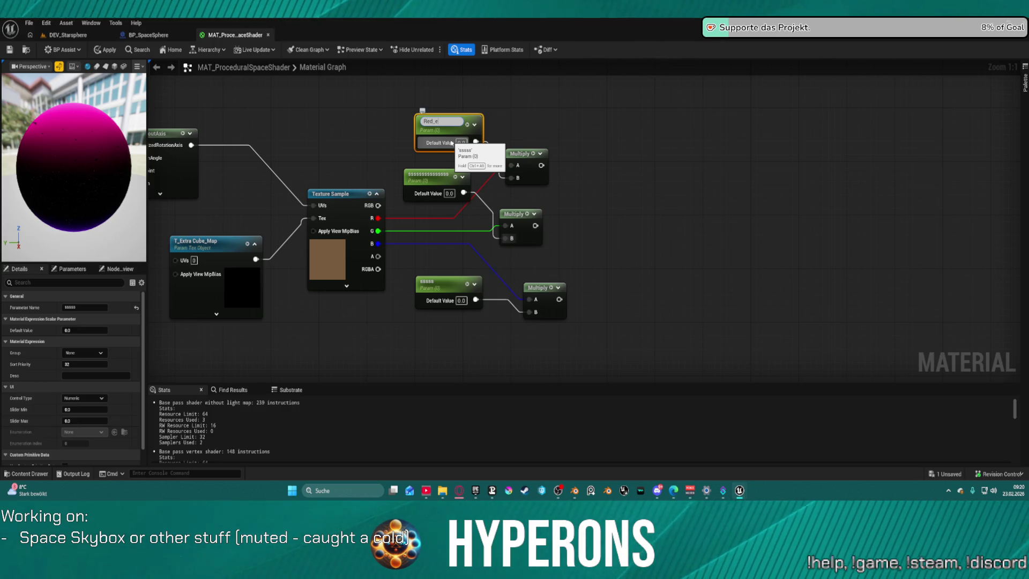
type("Level_Extr")
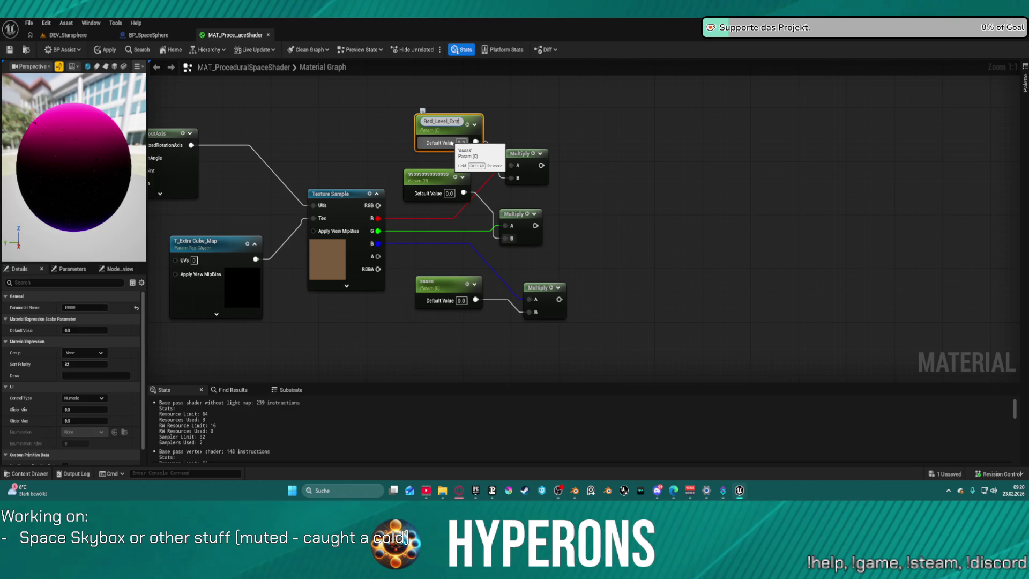
type("a_CubeMap")
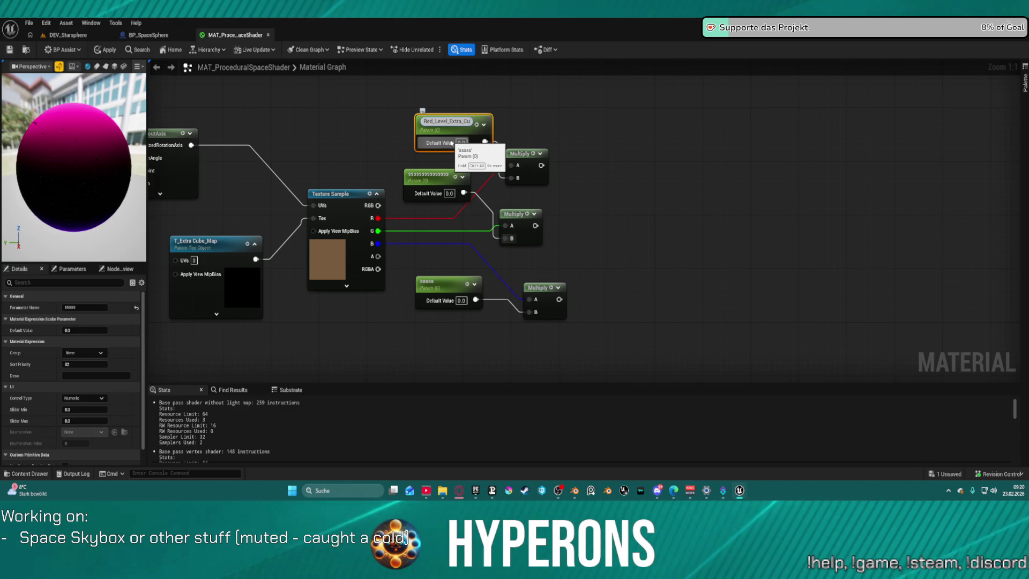
key("ctrl+a")
key("ctrl+c")
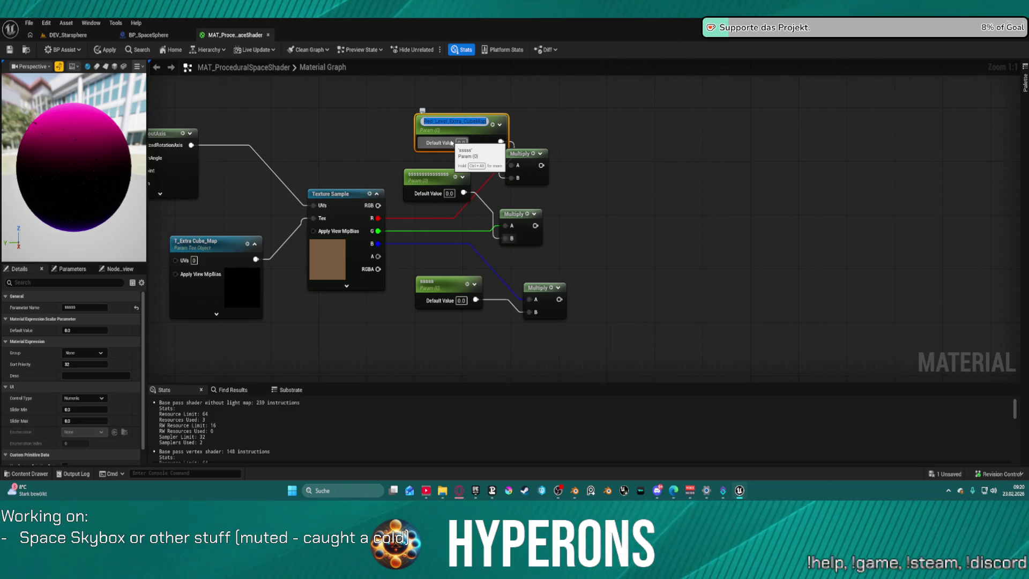
Step: Rename the middle parameter to Green_Level_Extra_CubeMap by pasting and swapping the colour prefix
double_click(429, 178)
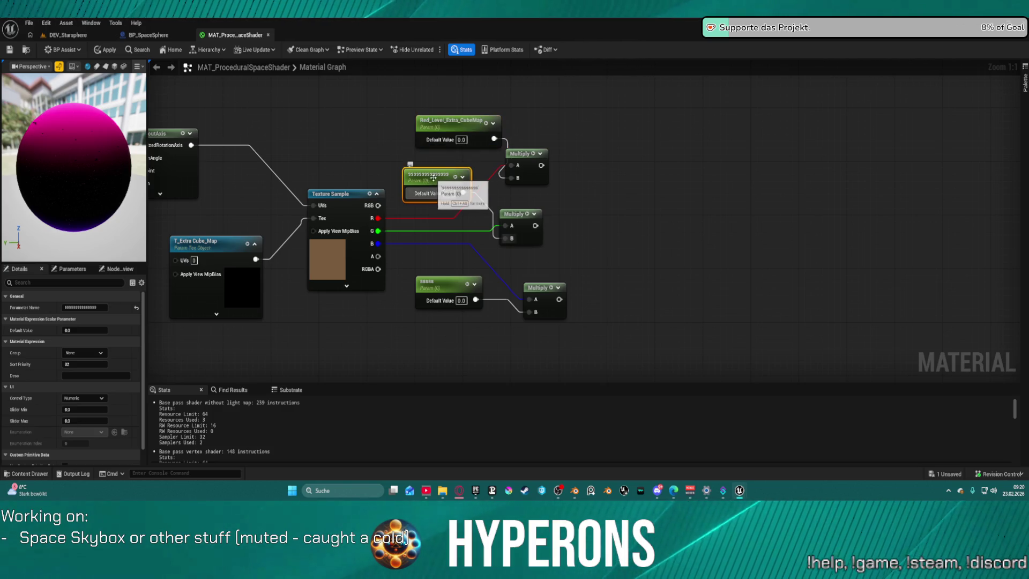
key("ctrl+v")
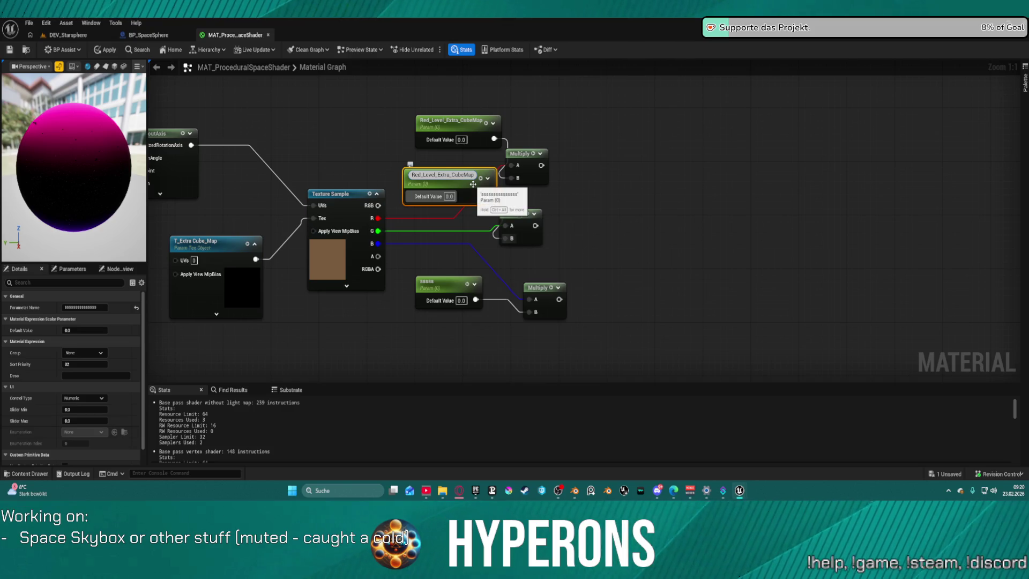
key("BackSpace")
key("BackSpace")
key("BackSpace")
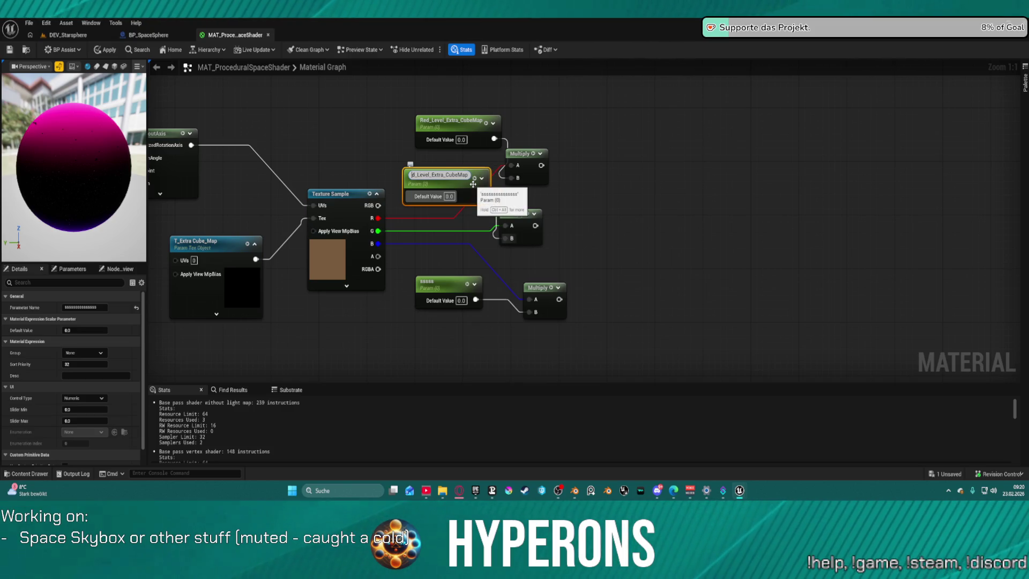
type("Green")
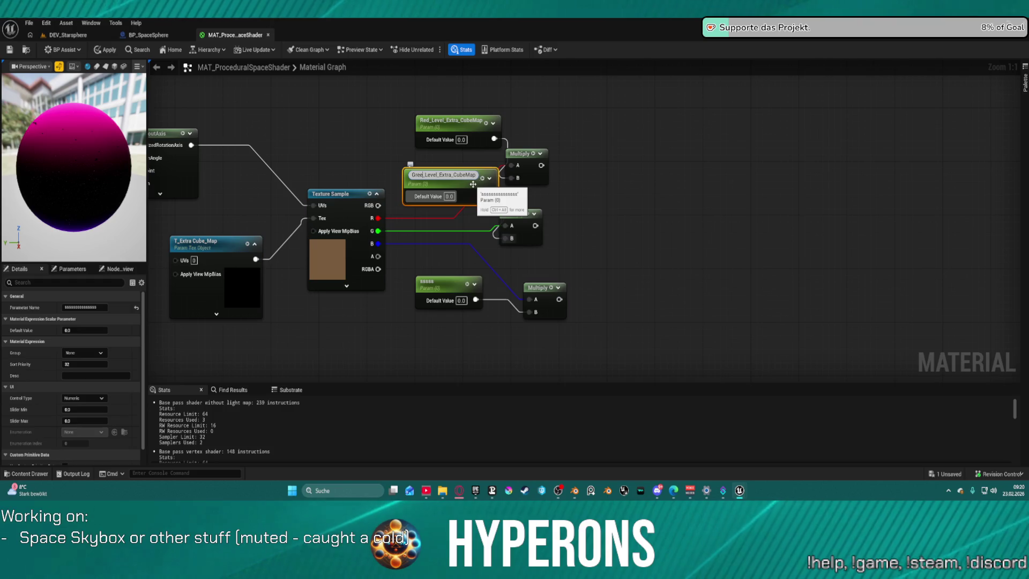
key("Return")
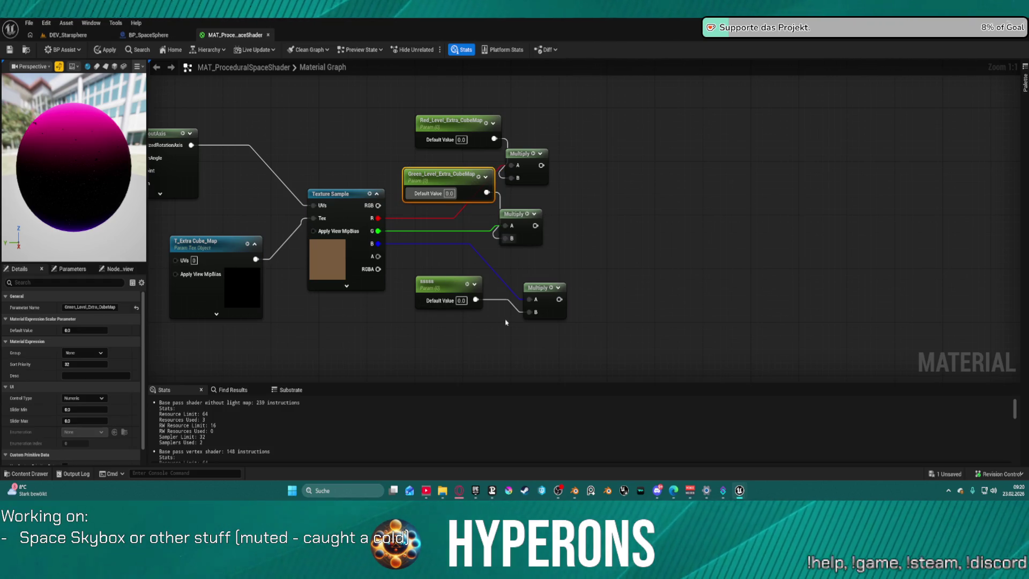
Step: Rename the bottom parameter to Blue_Level_Extra_CubeMap the same way
left_click(435, 281)
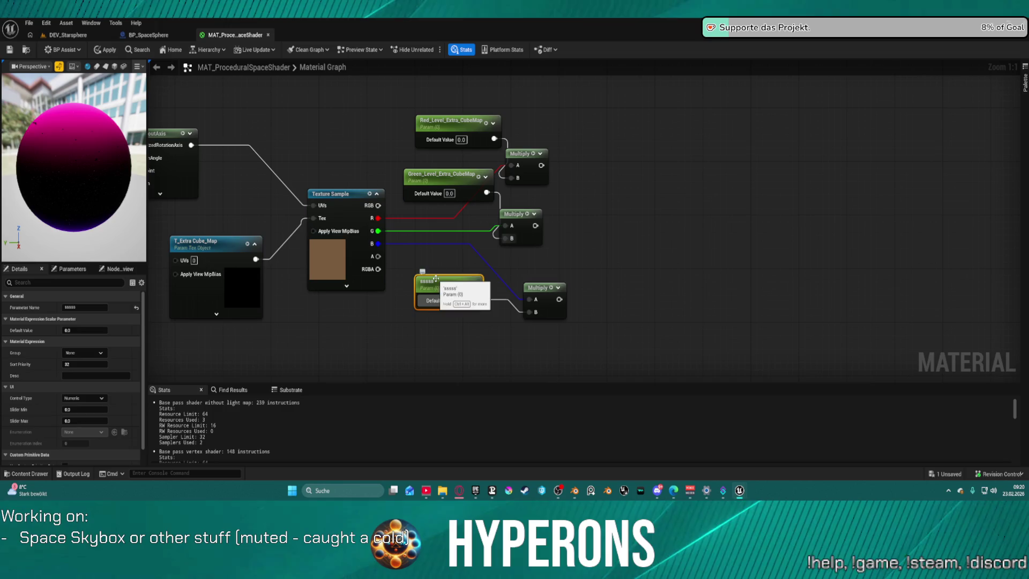
double_click(437, 281)
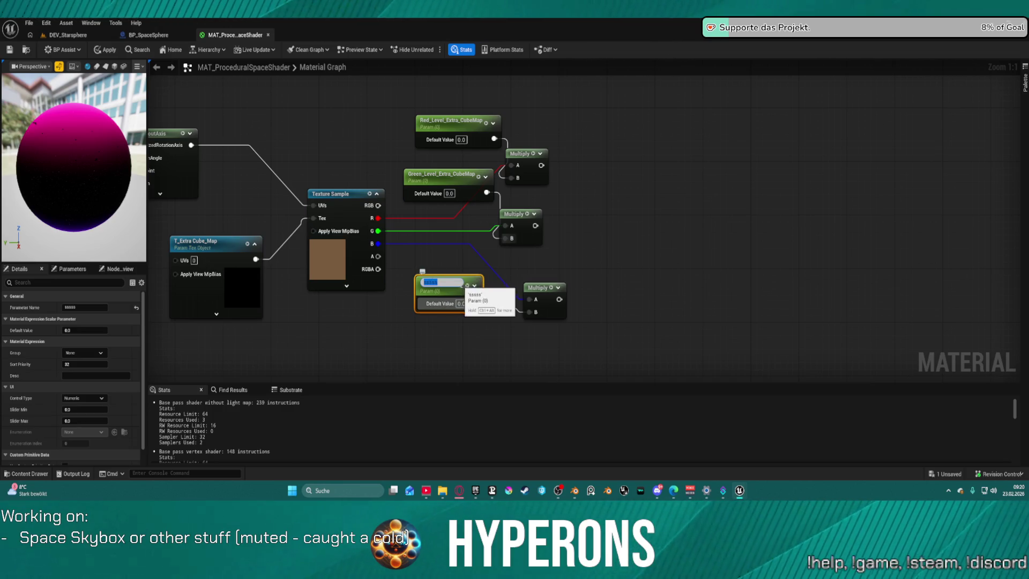
key("ctrl+v")
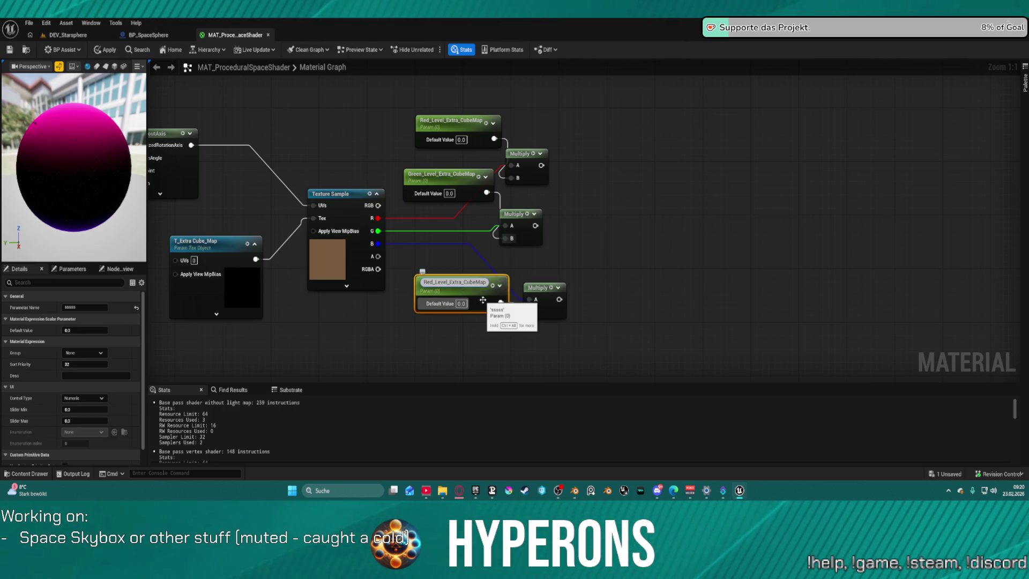
key("Home")
key("Delete")
key("Delete")
key("Delete")
type("Blue")
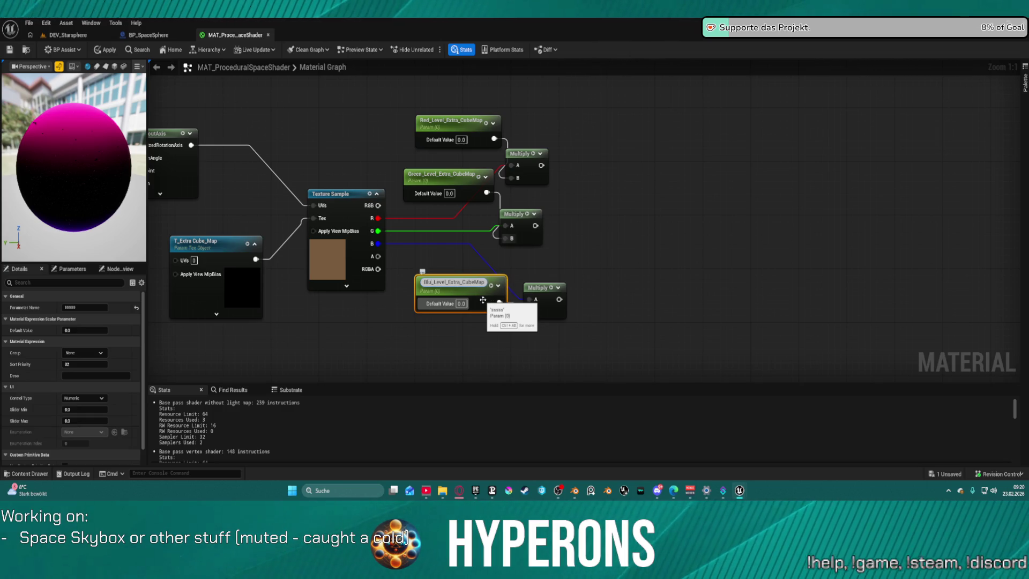
key("Return")
left_click_drag(706, 199, 503, 170)
Step: Merge the three scaled channel Multiply outputs through two chained Append nodes
left_click_drag(336, 118, 392, 137)
type("a")
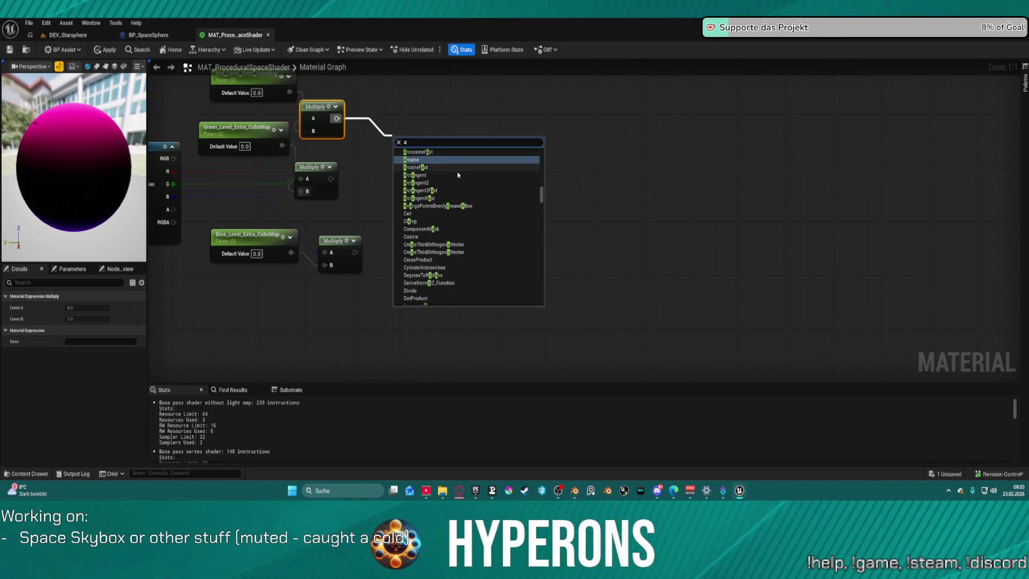
type("pped")
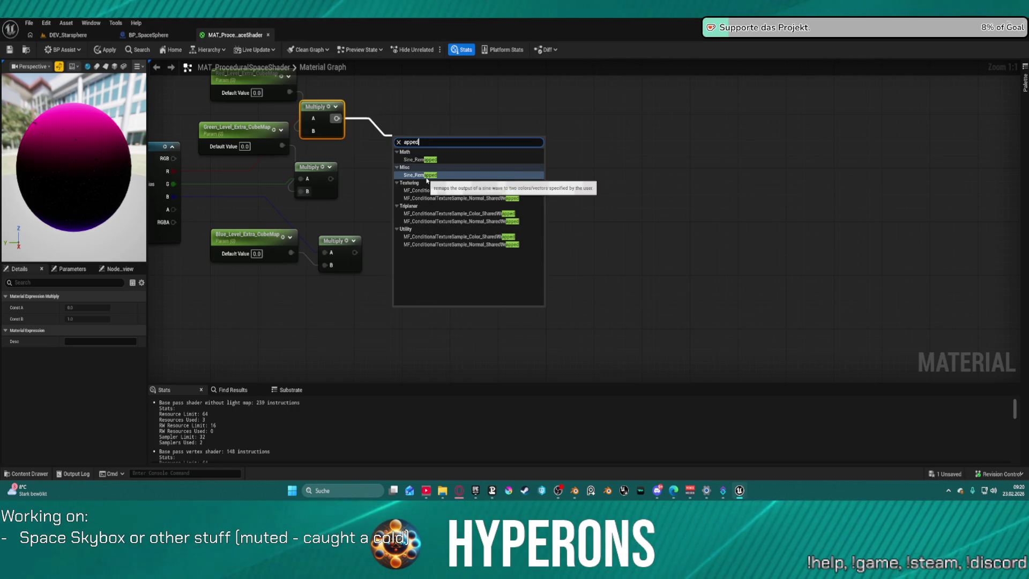
key("BackSpace")
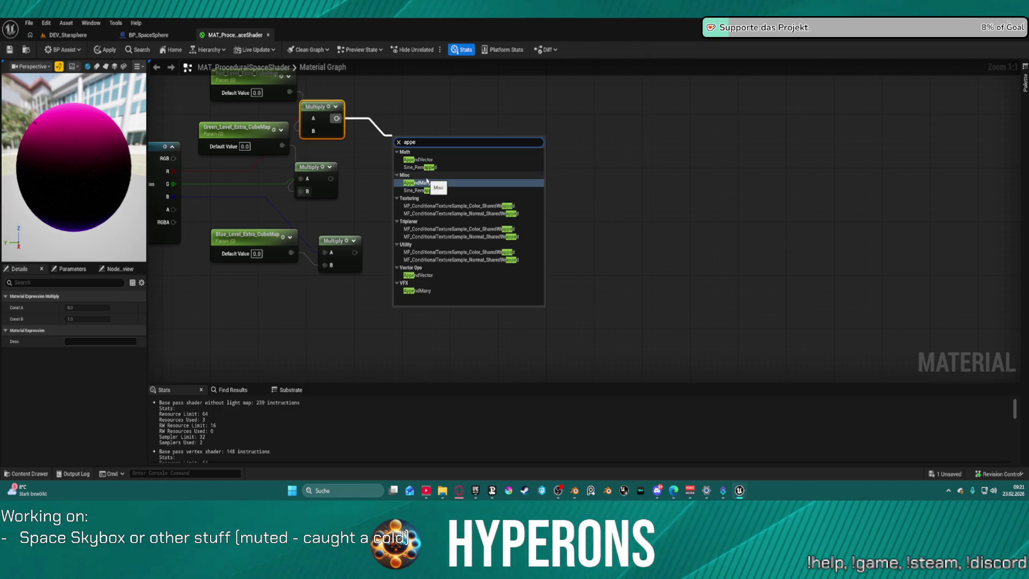
type("nd")
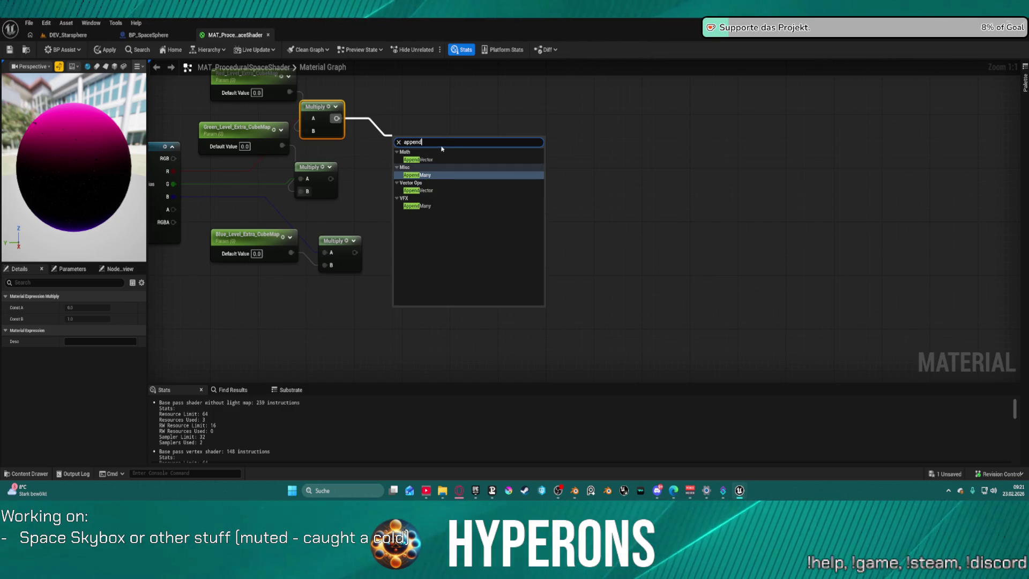
left_click(433, 176)
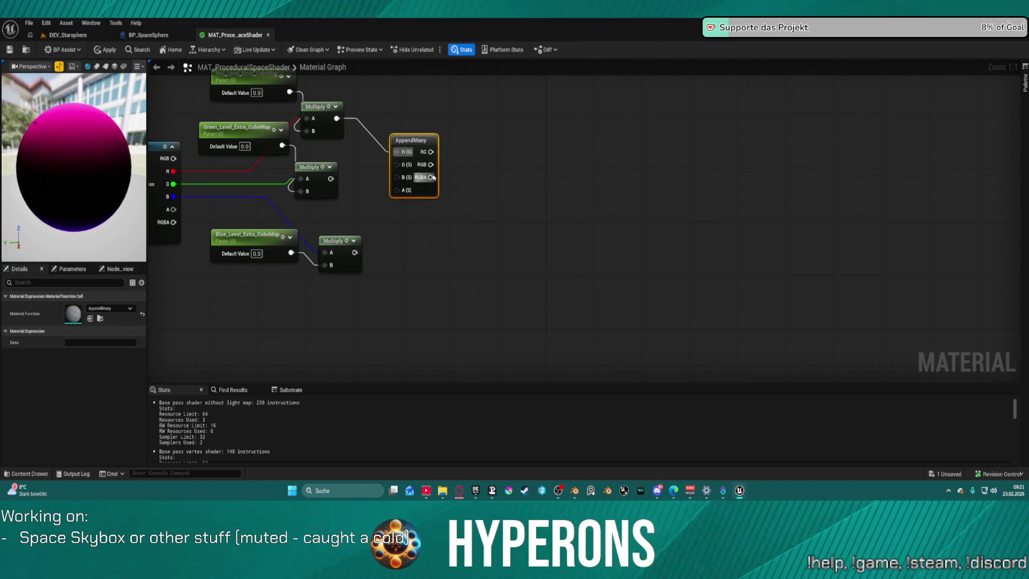
key("Delete")
left_click_drag(337, 117, 432, 173)
type("app")
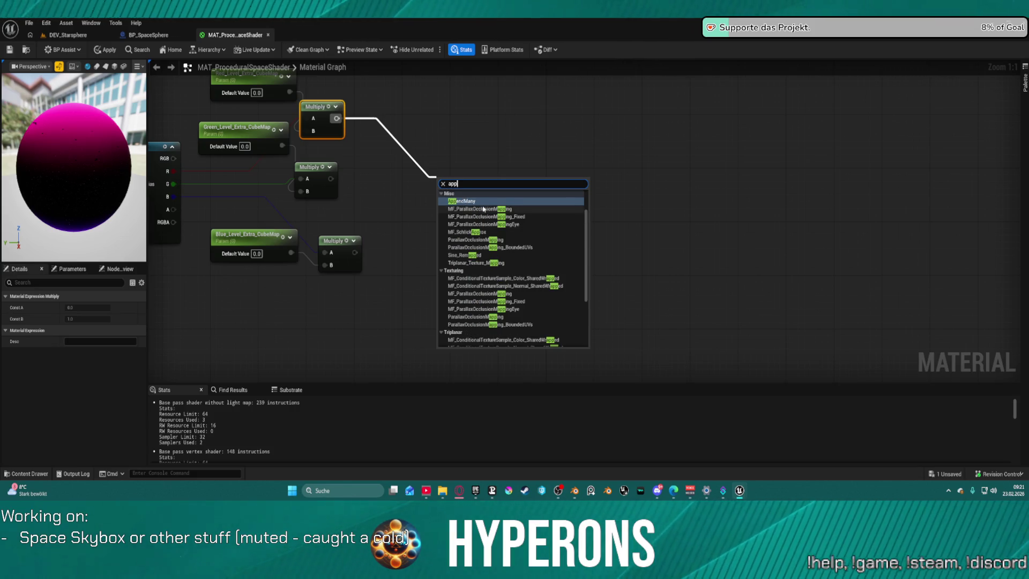
type("end")
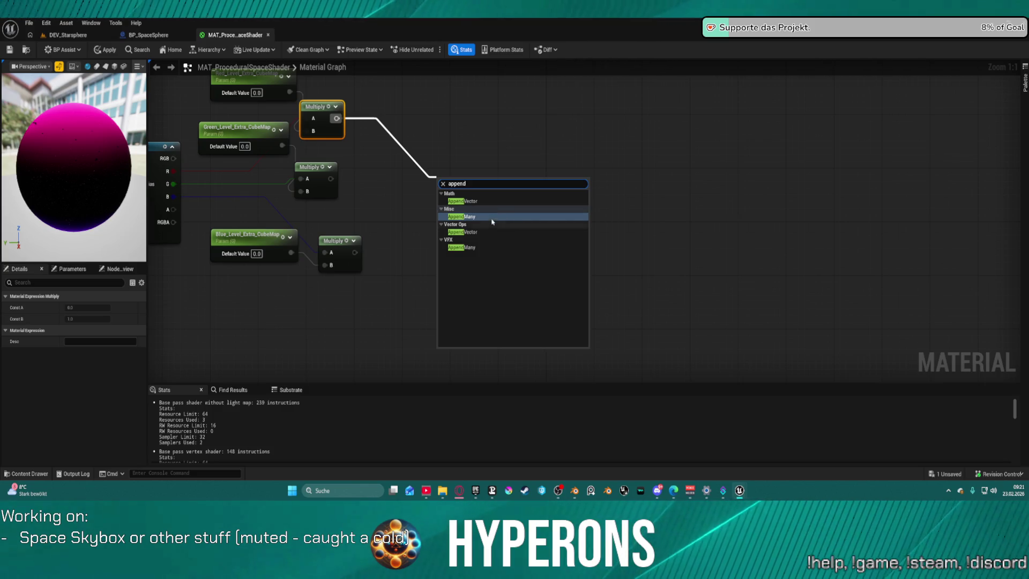
left_click(472, 201)
mouse_move(439, 204)
left_mouse_down()
mouse_move(354, 194)
mouse_move(330, 179)
left_mouse_up()
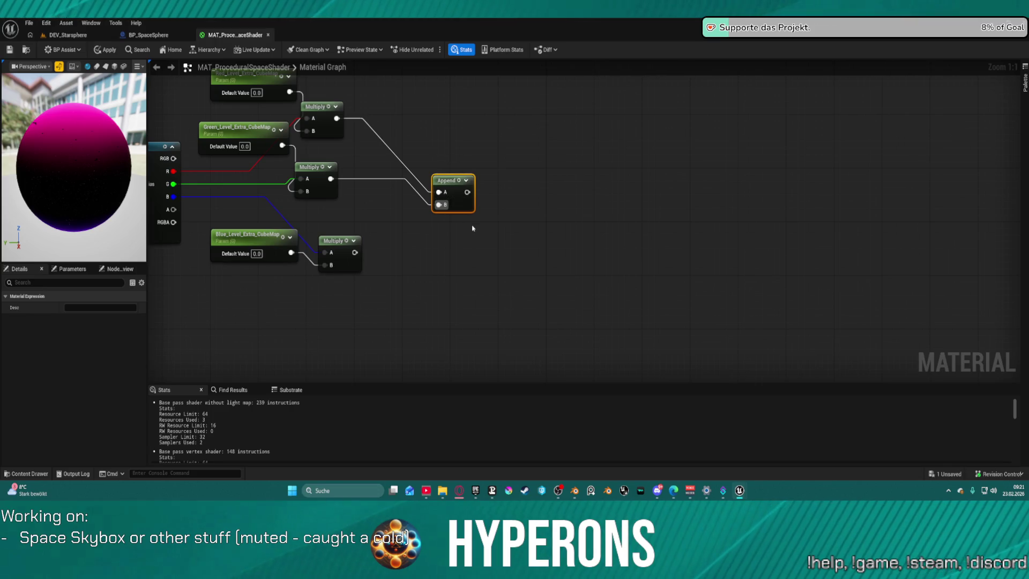
key("ctrl+d")
mouse_move(355, 253)
left_mouse_down()
mouse_move(471, 259)
mouse_move(469, 248)
mouse_move(474, 258)
mouse_move(470, 193)
left_mouse_up()
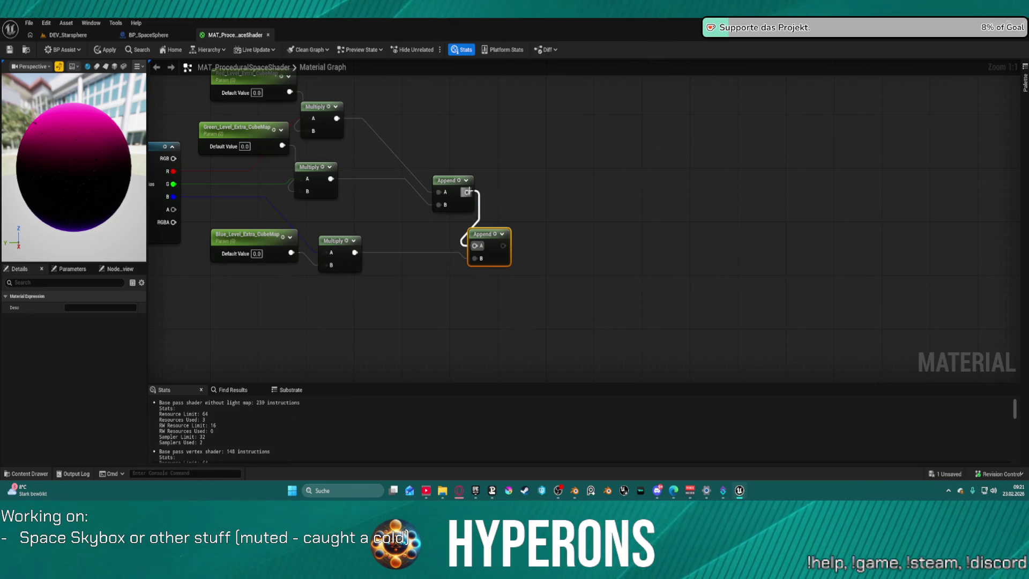
Step: Add a Power node fed by the last Append node's output
scroll(470, 193, "down", 4)
scroll(577, 144, "right", 5)
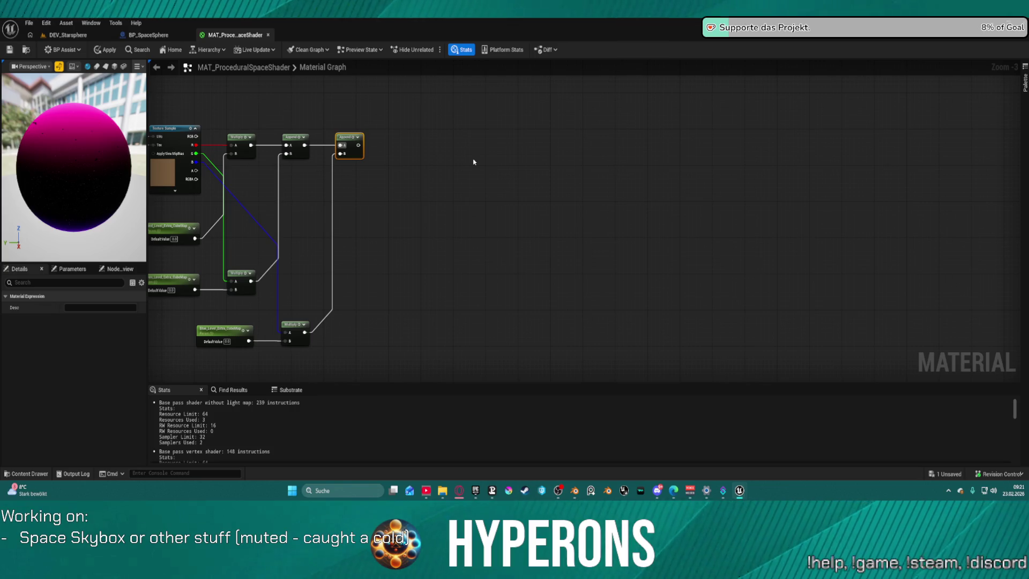
left_click_drag(358, 146, 427, 153)
type("powe")
key("Return")
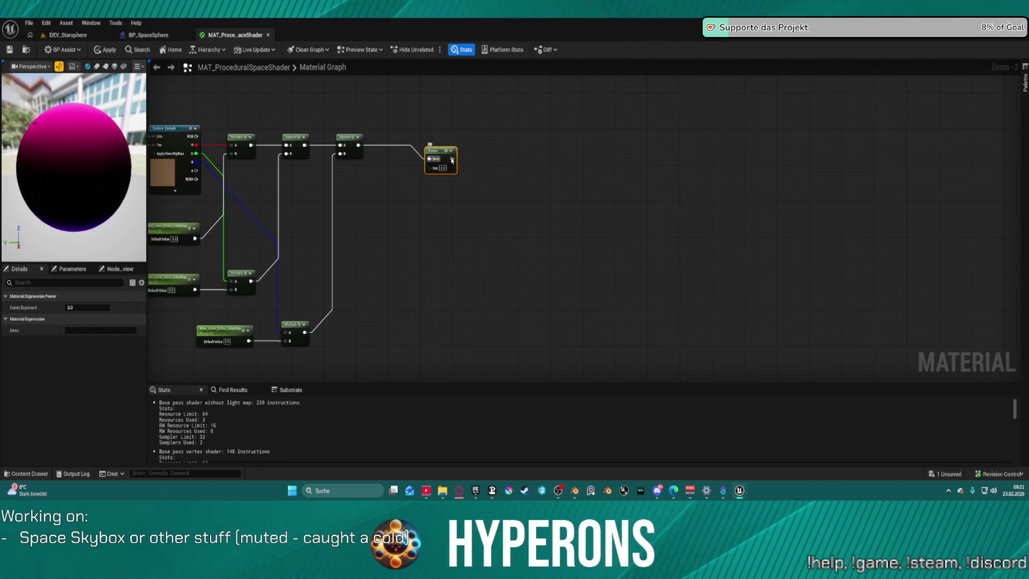
left_click_drag(595, 162, 560, 109)
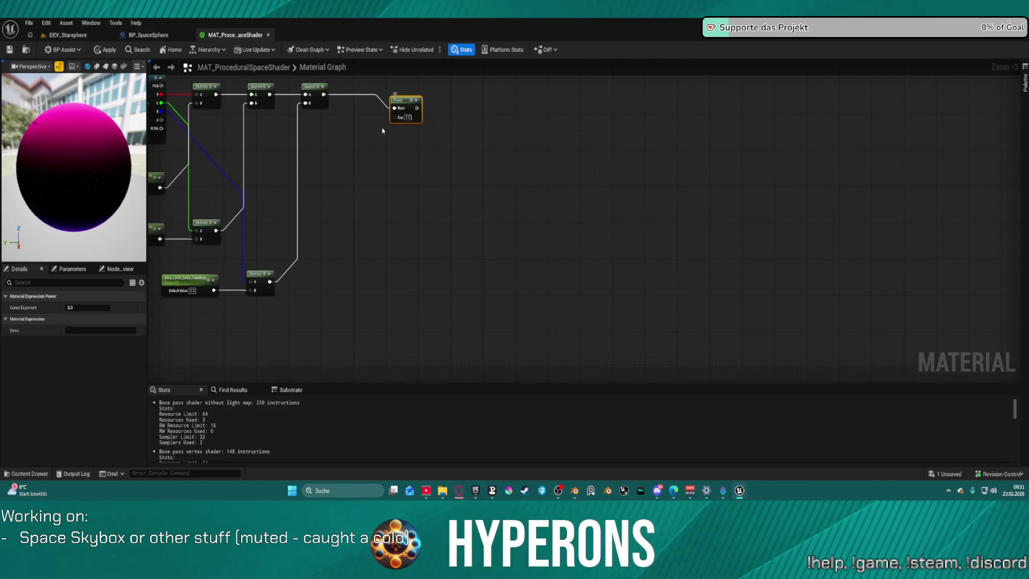
left_click(361, 125)
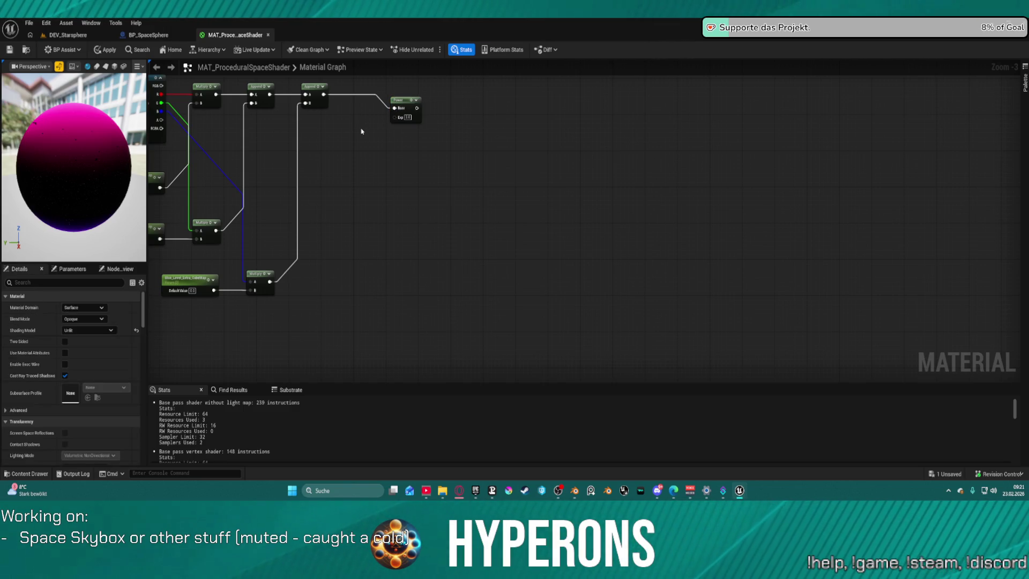
Step: Add a scalar parameter named Power_Extra_Cubemap wired into the Power node's exponent
left_click(361, 131)
type("Power")
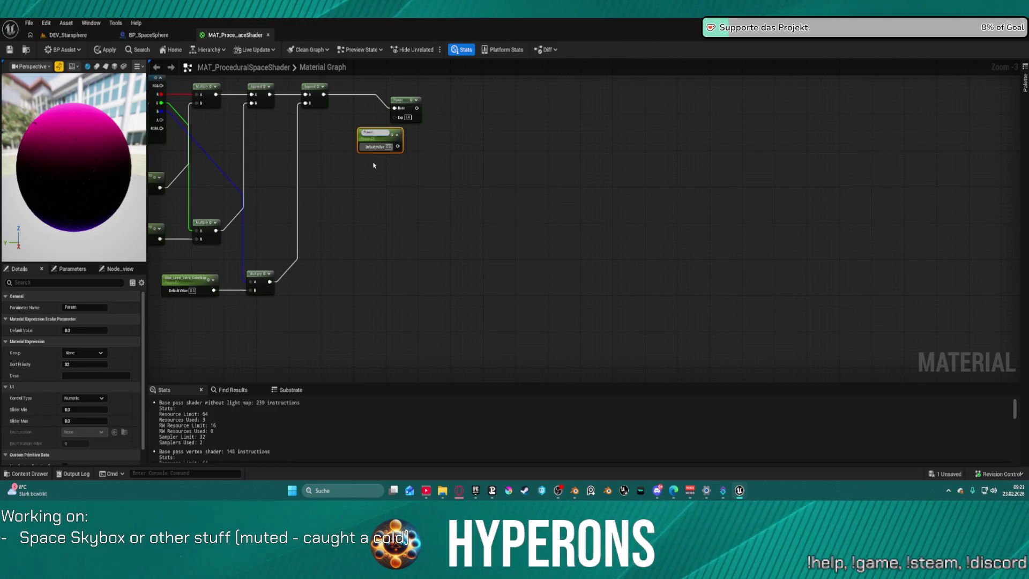
type("_r")
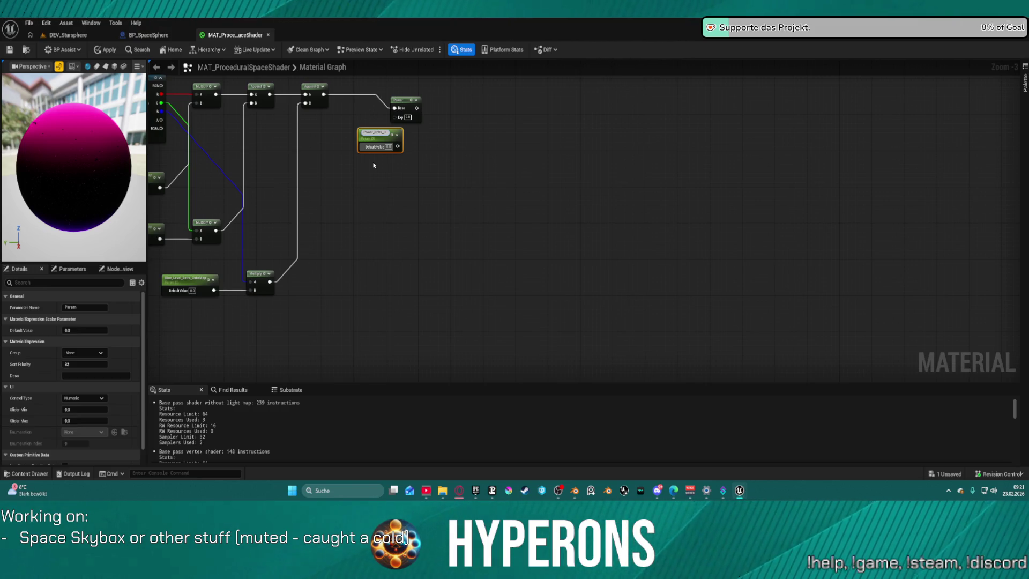
key("Return")
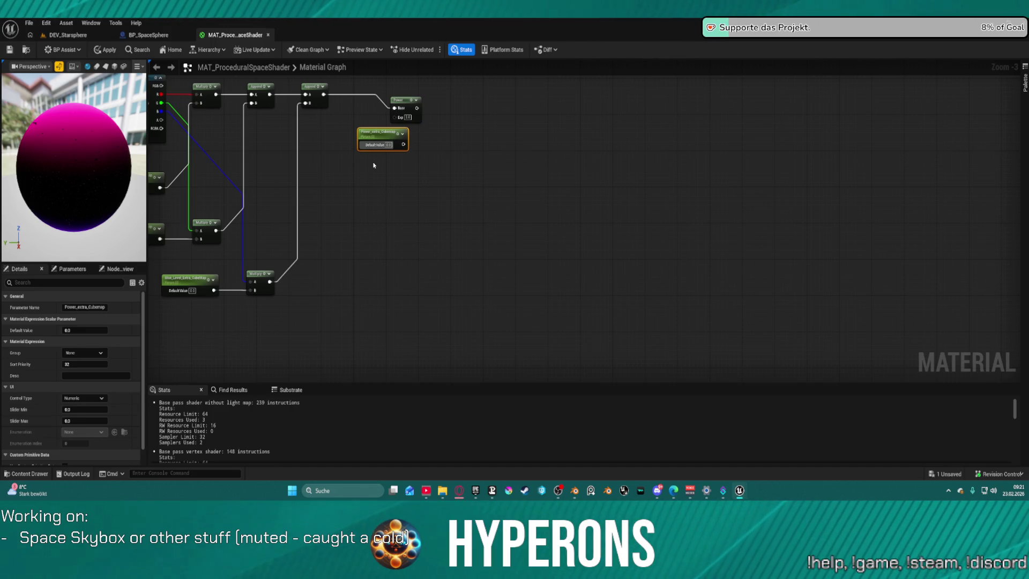
scroll(417, 99, "up", 3)
mouse_move(394, 169)
left_mouse_down()
mouse_move(423, 160)
mouse_move(383, 130)
mouse_move(320, 150)
left_mouse_up()
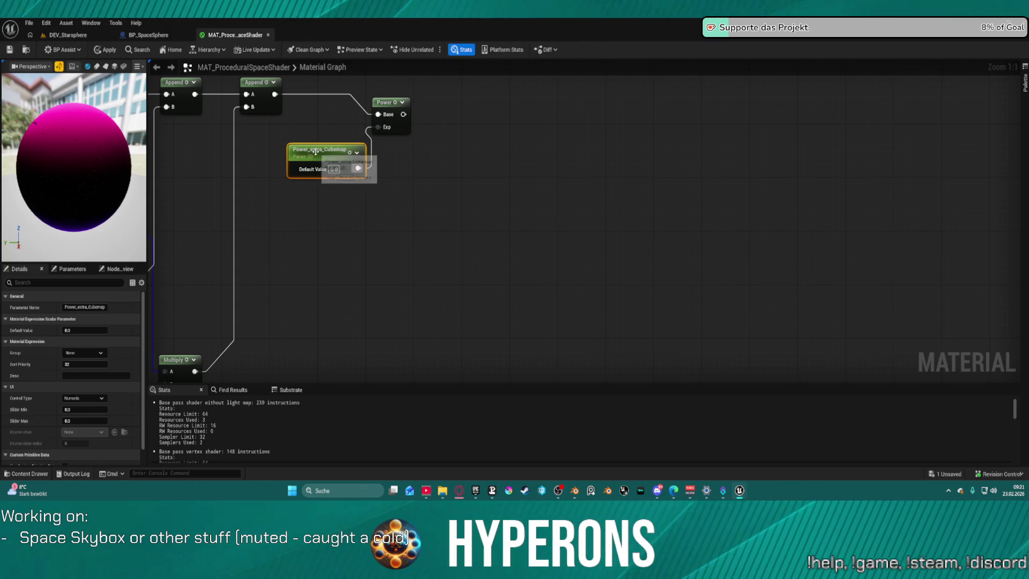
double_click(319, 150)
type("Power_Extra_Cubemap")
key("Return")
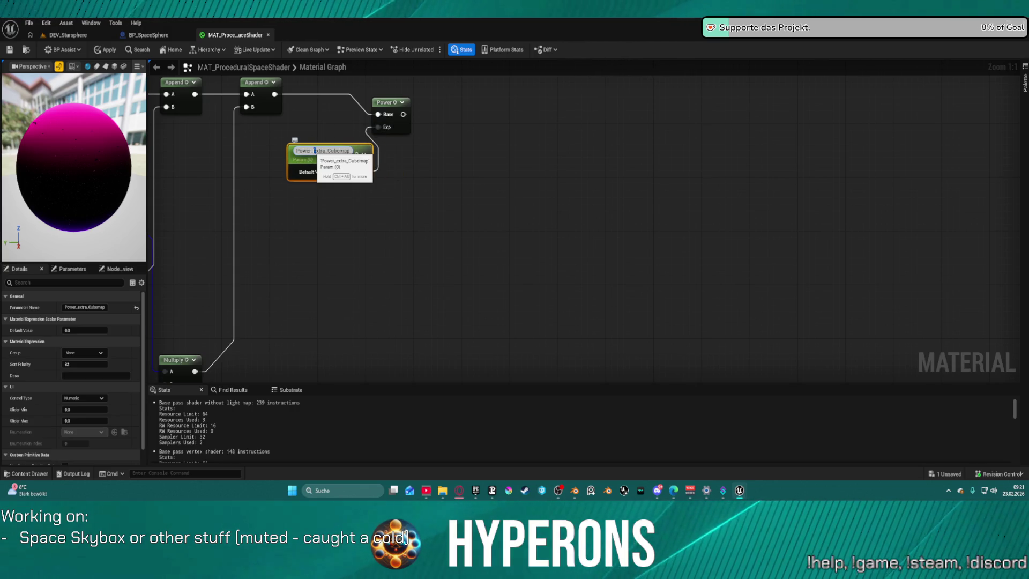
Step: Give Power_Extra_Cubemap a default value of 0.9
key("Tab")
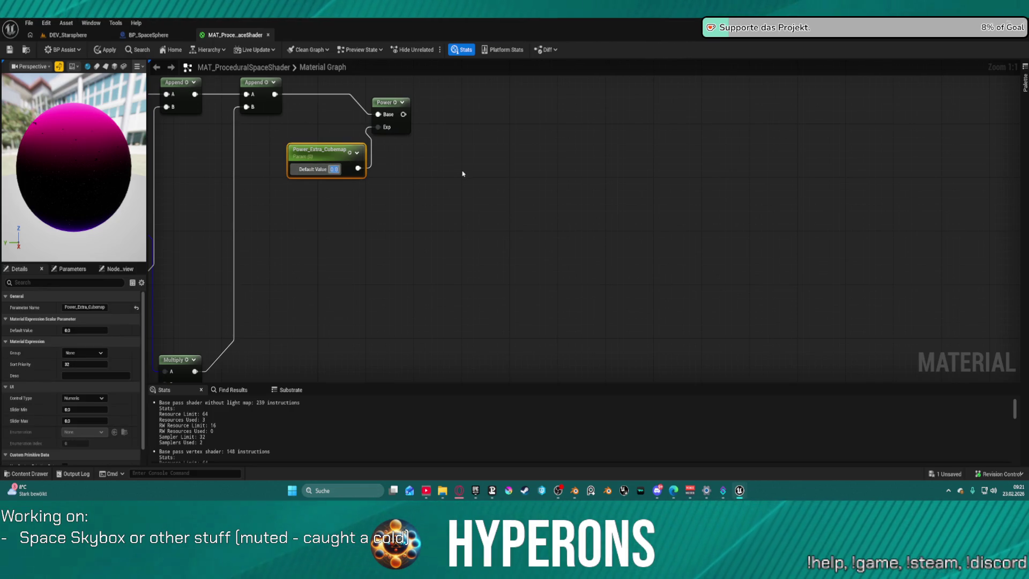
type("0.9")
key("Return")
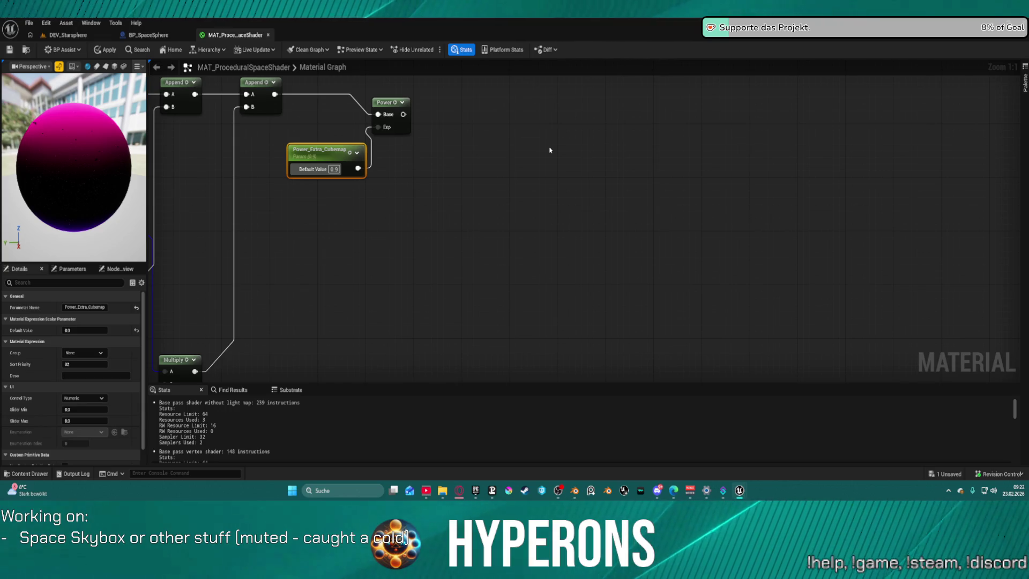
left_click_drag(403, 114, 485, 140)
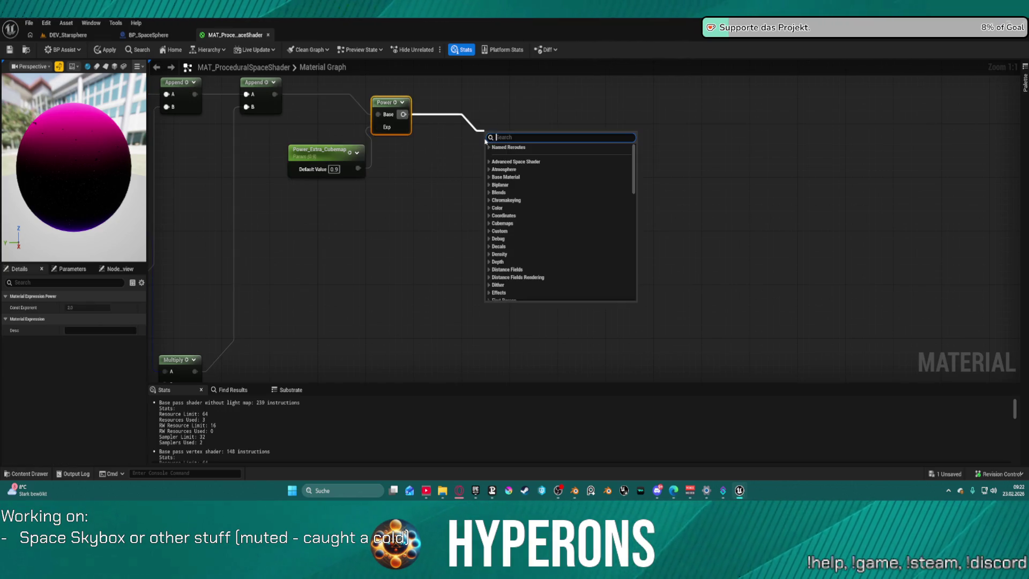
Step: Add a Desaturation node after Power and a scalar parameter named Saturation_Extra_Cubemap
type("desatur")
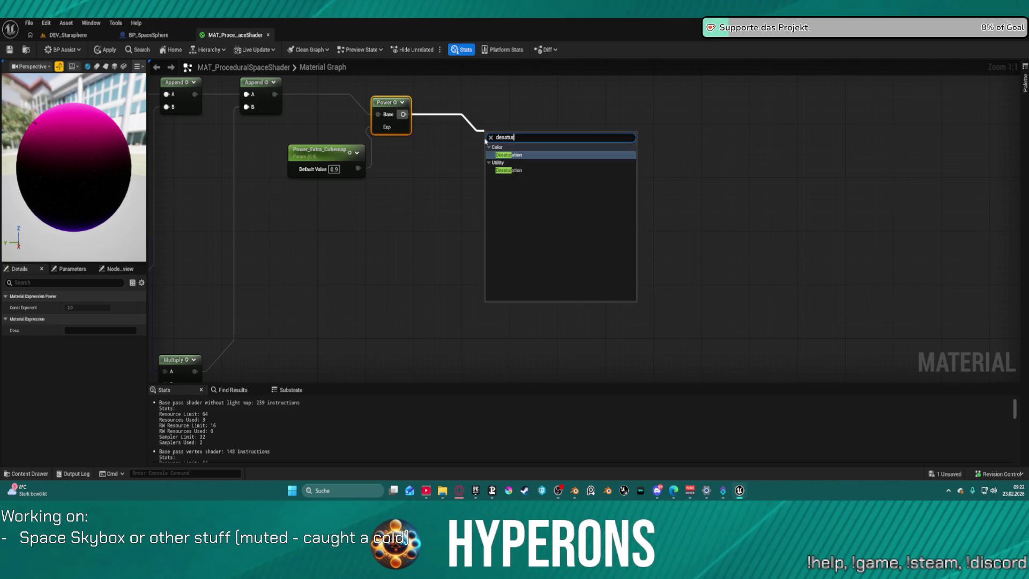
key("Return")
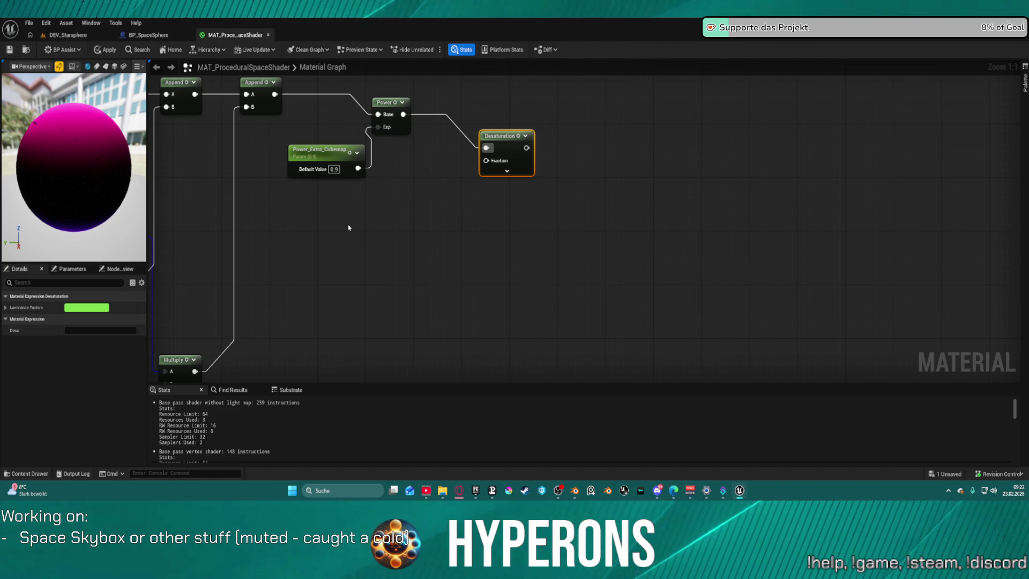
left_click(363, 228)
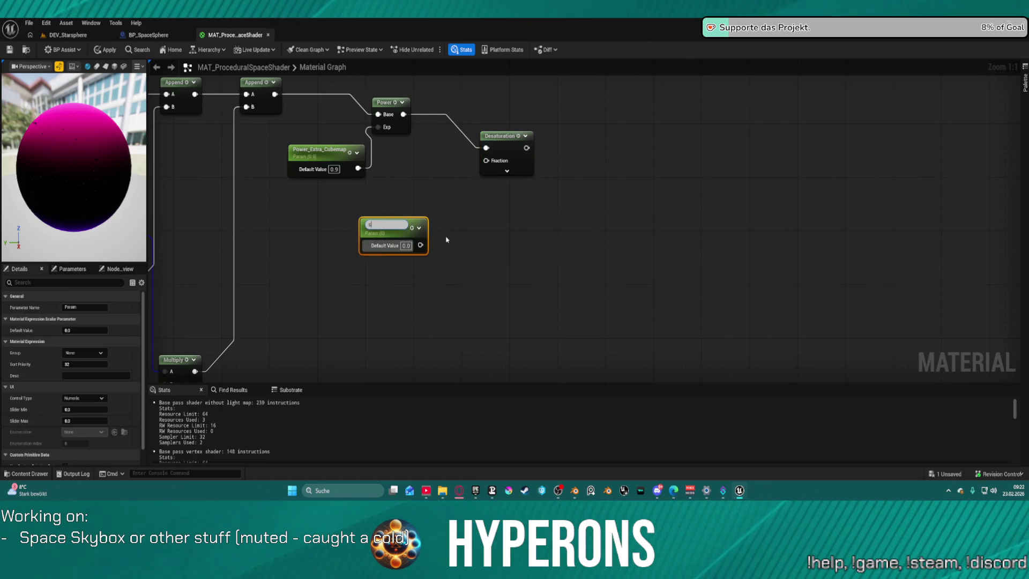
type("aturatio")
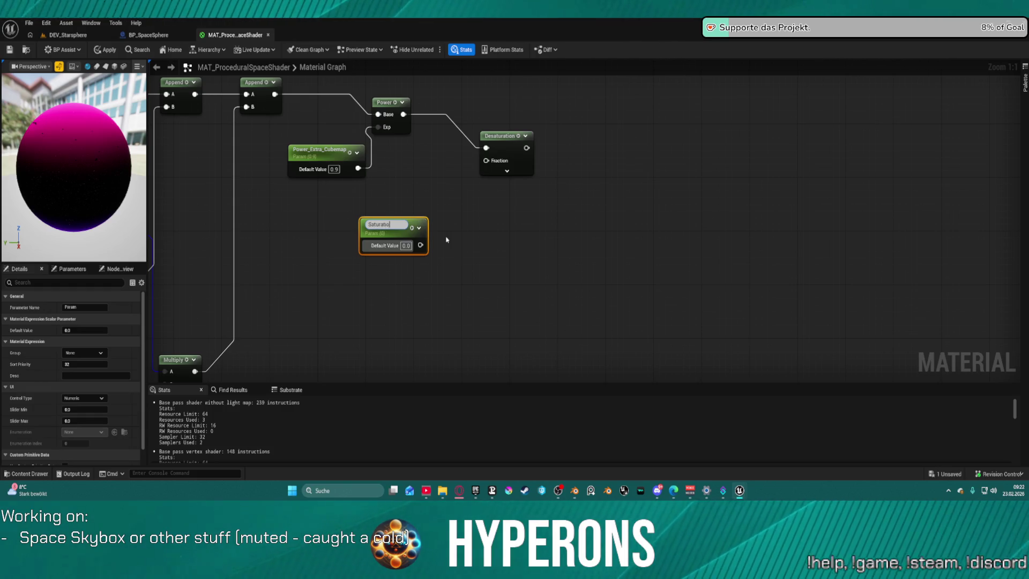
type("n_Extra")
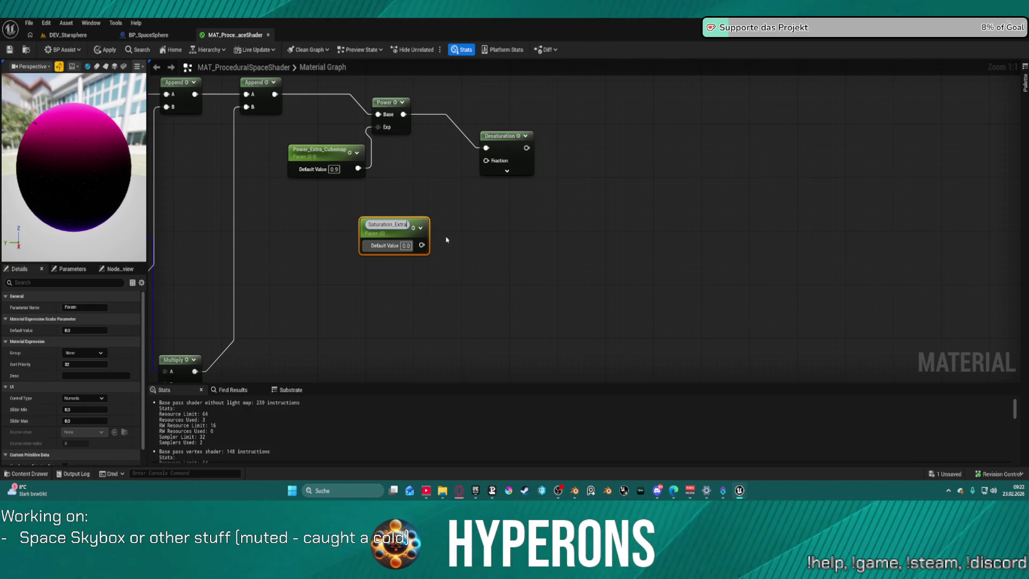
type("Cube")
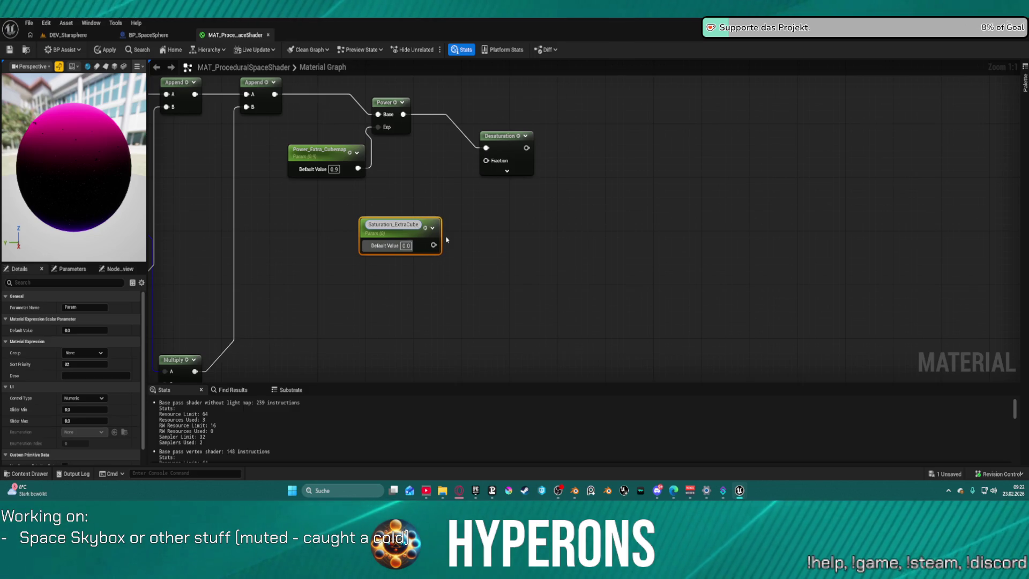
type("map")
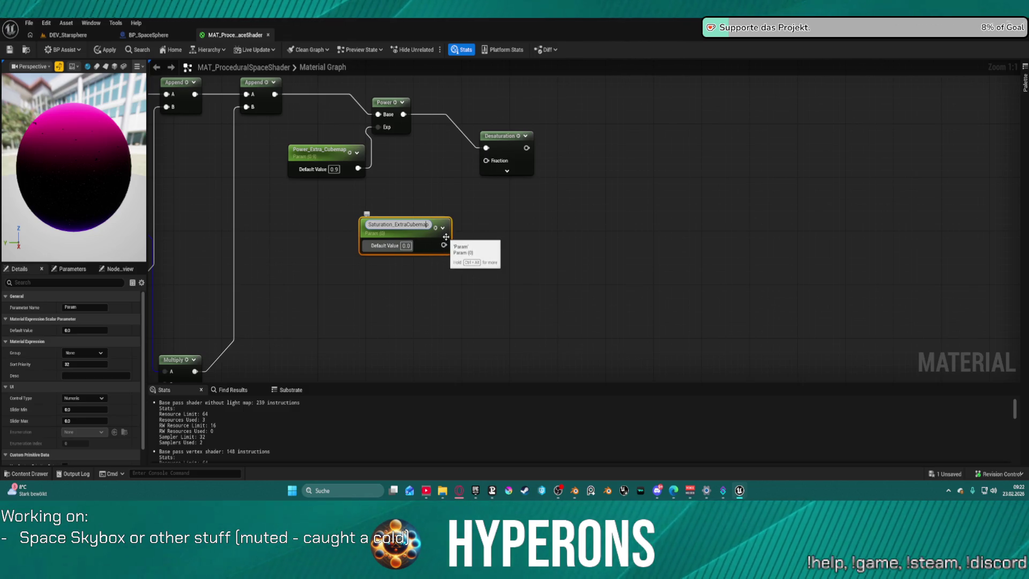
key("Left")
key("Left")
key("Left")
type("_")
key("Return")
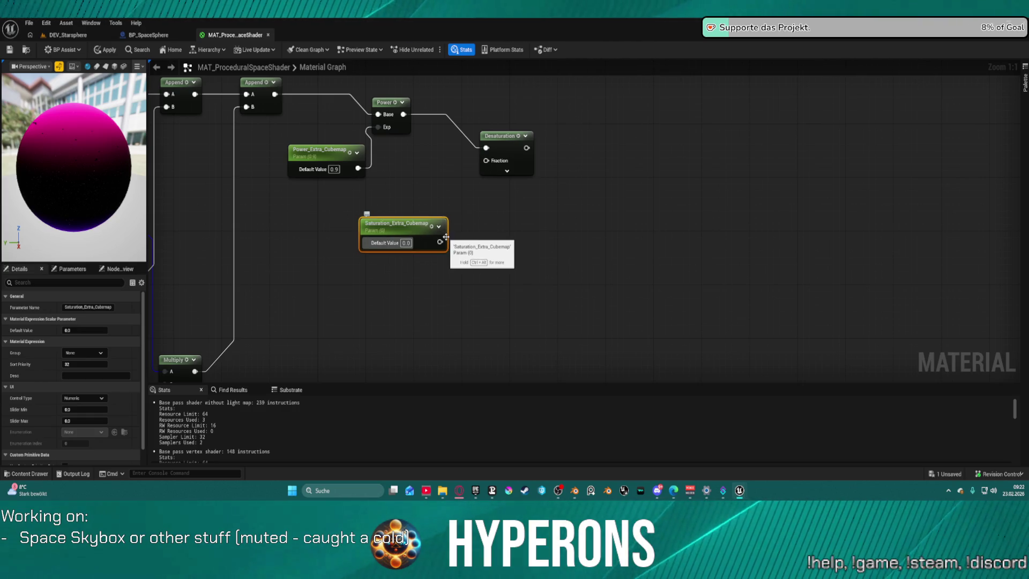
left_click_drag(404, 223, 327, 223)
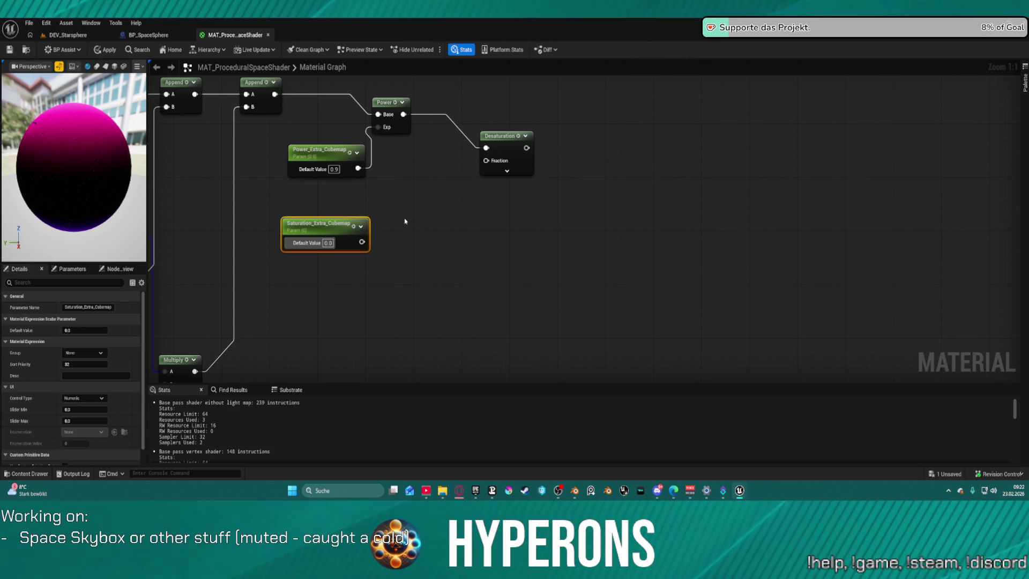
Step: Multiply Saturation_Extra_Cubemap by -1
left_click(392, 237)
left_click_drag(397, 249, 361, 242)
left_click(412, 263)
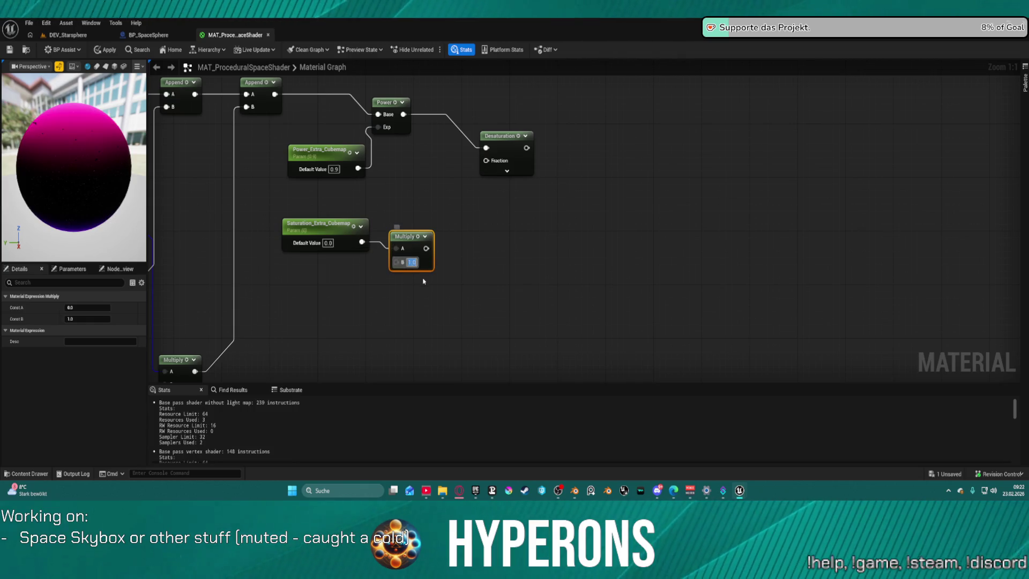
type("-1")
key("Return")
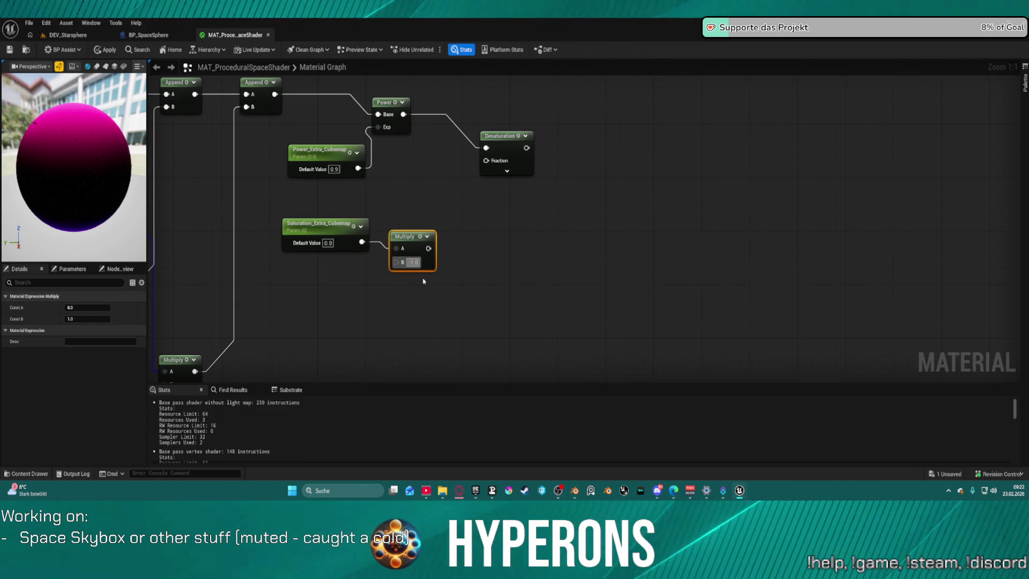
Step: Add a constant 1 to the -1 × saturation result with an Add node
mouse_move(428, 252)
left_mouse_down()
mouse_move(448, 250)
mouse_move(459, 227)
left_mouse_up()
left_click(439, 201)
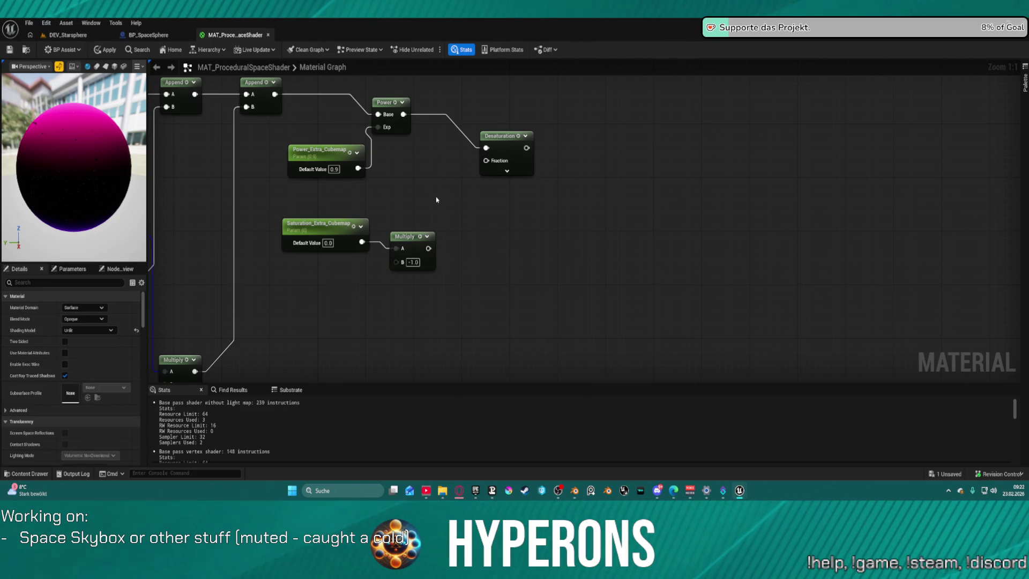
left_click(419, 193)
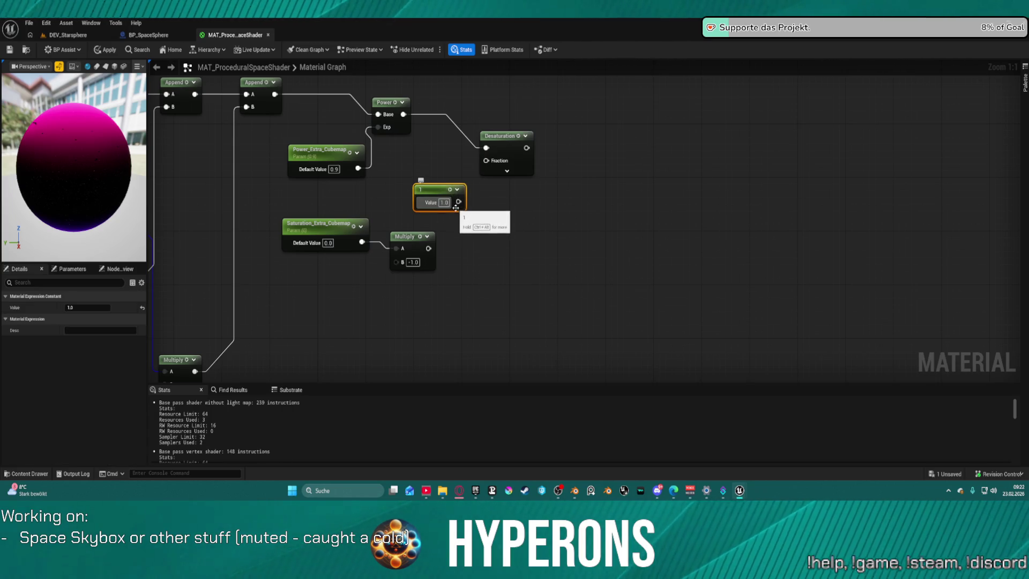
left_click_drag(461, 203, 471, 229)
type("a")
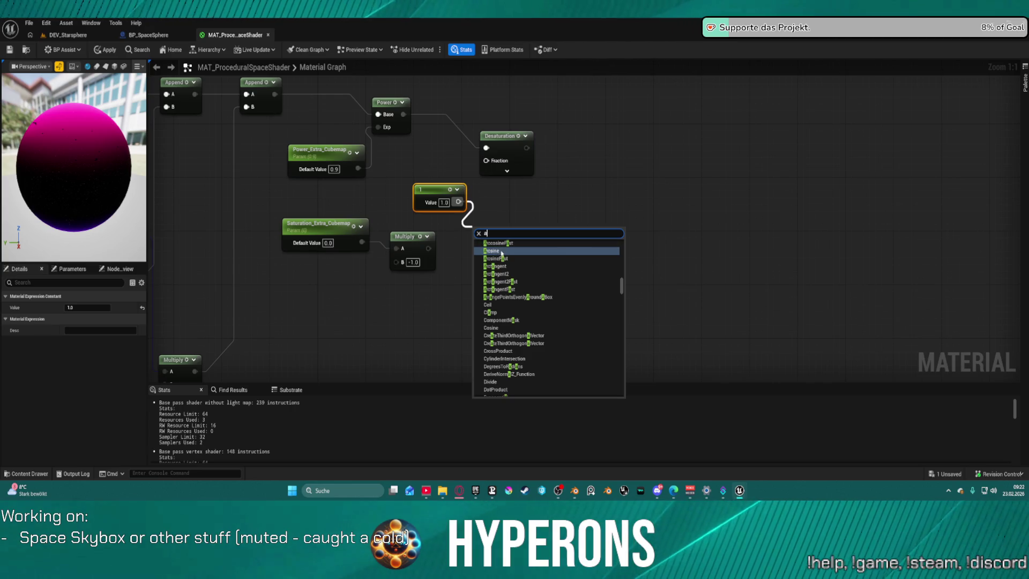
type("dd")
key("Return")
mouse_move(428, 248)
left_mouse_down()
mouse_move(475, 254)
mouse_move(492, 163)
left_mouse_up()
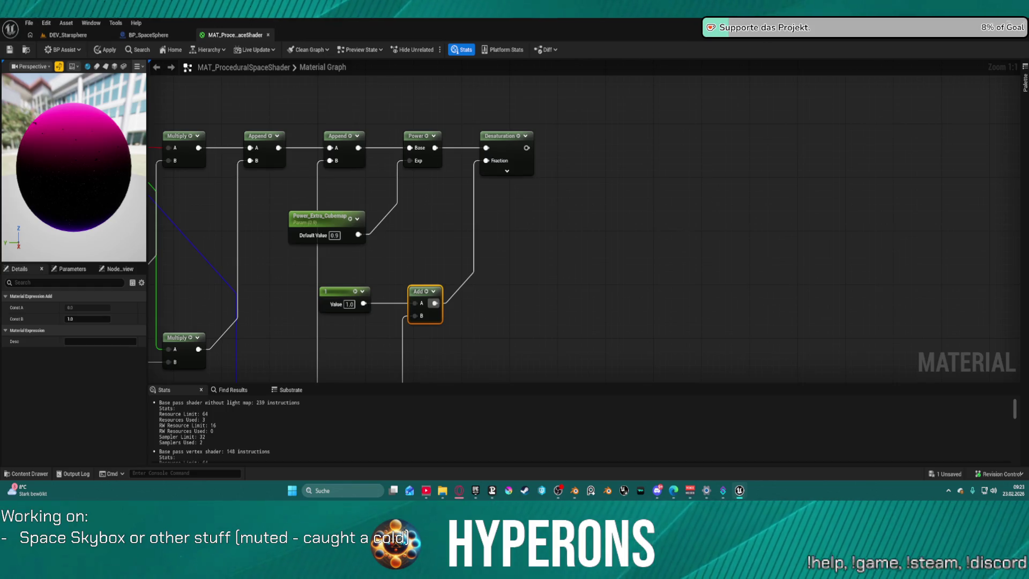
scroll(607, 151, "down", 5)
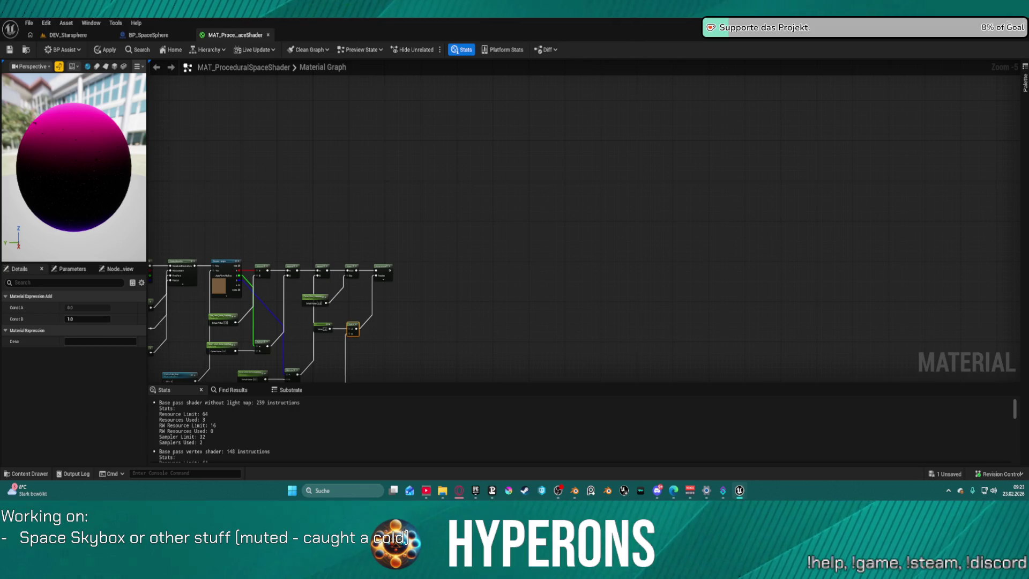
Step: Frame the stars chain and T_Extra_Cube_Map, moving the Stars output node further right
scroll(485, 151, "down", 4)
mouse_move(484, 151)
left_mouse_down()
mouse_move(477, 289)
mouse_move(623, 183)
mouse_move(582, 236)
mouse_move(524, 97)
mouse_move(593, 241)
mouse_move(500, 230)
left_mouse_up()
scroll(583, 237, "down", 1)
scroll(501, 230, "up", 7)
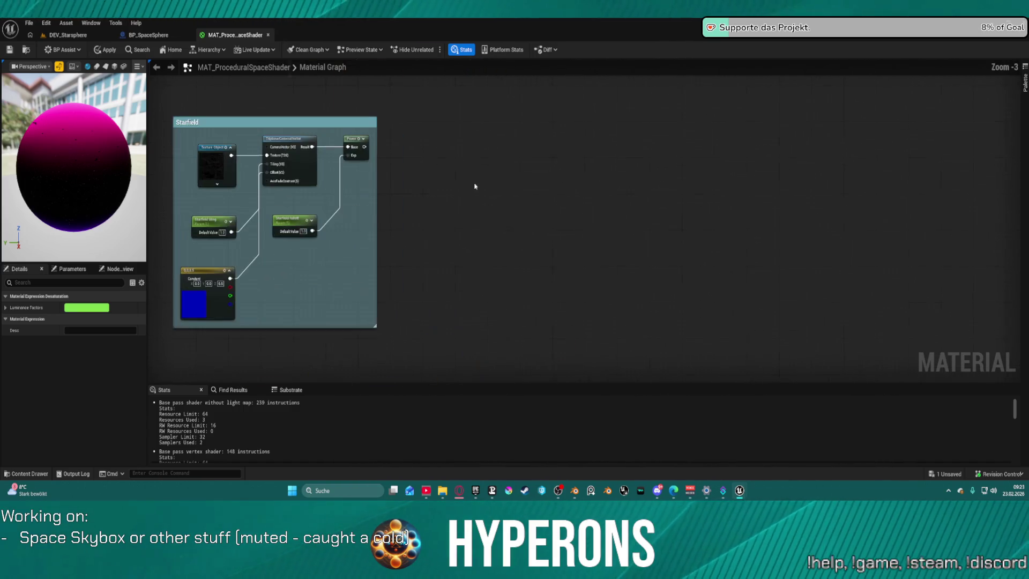
left_click(344, 92)
mouse_move(395, 95)
left_mouse_down()
mouse_move(558, 241)
mouse_move(554, 16)
left_mouse_up()
scroll(591, 124, "down", 5)
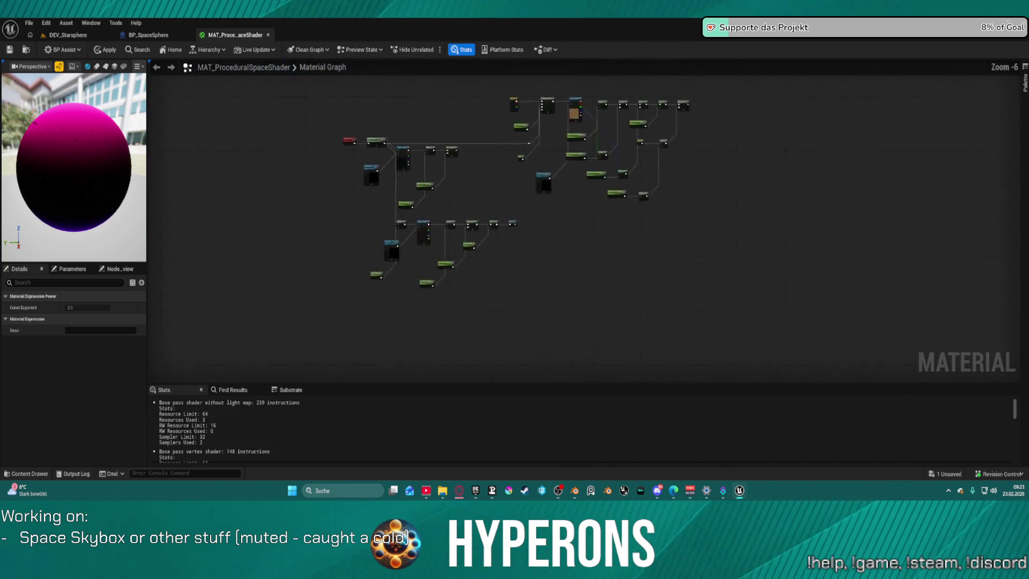
scroll(591, 124, "up", 6)
mouse_move(650, 181)
left_mouse_down()
mouse_move(568, 110)
mouse_move(547, 48)
mouse_move(499, 32)
mouse_move(519, 51)
left_mouse_up()
mouse_move(321, 375)
left_mouse_down()
mouse_move(748, 55)
mouse_move(764, 131)
mouse_move(496, 302)
mouse_move(684, 350)
mouse_move(742, 350)
mouse_move(711, 337)
left_mouse_up()
mouse_move(836, 278)
left_mouse_down()
mouse_move(644, 251)
mouse_move(515, 208)
left_mouse_up()
mouse_move(409, 259)
left_mouse_down()
mouse_move(1010, 229)
mouse_move(913, 220)
left_mouse_up()
left_click(798, 191)
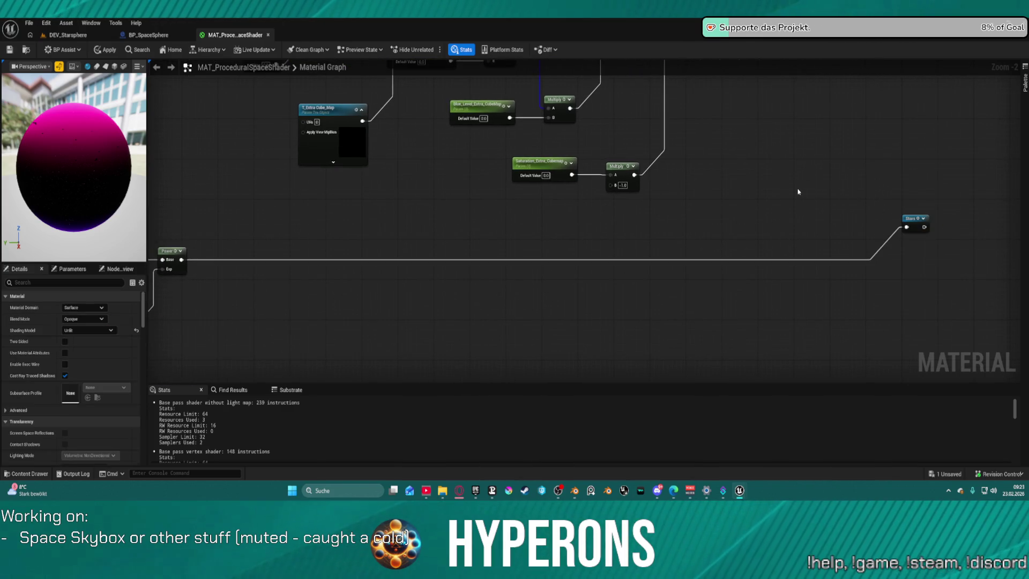
Step: Place a new Add node and connect the cube-map Desaturation output into it
left_click(918, 223)
scroll(918, 223, "down", 2)
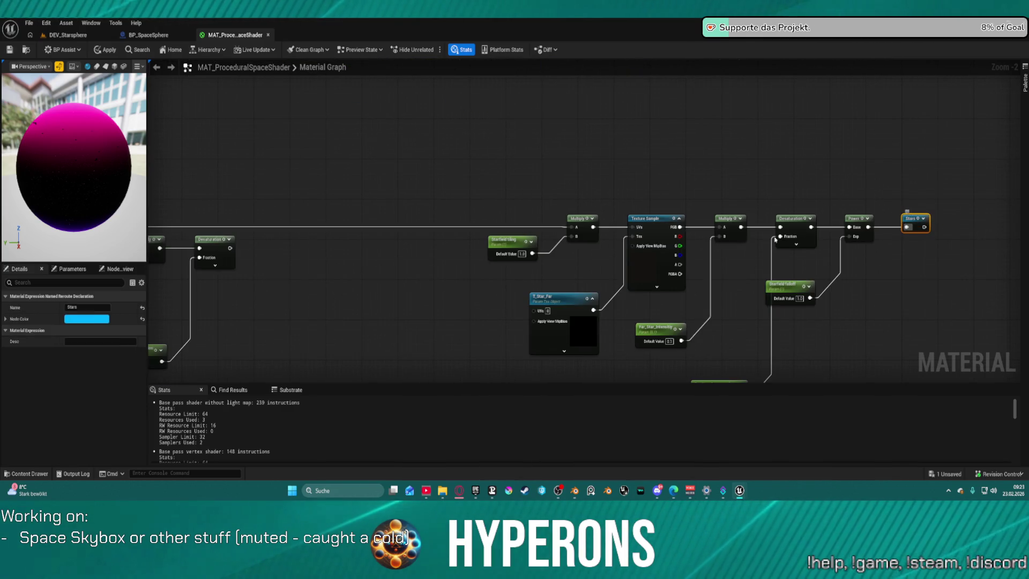
scroll(711, 175, "down", 2)
scroll(673, 239, "up", 4)
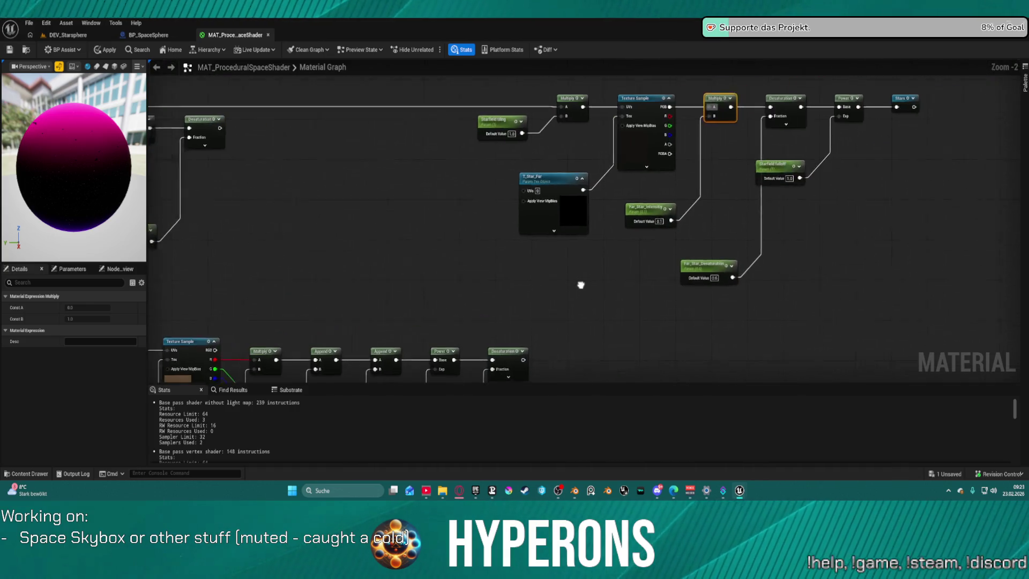
scroll(567, 203, "down", 4)
scroll(416, 229, "up", 4)
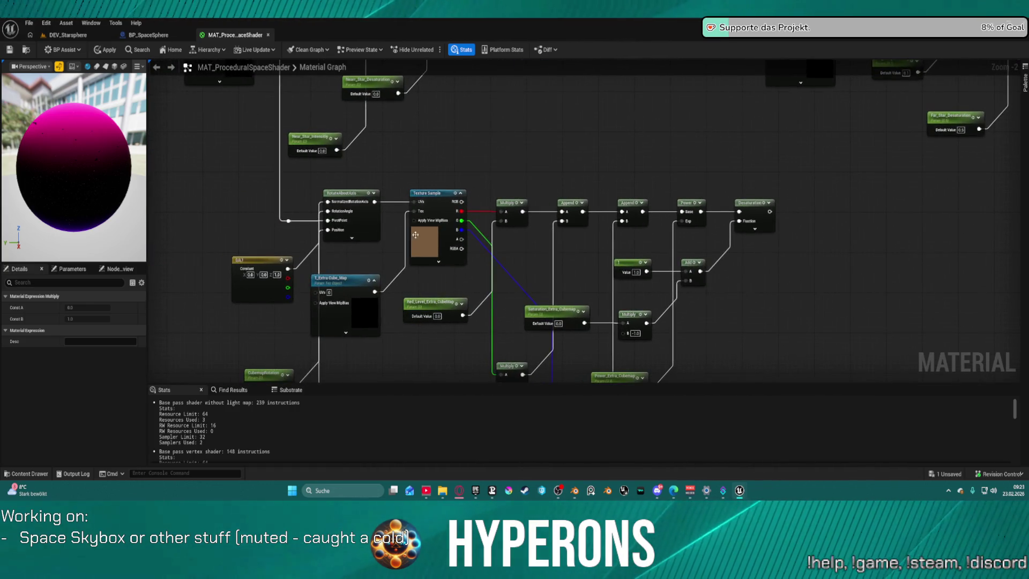
left_click(754, 206)
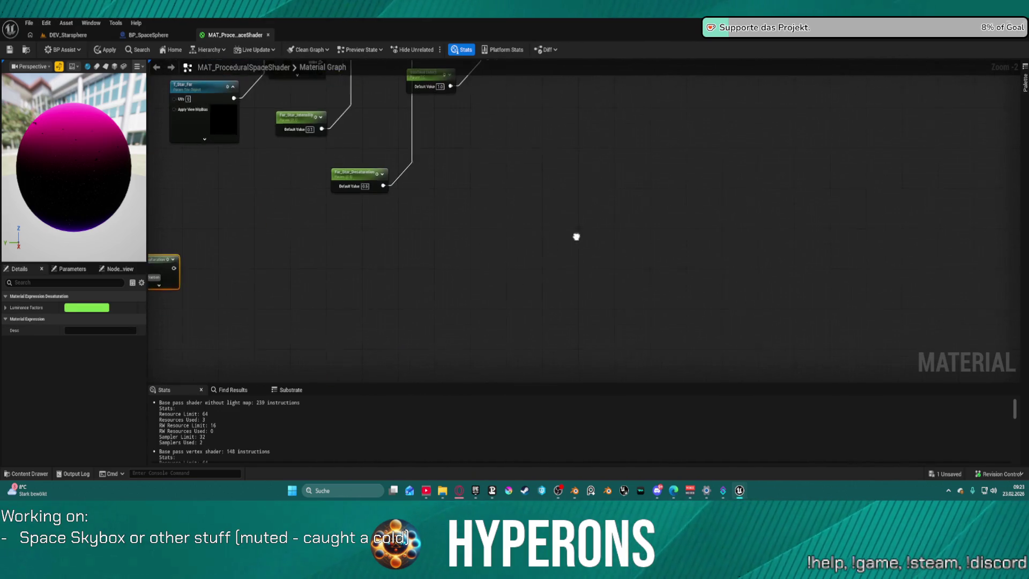
key("a")
left_click(283, 264)
mouse_move(169, 270)
left_mouse_down()
mouse_move(203, 285)
mouse_move(287, 286)
mouse_move(696, 66)
mouse_move(700, 324)
mouse_move(594, 340)
mouse_move(480, 217)
left_mouse_up()
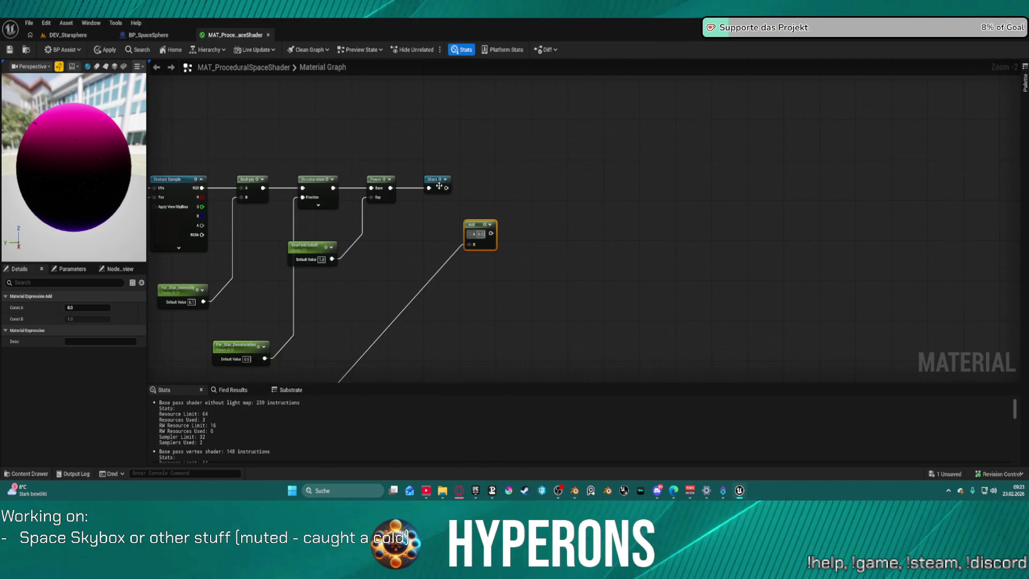
Step: Wire the stars Power output into Add and Add into Stars, then apply the material
mouse_move(431, 183)
left_mouse_down()
mouse_move(564, 179)
mouse_move(589, 195)
left_mouse_up()
left_click_drag(491, 234, 587, 204)
mouse_move(390, 187)
left_mouse_down()
mouse_move(436, 223)
mouse_move(472, 233)
left_mouse_up()
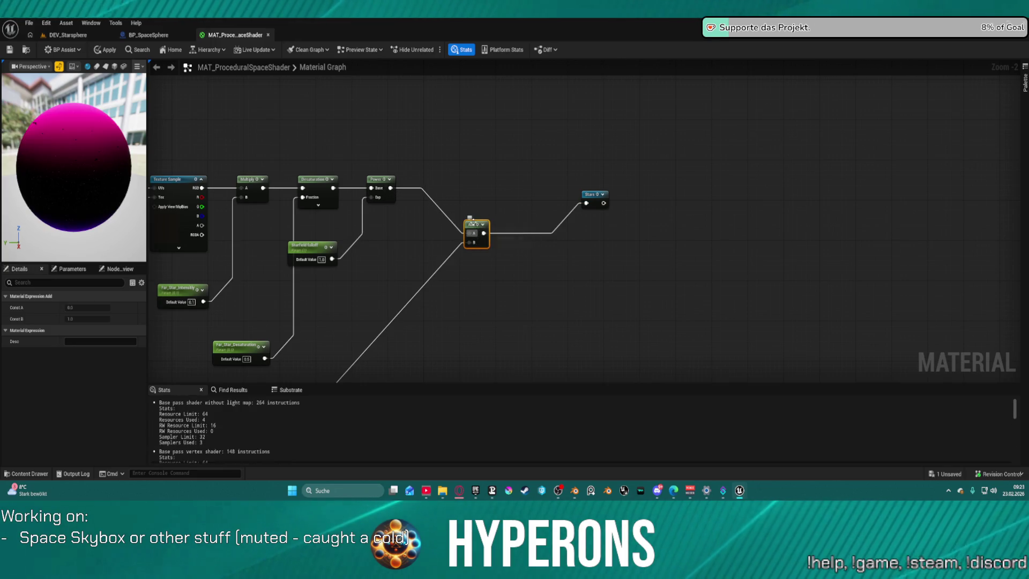
key("f")
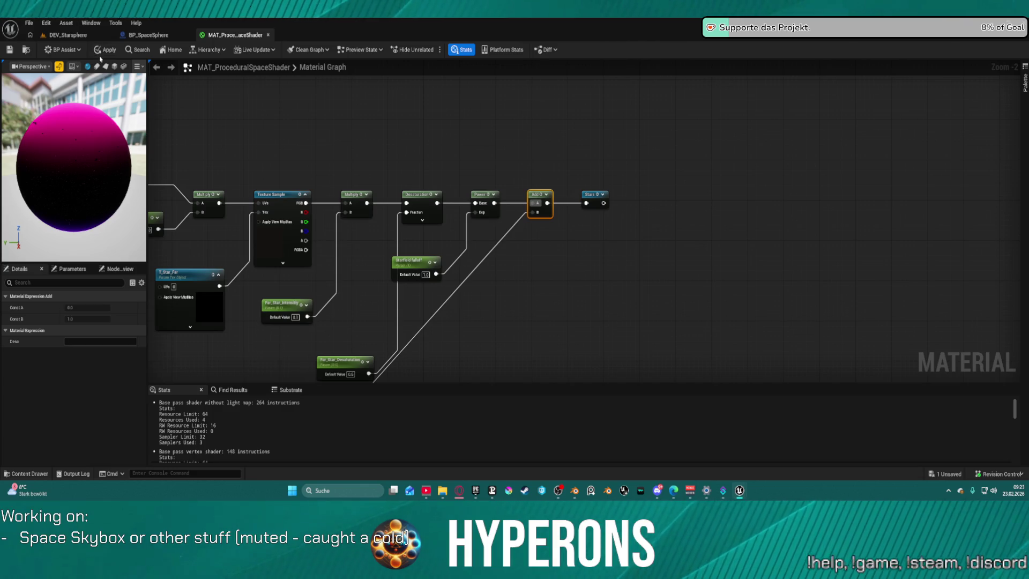
left_click(105, 50)
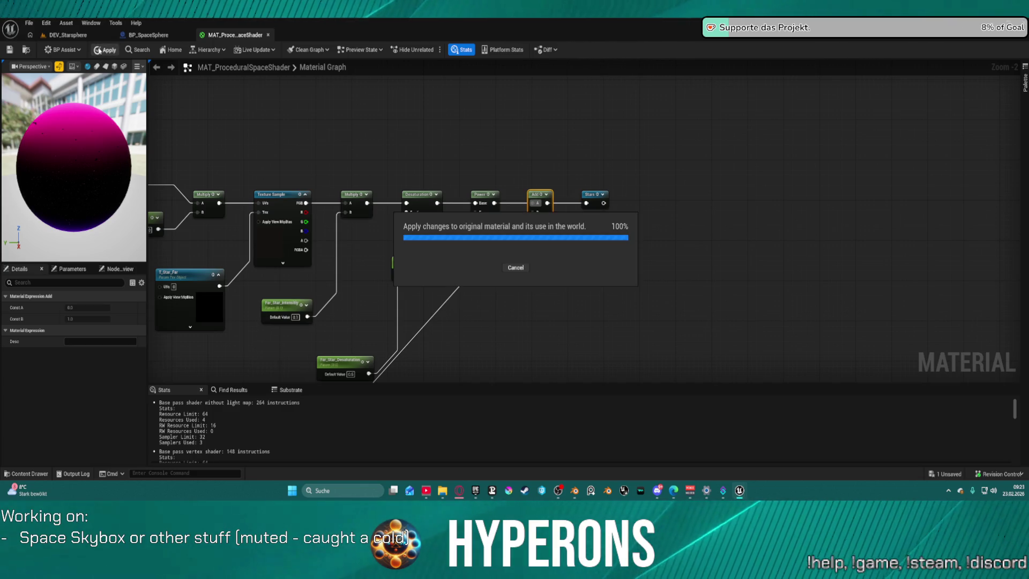
Step: Check the sky in DEV_Starsphere, then raise Saturation_Extra_Cubemap's default value to 1.0
left_click(63, 35)
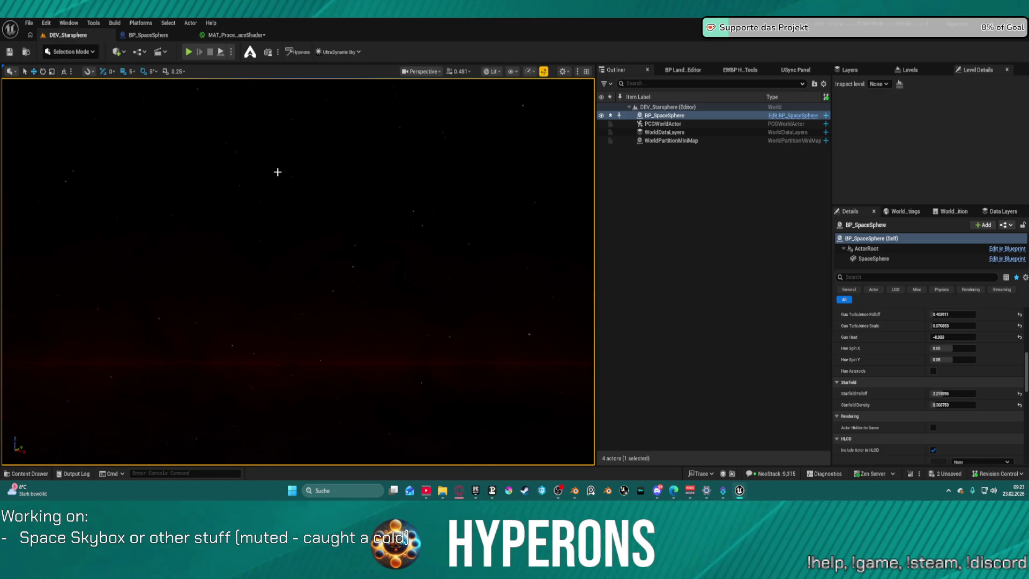
left_click(235, 35)
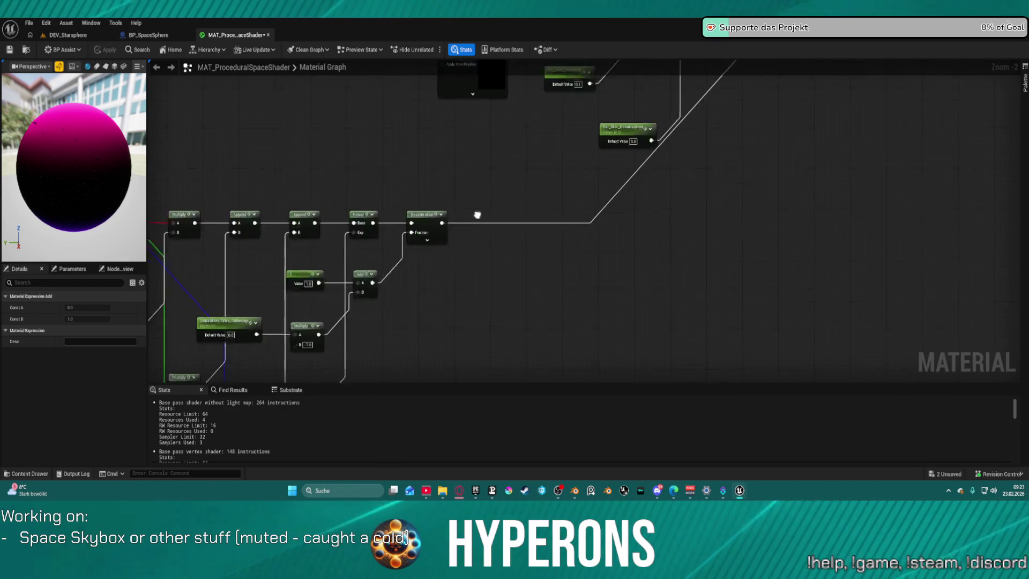
left_click(445, 165)
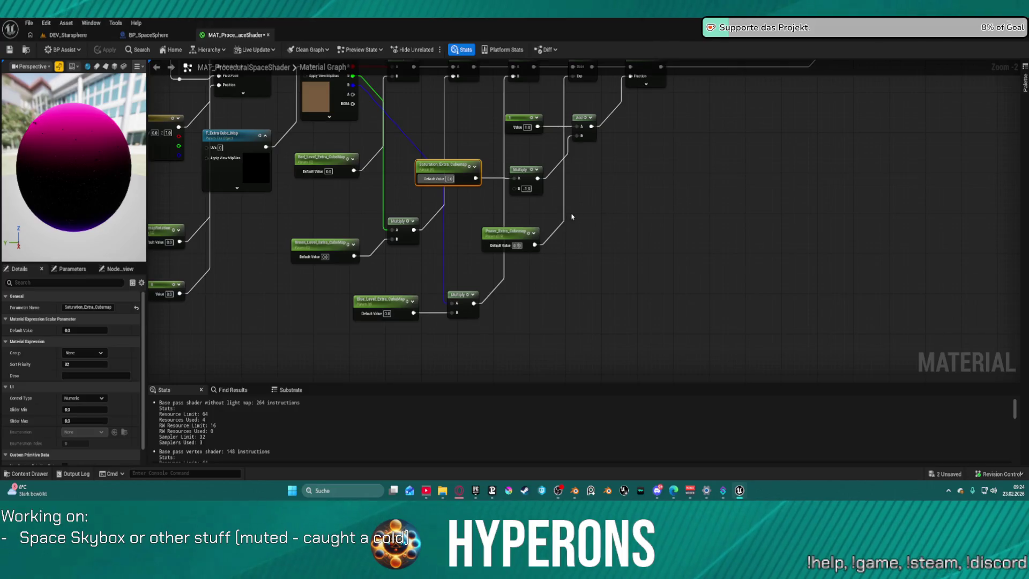
left_click_drag(451, 180, 466, 178)
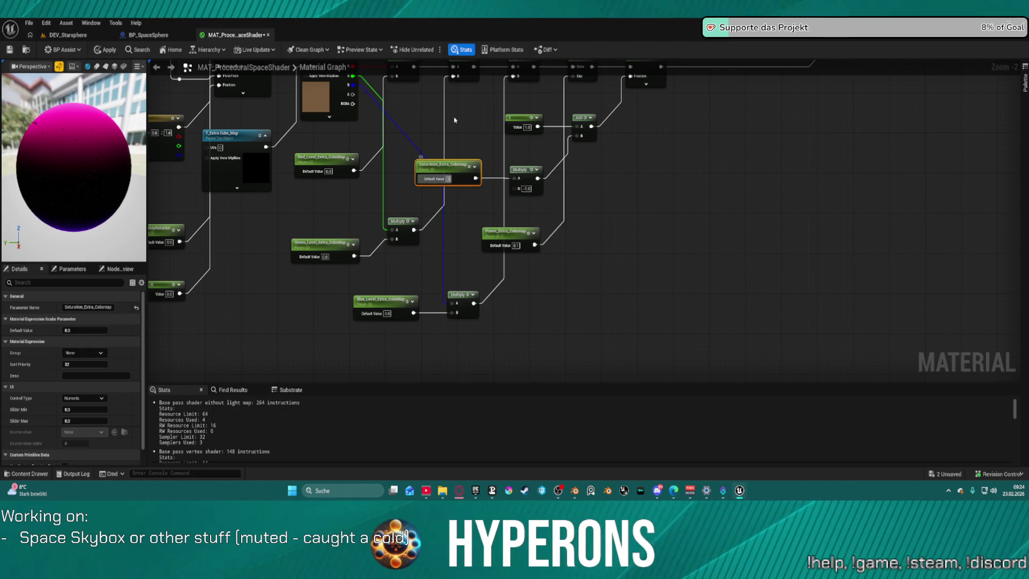
left_click(454, 85)
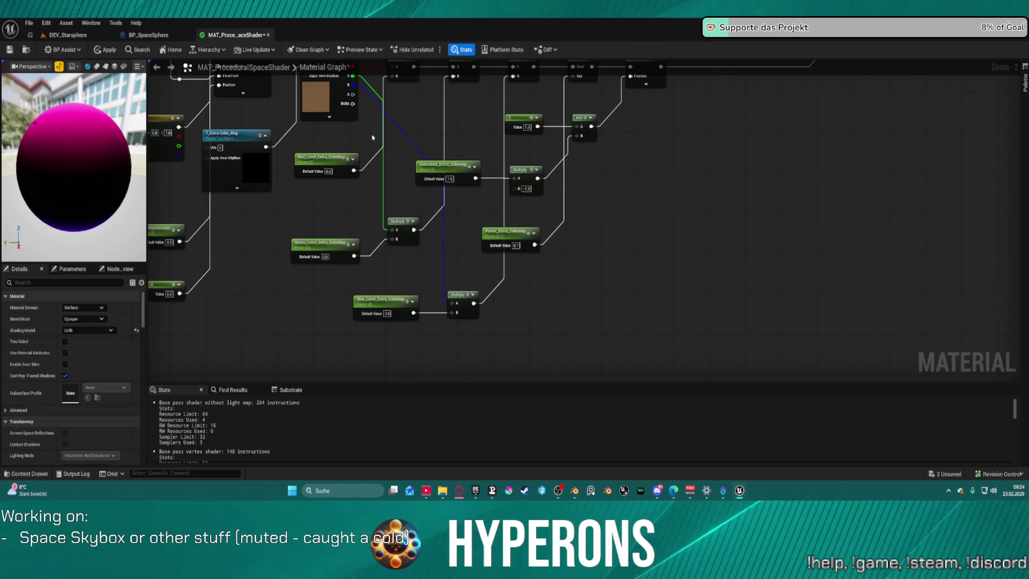
left_click_drag(361, 140, 522, 196)
left_click_drag(526, 153, 438, 180)
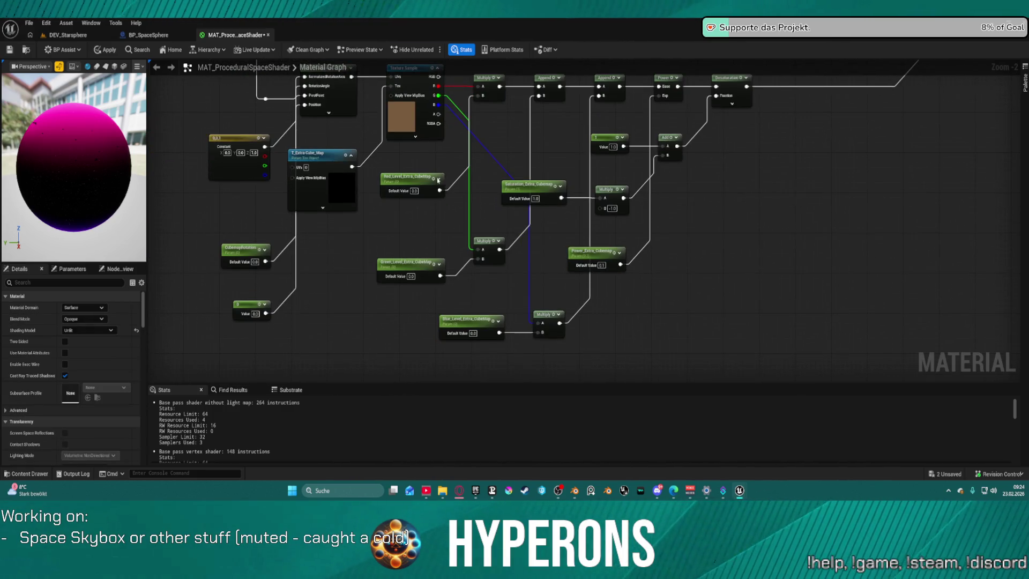
Step: Set the green and blue extra cube-map level parameters to 1.0
left_click(412, 194)
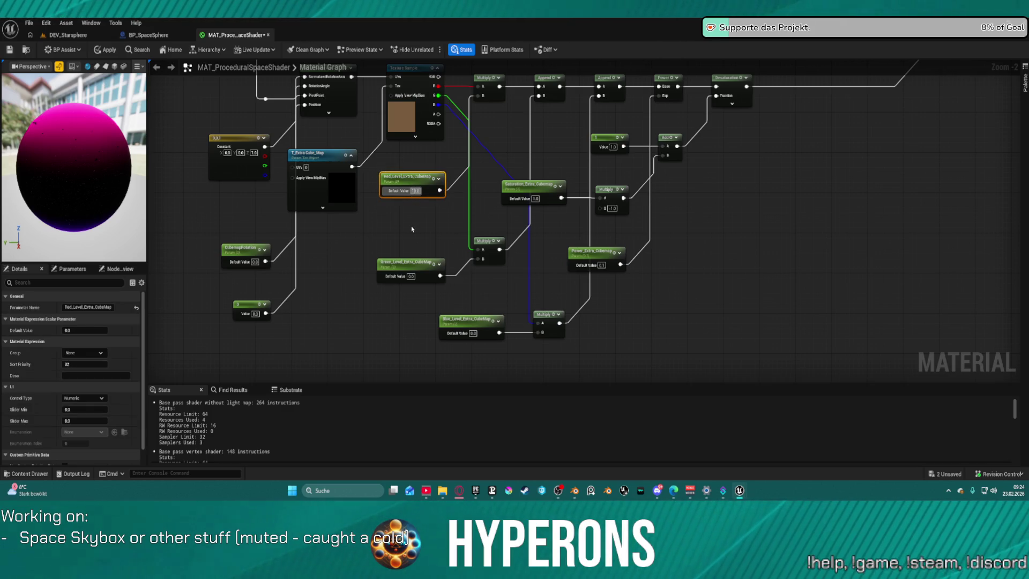
left_click(436, 265)
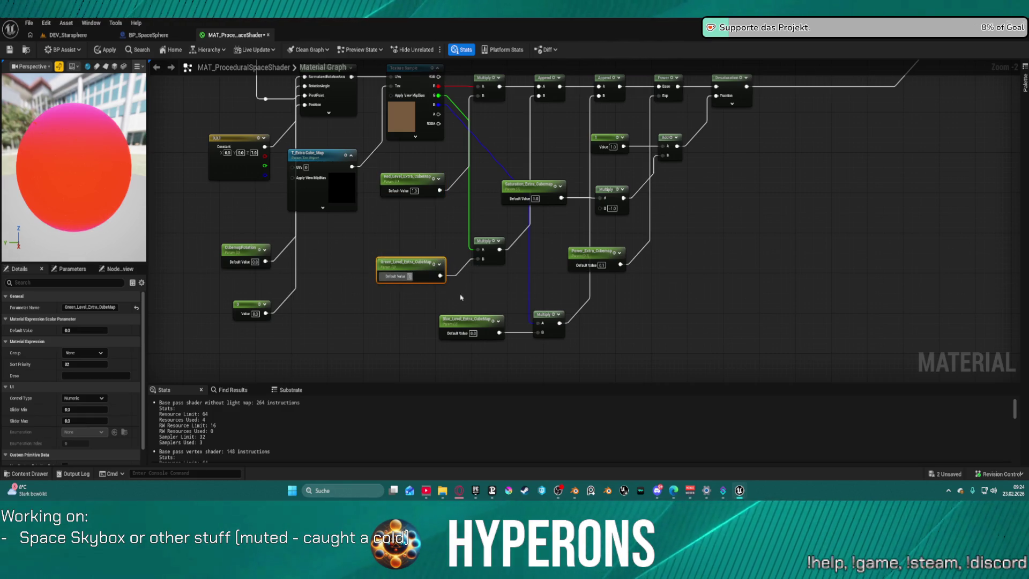
type("1")
key("Return")
key("ctrl+c")
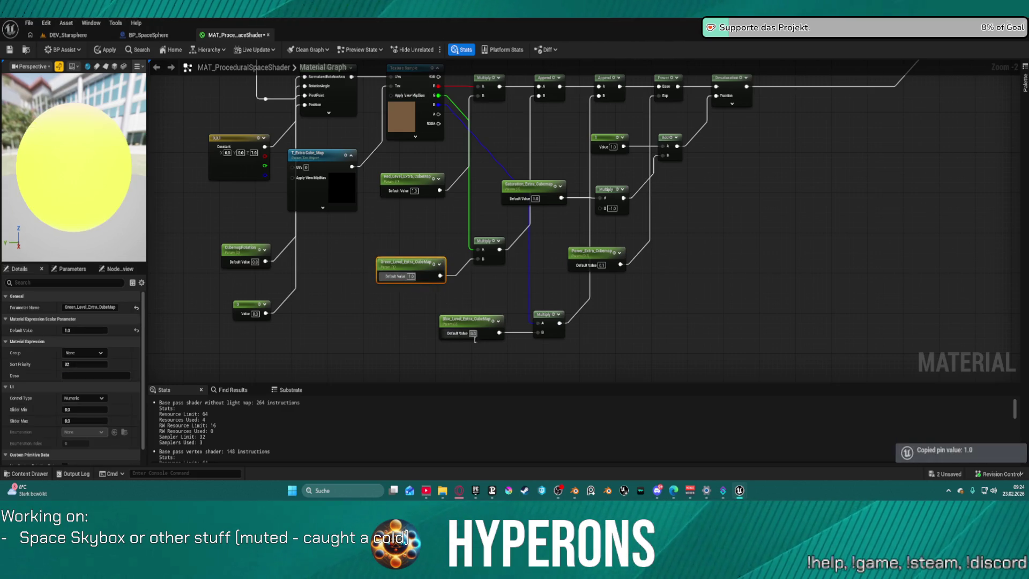
left_click(465, 335)
key("ctrl+v")
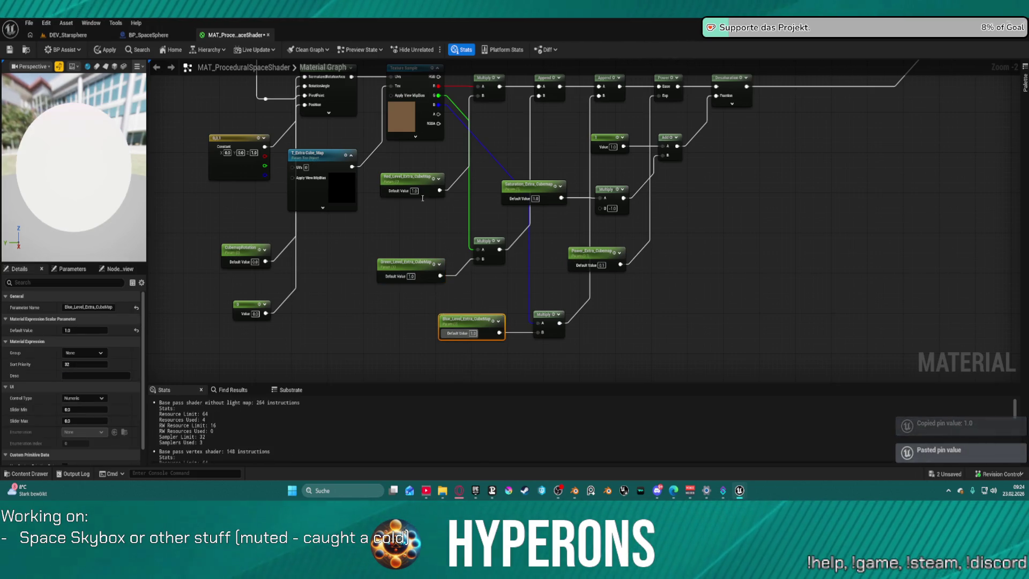
left_click(423, 198)
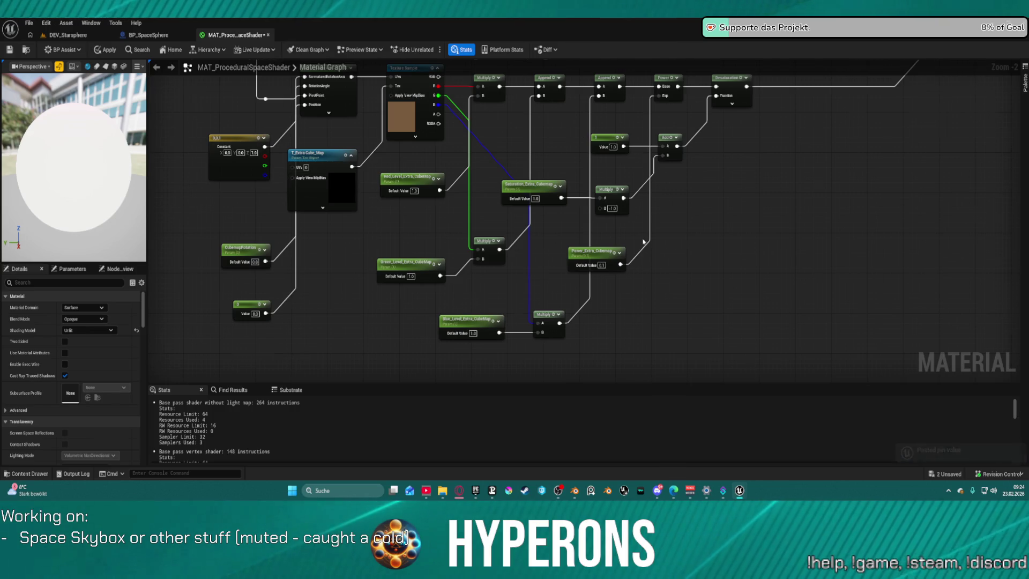
Step: Locate Power_Extra_Cubemap and commit its value of 0.9
scroll(643, 241, "up", 2)
mouse_move(576, 213)
left_mouse_down()
mouse_move(803, 214)
mouse_move(778, 213)
left_mouse_up()
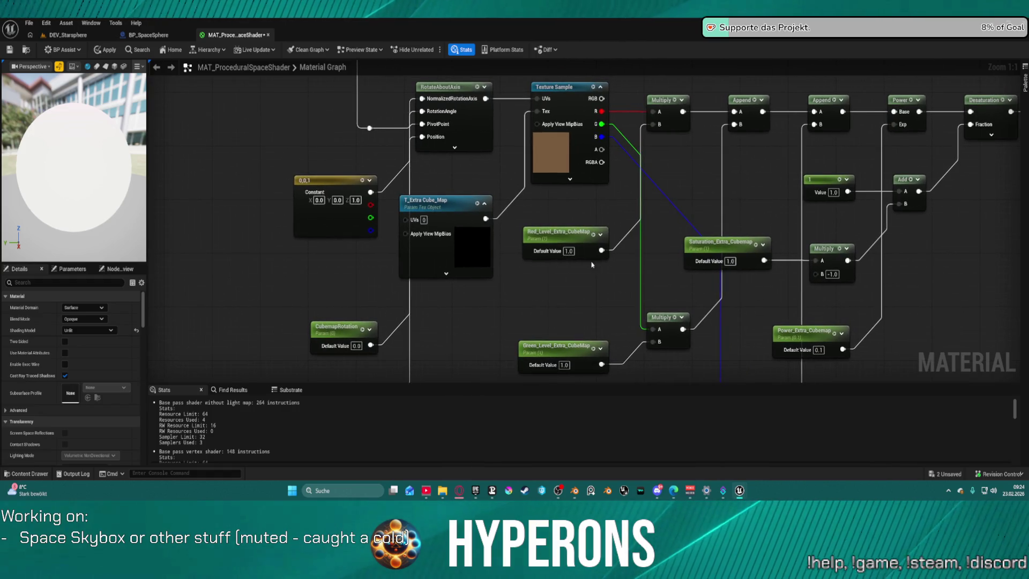
left_click_drag(608, 274, 565, 277)
mouse_move(784, 261)
left_mouse_down()
mouse_move(697, 256)
mouse_move(607, 229)
mouse_move(590, 248)
mouse_move(595, 260)
mouse_move(603, 252)
left_mouse_up()
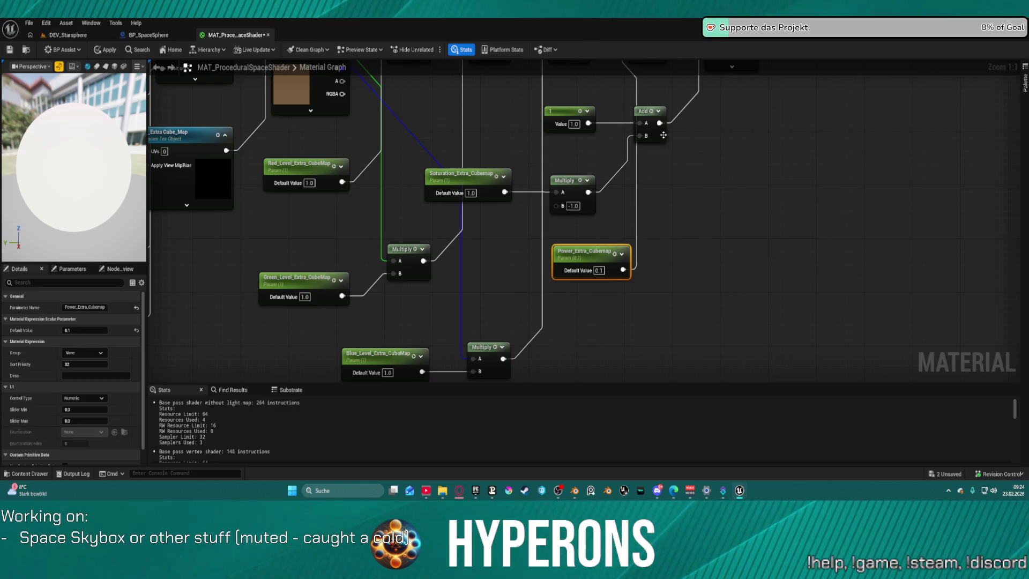
left_click_drag(661, 130, 624, 116)
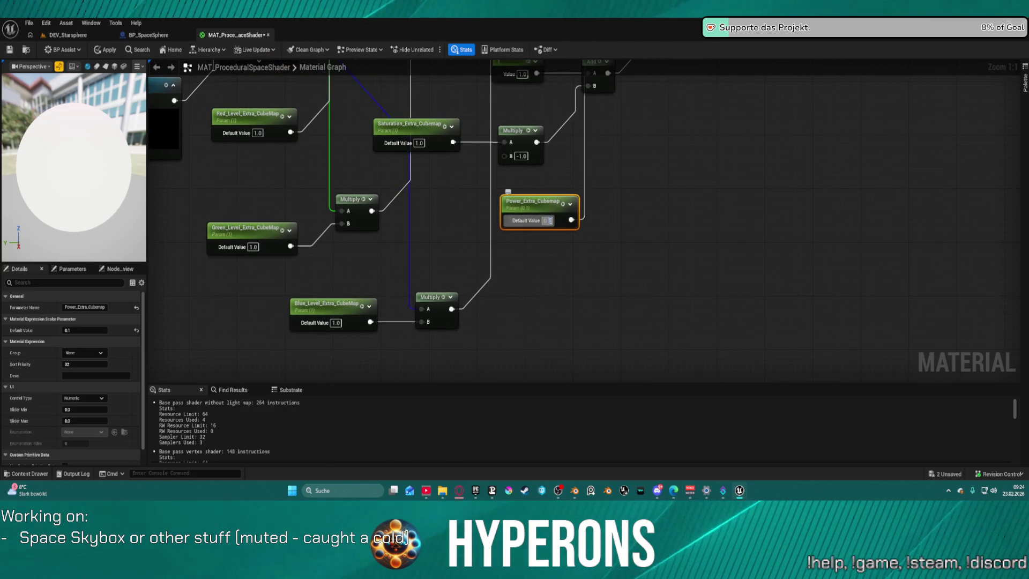
key("Return")
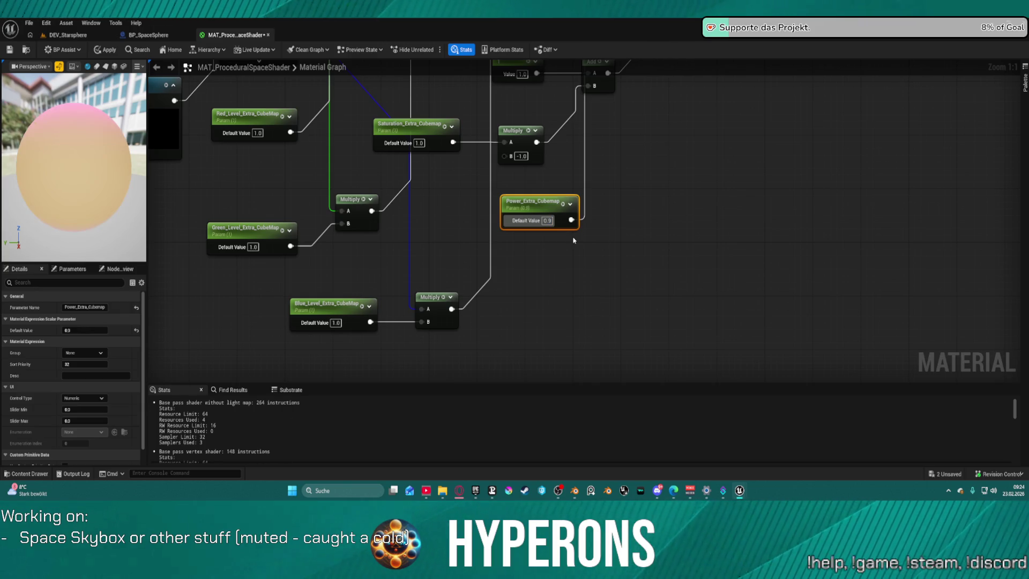
Step: Review the cube-map texture chain and return to DEV_Starsphere to check the sky
mouse_move(522, 224)
left_mouse_down()
mouse_move(516, 275)
mouse_move(487, 332)
left_mouse_up()
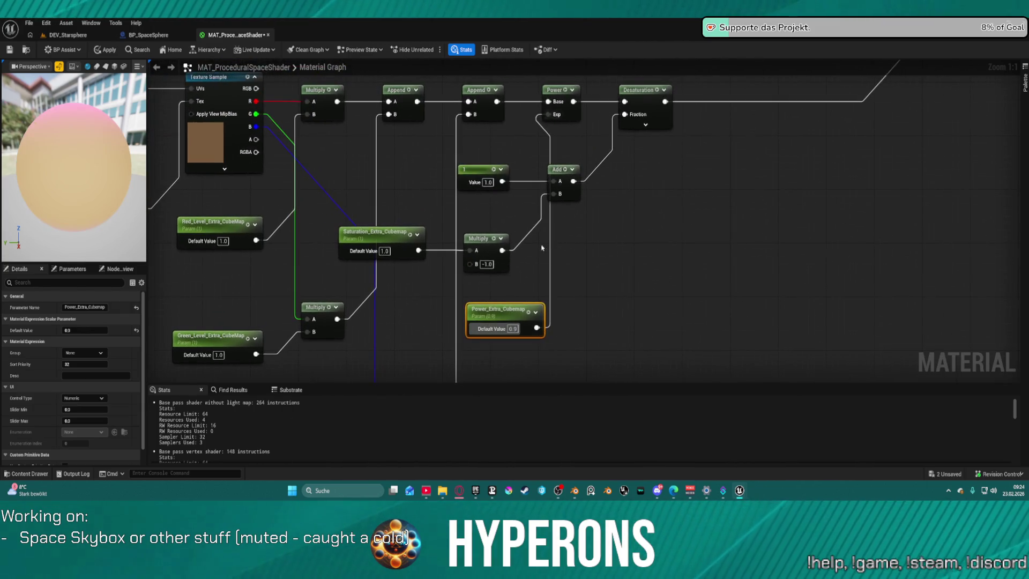
left_click(385, 251)
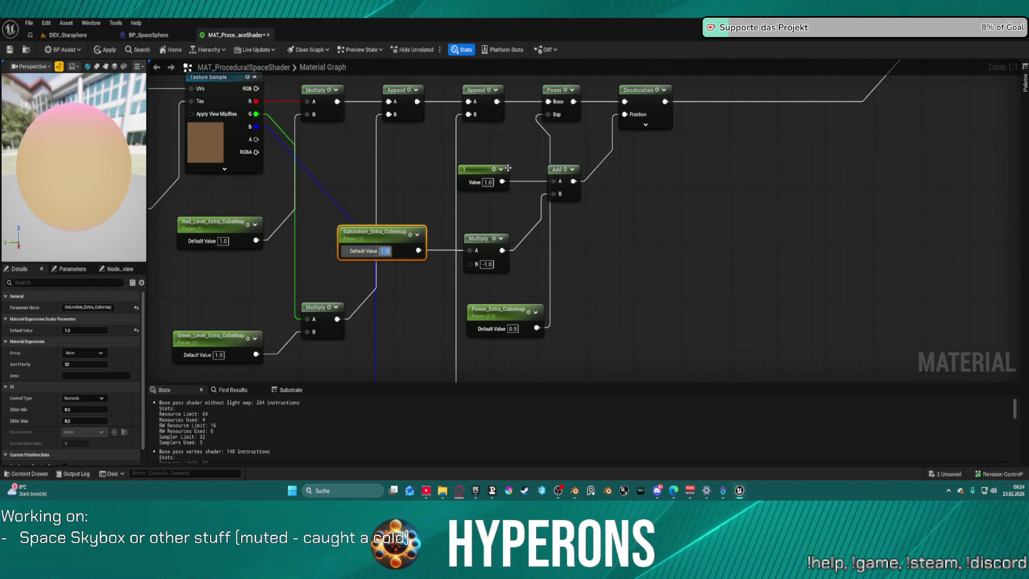
left_click_drag(589, 193, 969, 189)
left_click_drag(472, 162, 495, 180)
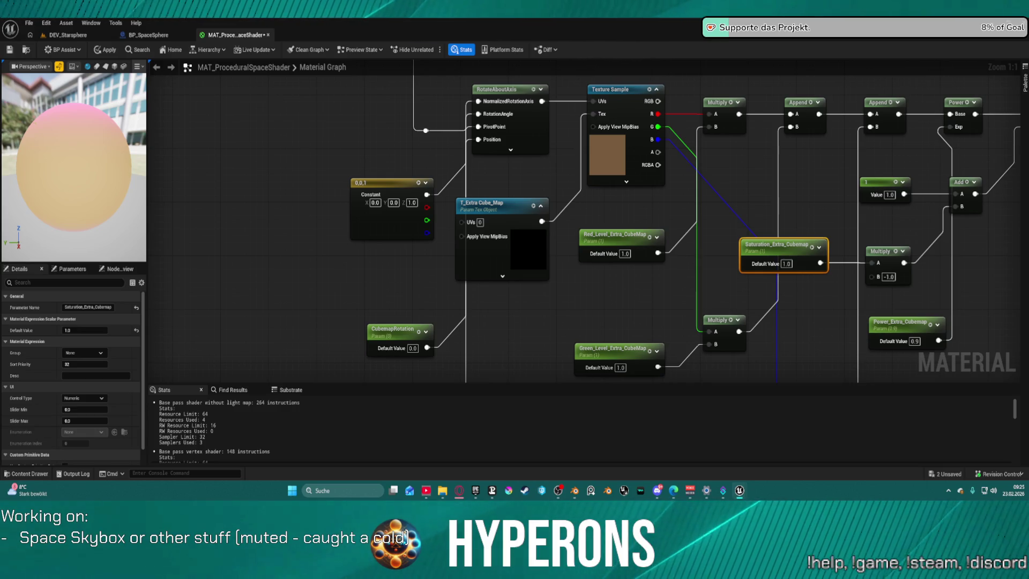
left_click(79, 40)
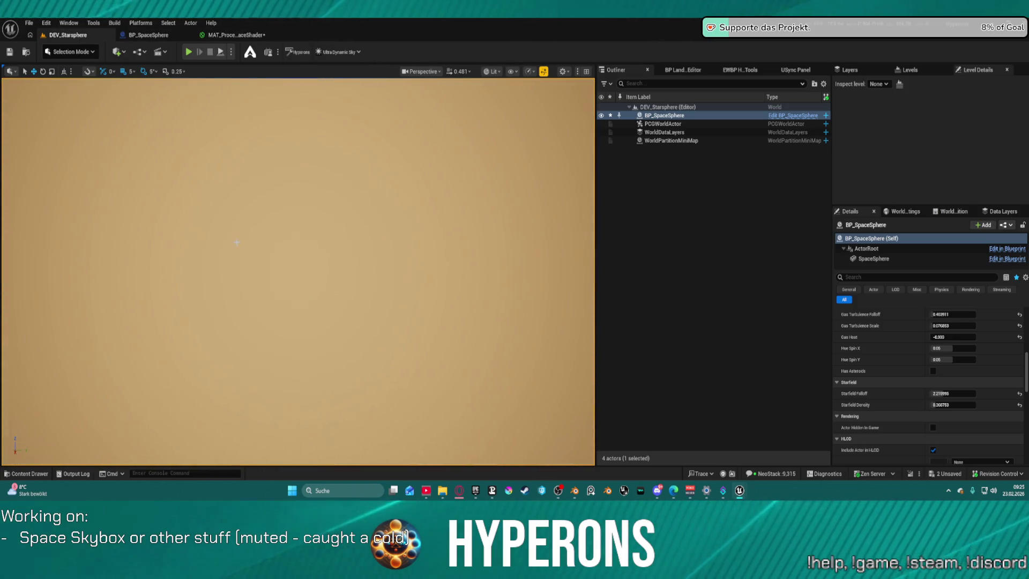
left_click(245, 34)
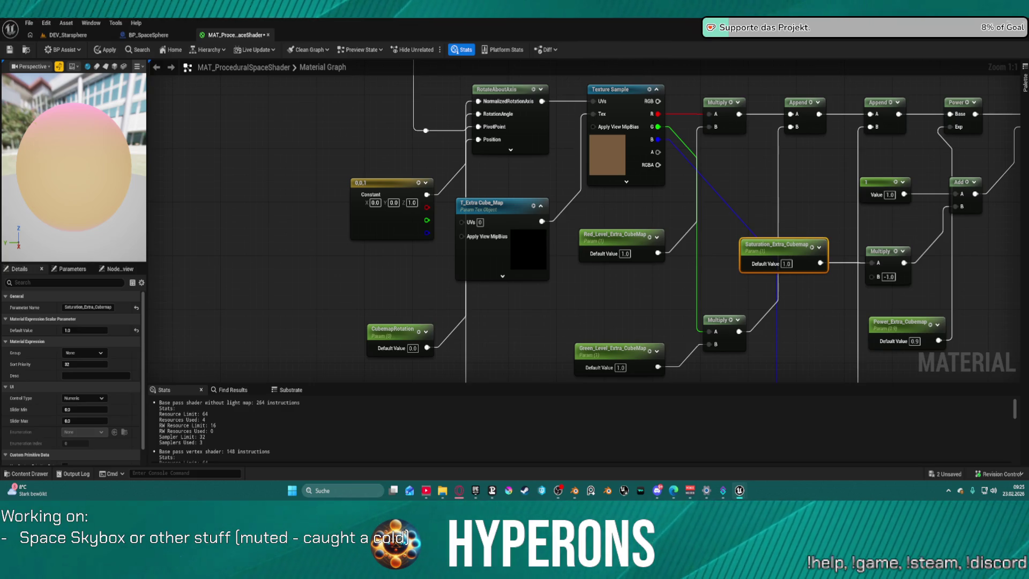
Step: Duplicate the T_Extra_Cube_Map texture and its Texture Sample, wiring the copied texture into Tex
left_click_drag(663, 200, 541, 187)
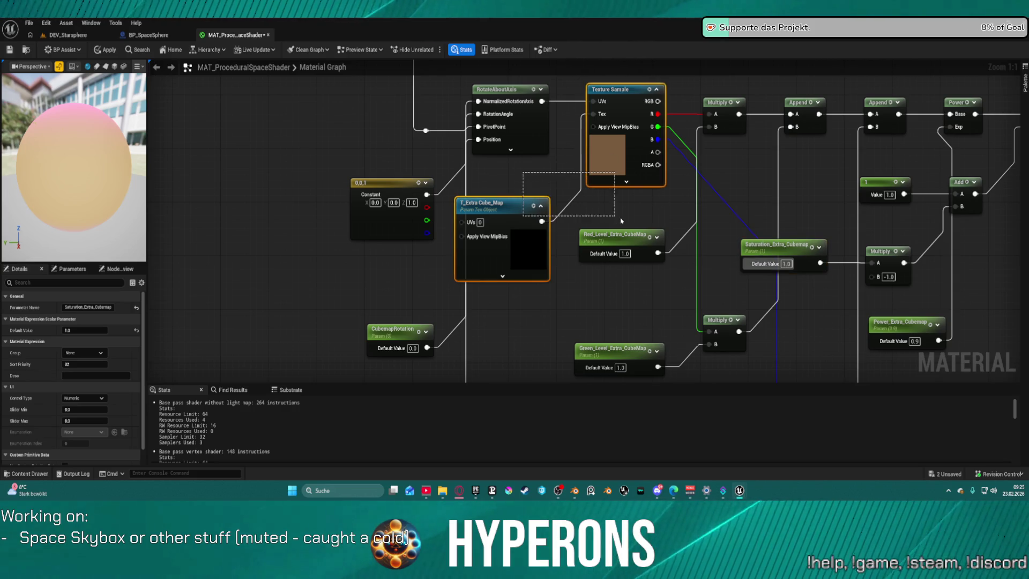
left_click_drag(679, 235, 609, 79)
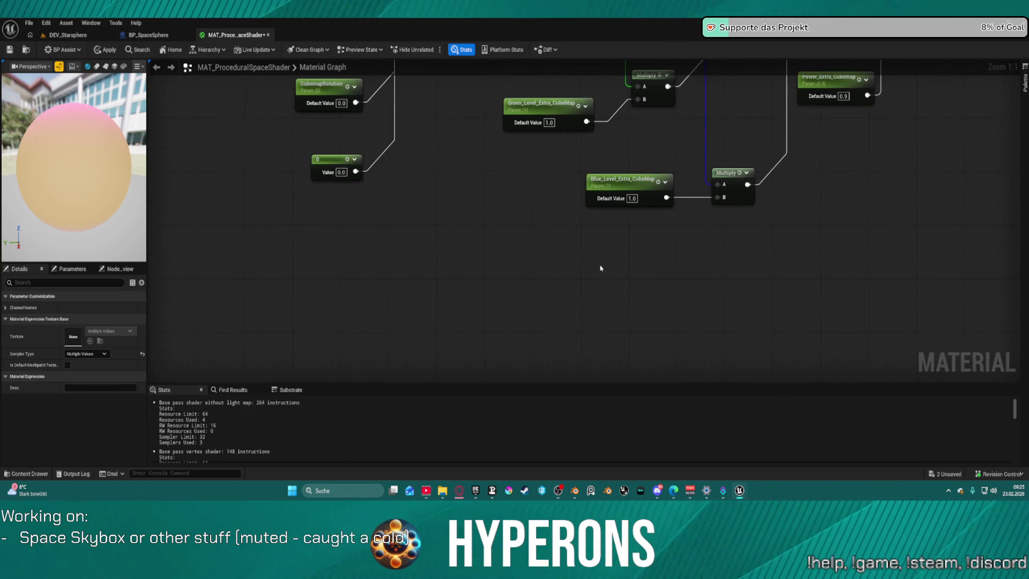
key("ctrl+v")
mouse_move(704, 167)
left_mouse_down()
mouse_move(608, 248)
mouse_move(543, 215)
left_mouse_up()
left_click(445, 138)
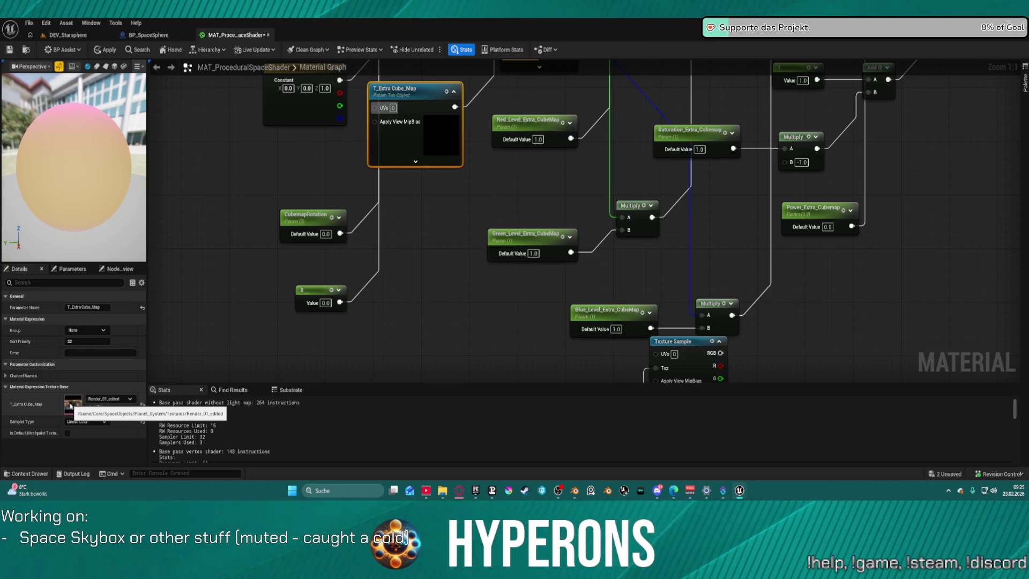
left_click_drag(393, 336, 298, 143)
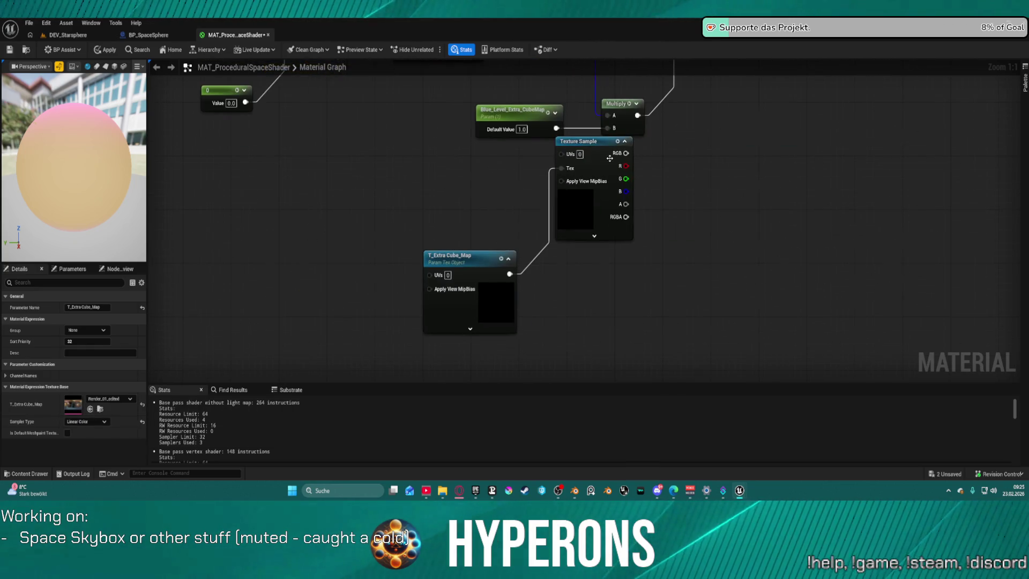
left_click(587, 188)
mouse_move(587, 187)
left_mouse_down()
mouse_move(612, 248)
mouse_move(587, 288)
left_mouse_up()
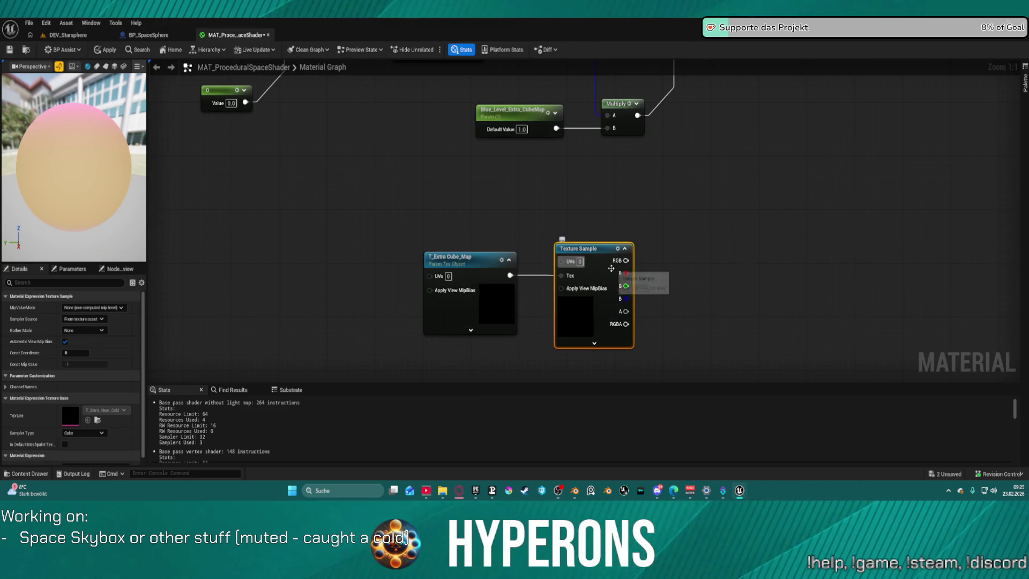
scroll(542, 230, "down", 1)
mouse_move(442, 271)
left_mouse_down()
mouse_move(343, 108)
mouse_move(339, 157)
left_mouse_up()
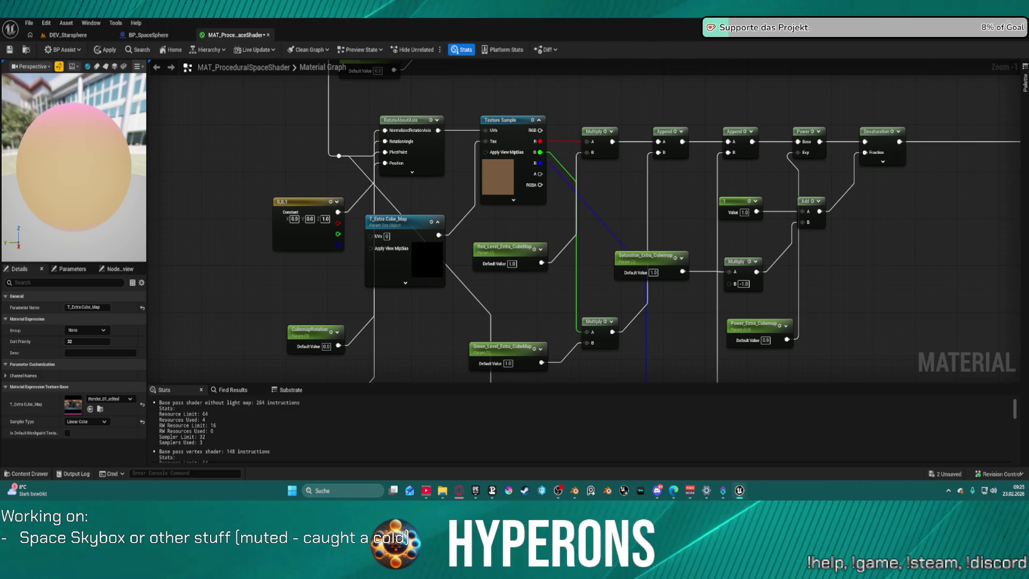
Step: Multiply the duplicated sampler's R channel by 5 and shift the Add node down-right
left_click_drag(692, 382, 585, 190)
left_click_drag(710, 338, 520, 339)
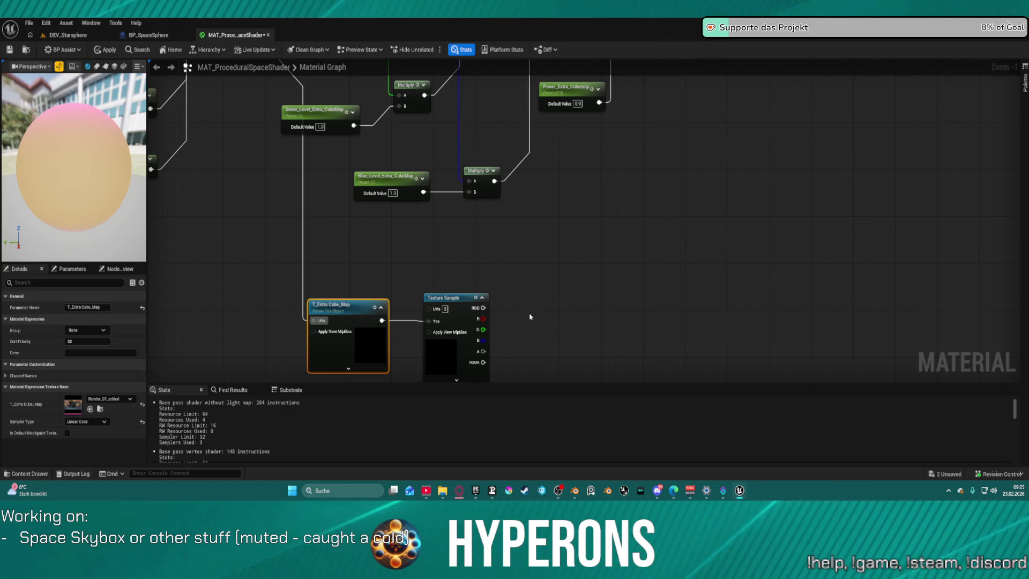
left_click(535, 301)
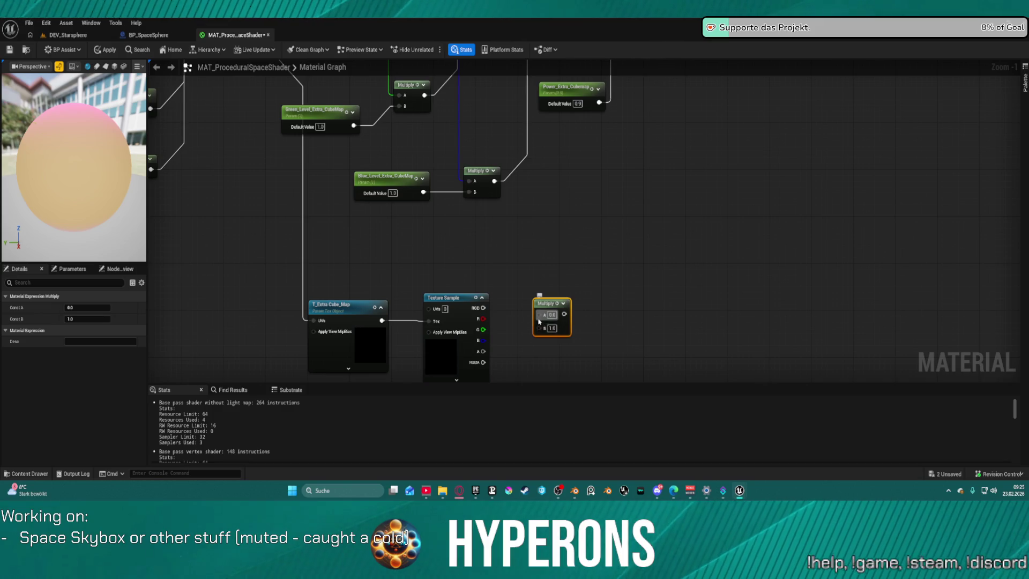
left_click_drag(539, 314, 483, 319)
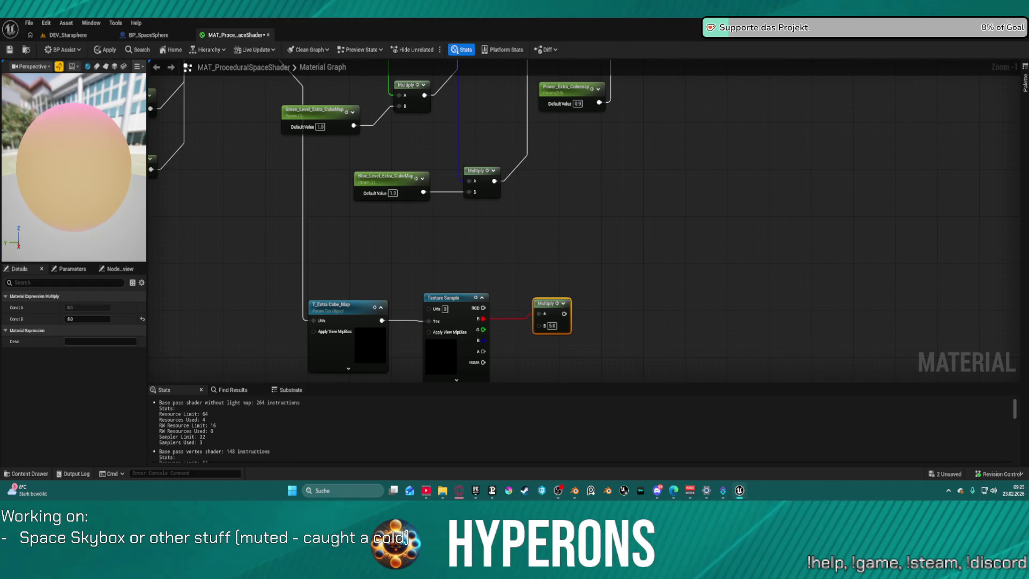
mouse_move(690, 77)
left_mouse_down()
mouse_move(674, 193)
mouse_move(551, 240)
mouse_move(503, 202)
mouse_move(374, 289)
left_mouse_up()
mouse_move(452, 157)
left_mouse_down()
mouse_move(466, 221)
mouse_move(440, 374)
mouse_move(396, 260)
mouse_move(406, 225)
left_mouse_up()
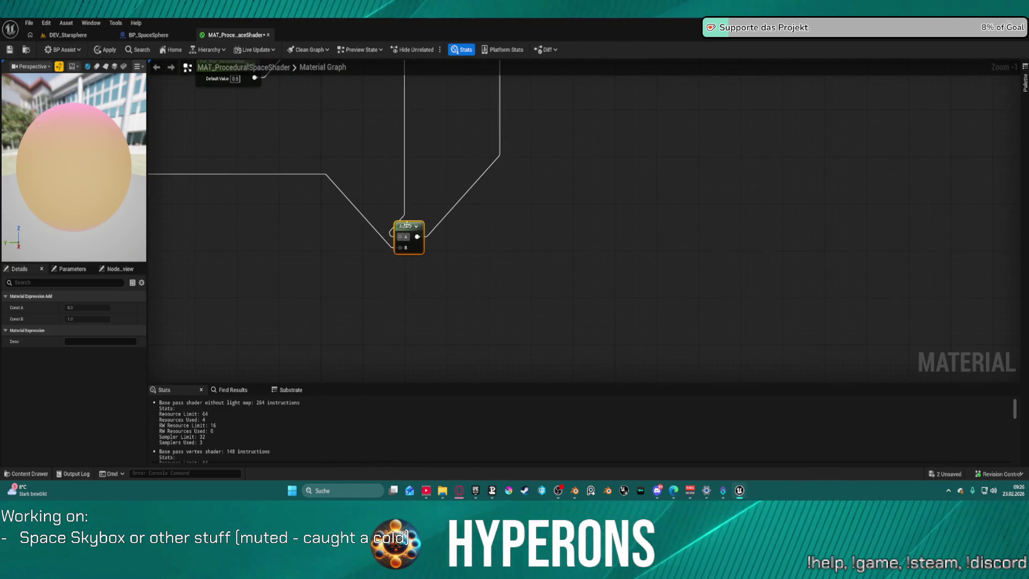
Step: Paste a copy of the Add node and position both Add nodes together
key("ctrl+c")
key("ctrl+v")
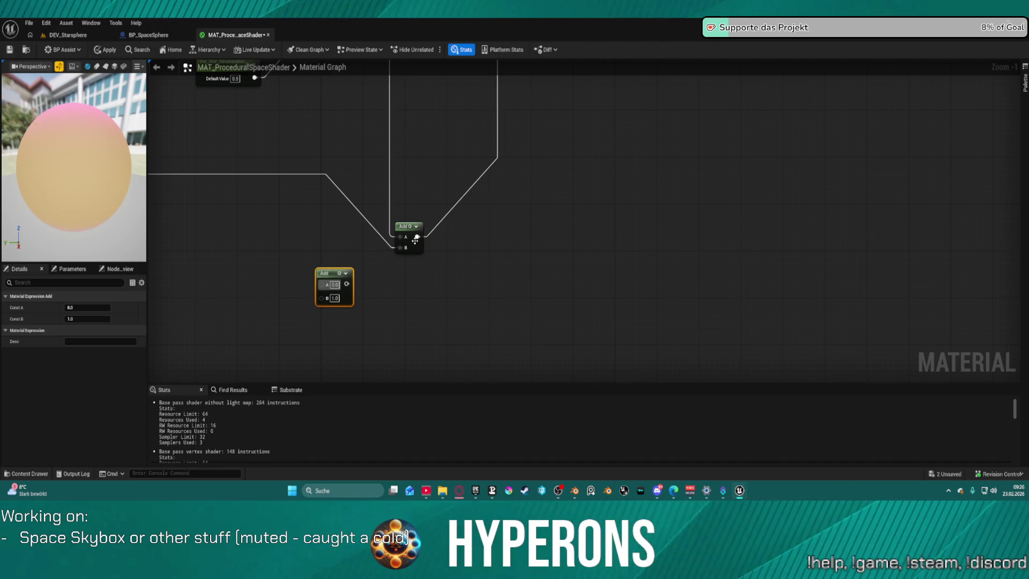
left_click(397, 247, "shift")
mouse_move(397, 247)
left_mouse_down()
mouse_move(334, 253)
mouse_move(393, 246)
mouse_move(317, 277)
mouse_move(395, 242)
left_mouse_up()
mouse_move(322, 290)
left_mouse_down()
mouse_move(171, 354)
mouse_move(753, 80)
mouse_move(728, 138)
mouse_move(693, 325)
mouse_move(633, 360)
mouse_move(716, 350)
left_mouse_up()
left_click(696, 296)
left_click(697, 296)
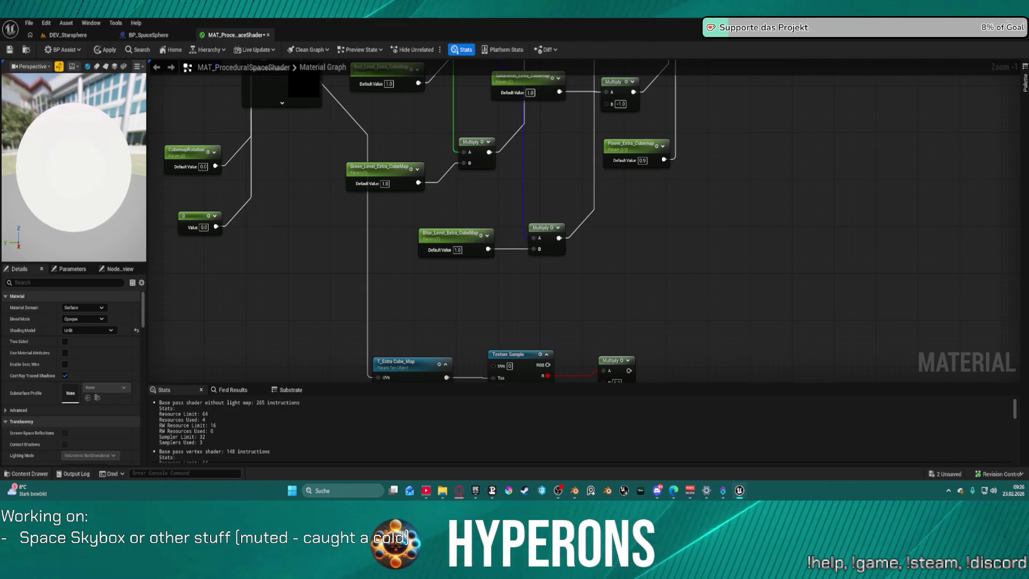
Step: Pan and zoom across the graph to review the new cube-map Multiply chain
mouse_move(534, 164)
left_mouse_down()
mouse_move(542, 166)
mouse_move(482, 283)
mouse_move(597, 319)
mouse_move(588, 243)
mouse_move(568, 356)
mouse_move(565, 345)
left_mouse_up()
scroll(565, 345, "down", 3)
mouse_move(507, 372)
left_mouse_down()
mouse_move(510, 255)
mouse_move(488, 199)
mouse_move(505, 252)
mouse_move(502, 226)
left_mouse_up()
scroll(487, 165, "up", 2)
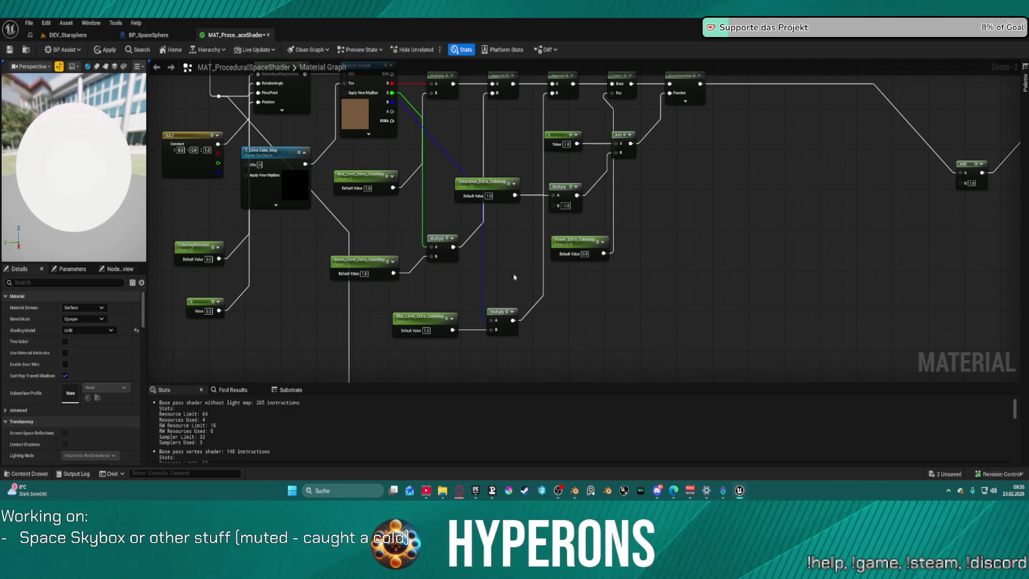
scroll(615, 276, "up", 2)
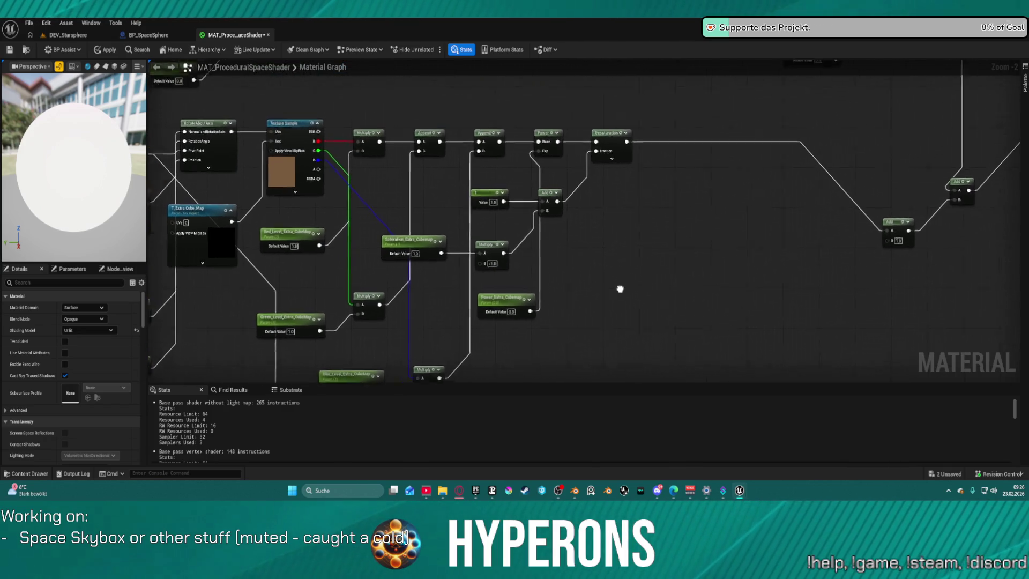
left_click_drag(516, 236, 555, 145)
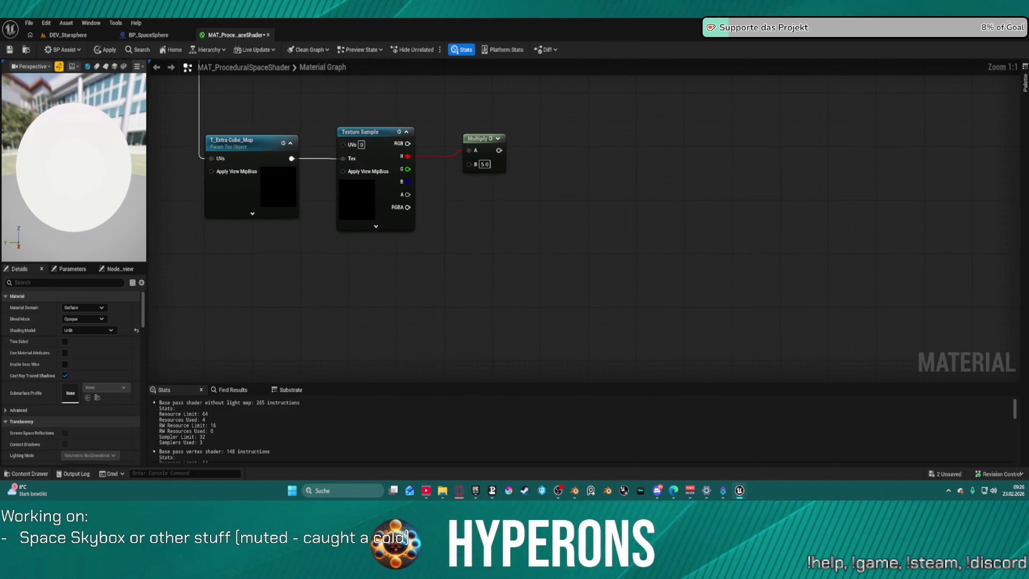
Step: Follow the red-channel Multiply with a Power node (exponent 2) and a Subtract of 1
left_click_drag(499, 150, 552, 152)
type("power")
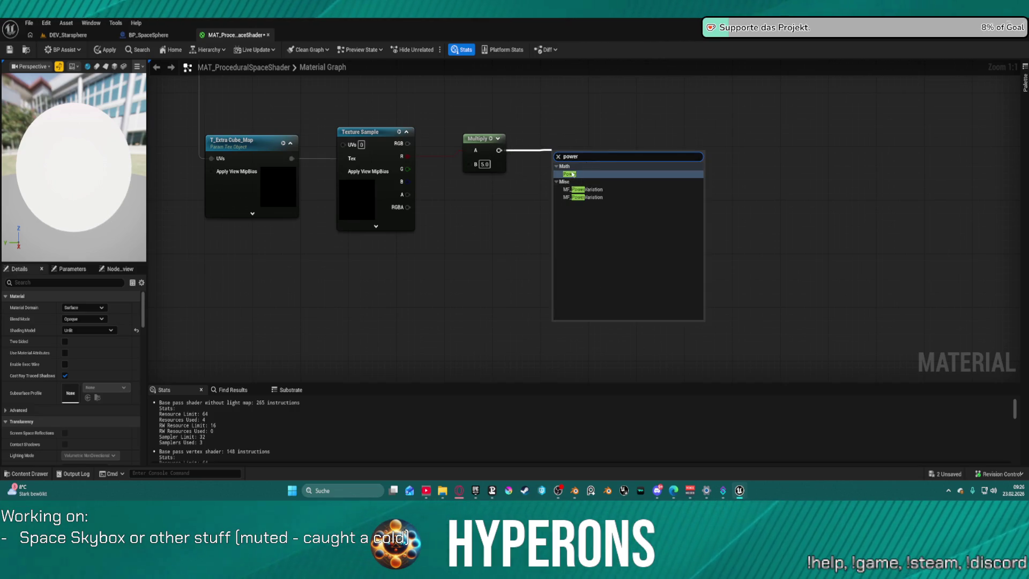
key("Return")
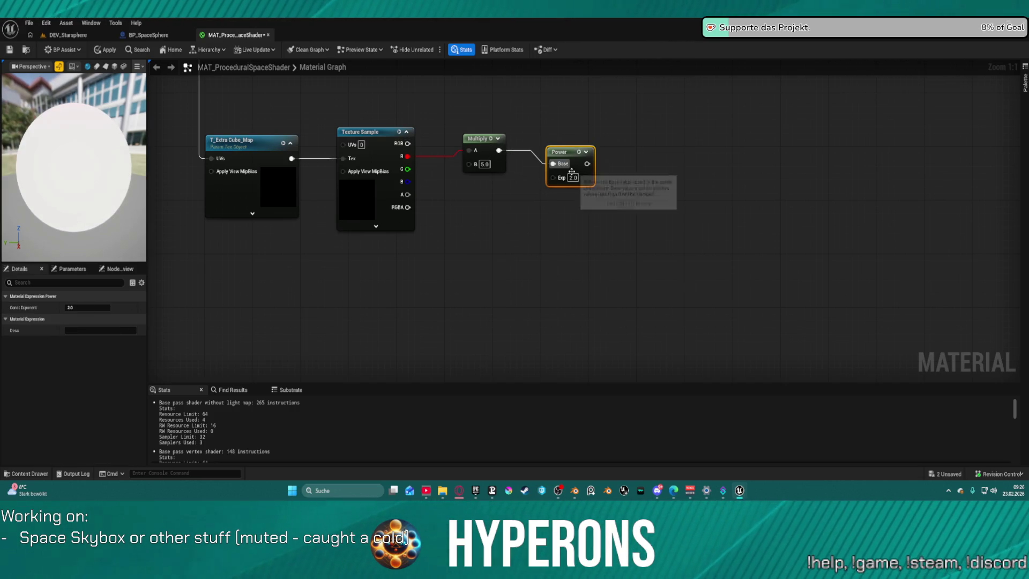
mouse_move(676, 145)
left_mouse_down()
mouse_move(420, 108)
mouse_move(509, 142)
mouse_move(442, 154)
mouse_move(509, 200)
left_mouse_up()
type("s")
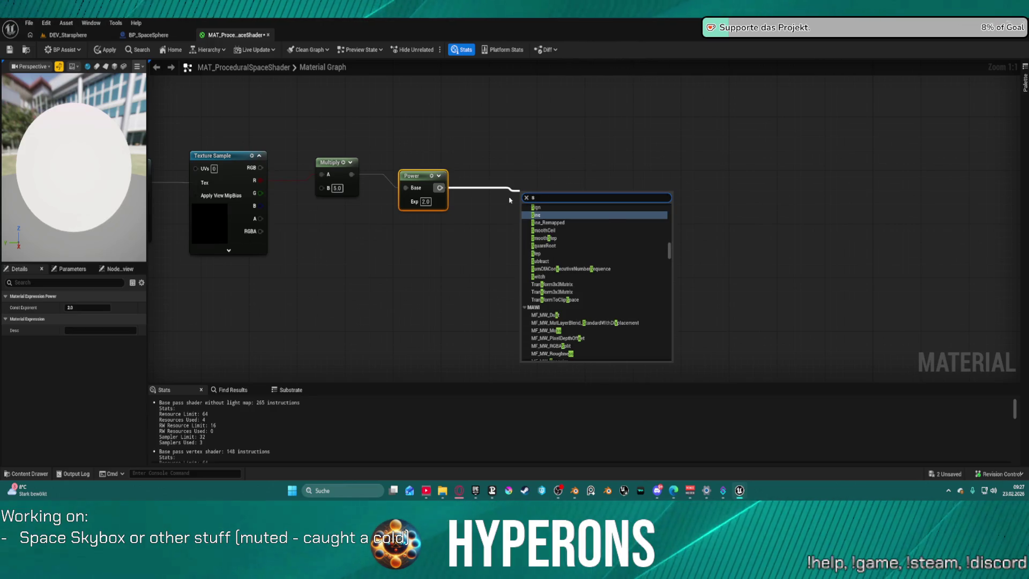
type("ub")
left_click(542, 215)
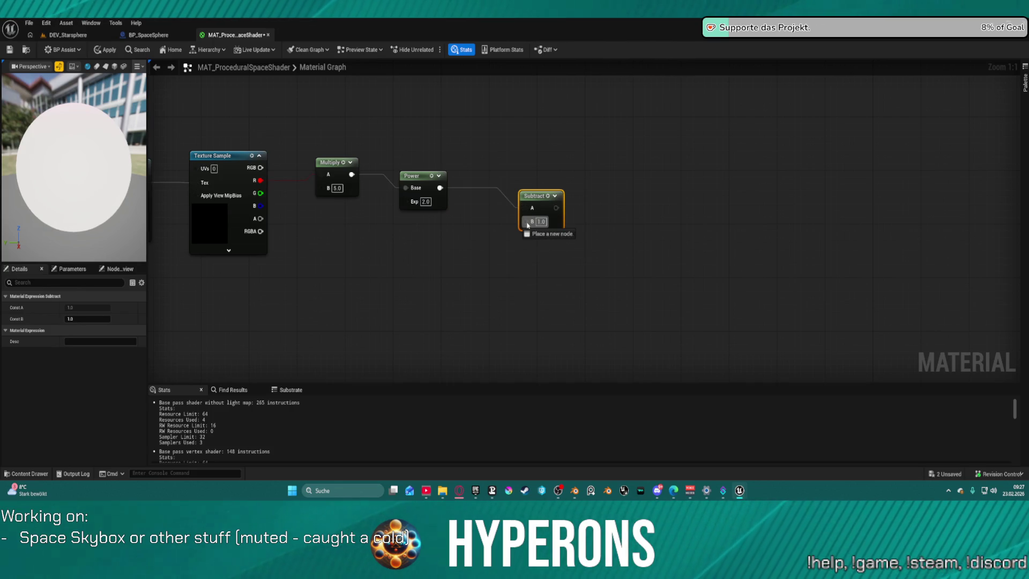
mouse_move(532, 194)
left_mouse_down()
mouse_move(544, 65)
mouse_move(437, 74)
mouse_move(502, 113)
mouse_move(466, 119)
mouse_move(471, 322)
mouse_move(717, 379)
mouse_move(460, 363)
mouse_move(722, 382)
mouse_move(667, 268)
mouse_move(486, 271)
mouse_move(475, 300)
left_mouse_up()
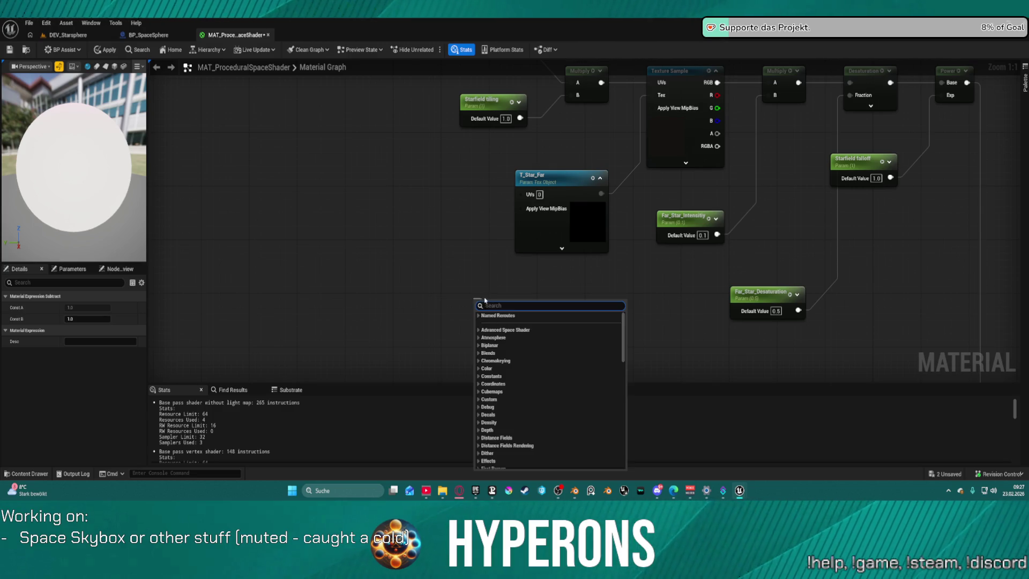
Step: Drop a reroute node at the end of the Subtract wire near the Far Stars nodes
type("reroute")
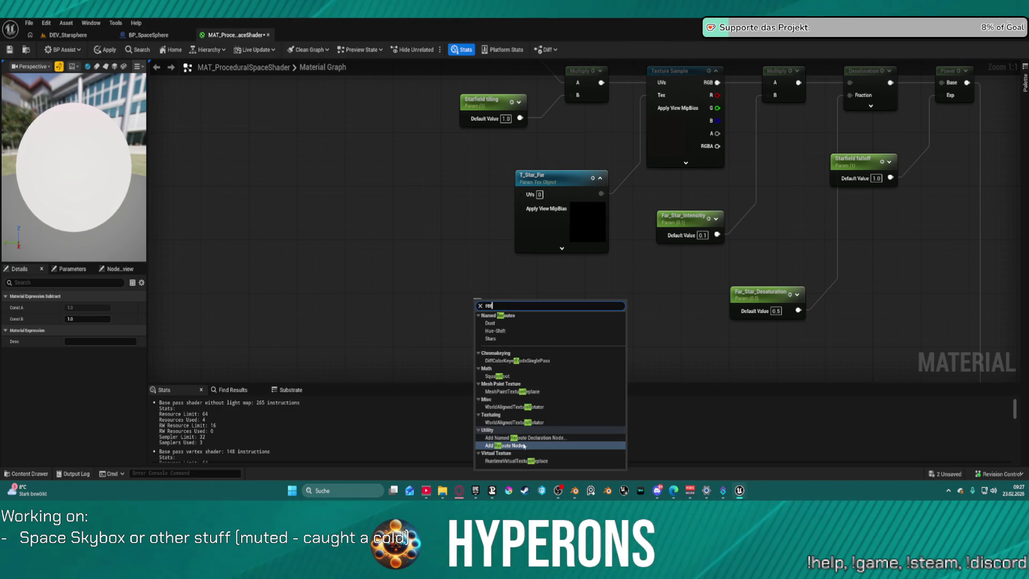
left_click(519, 445)
scroll(843, 208, "down", 5)
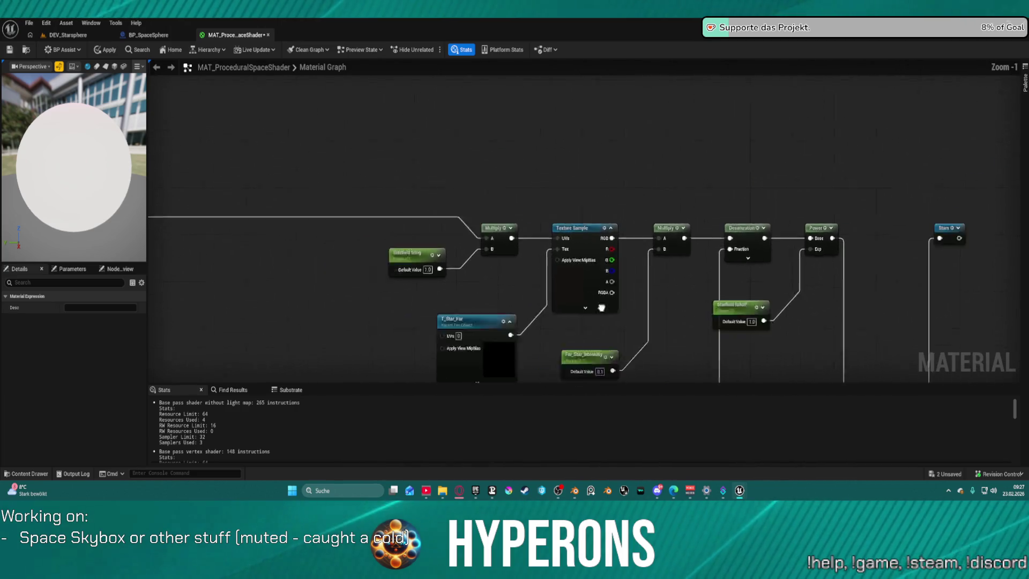
left_click_drag(843, 208, 717, 172)
scroll(516, 149, "up", 3)
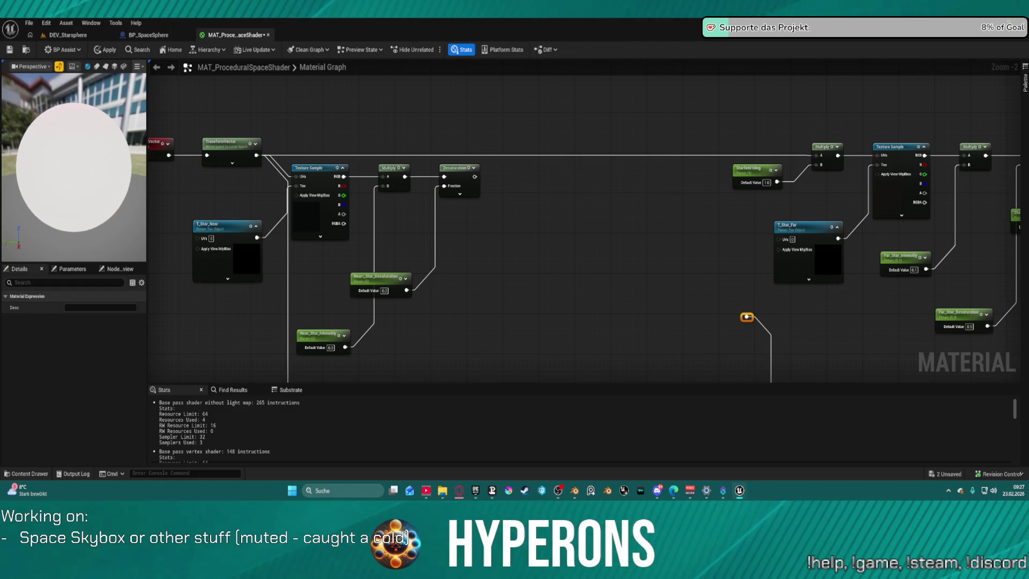
left_click_drag(687, 227, 395, 156)
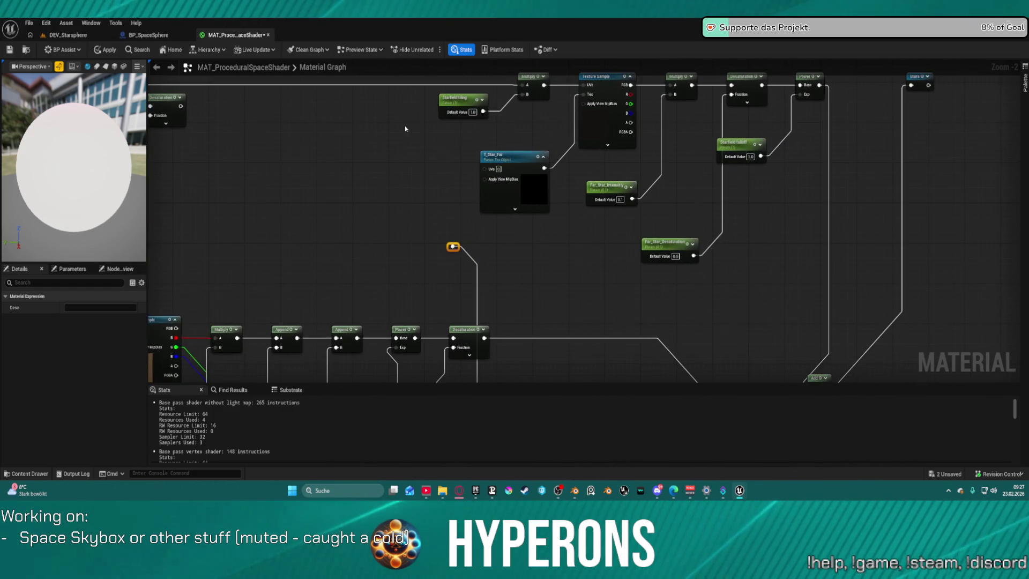
mouse_move(452, 247)
left_mouse_down()
mouse_move(602, 202)
mouse_move(567, 288)
mouse_move(615, 305)
mouse_move(873, 102)
mouse_move(755, 101)
mouse_move(766, 93)
mouse_move(772, 104)
mouse_move(760, 92)
mouse_move(453, 244)
mouse_move(459, 259)
mouse_move(453, 251)
left_mouse_up()
key("Escape")
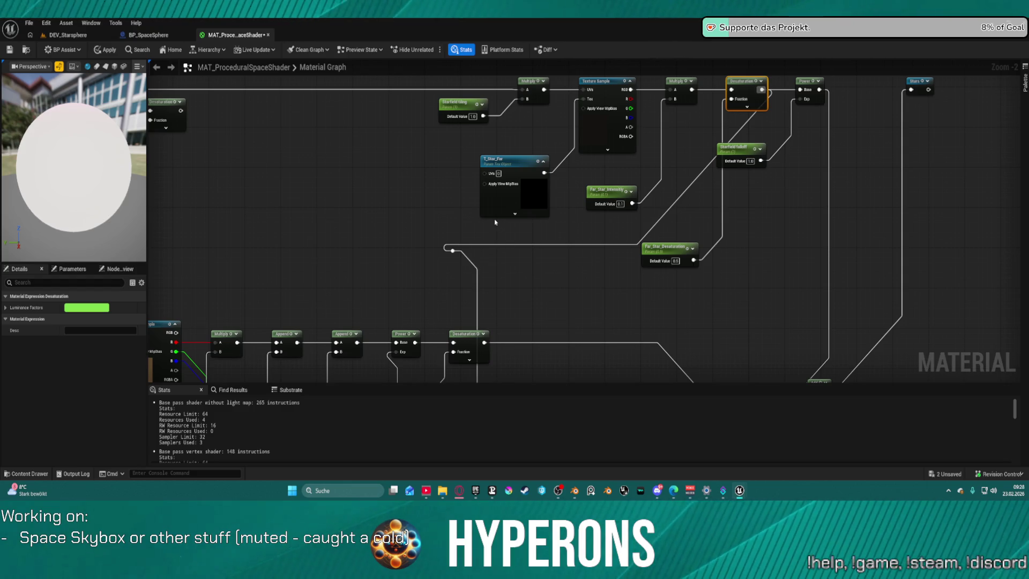
Step: Add a Saturate node after the Subtract output
left_click(918, 85)
scroll(872, 175, "down", 2)
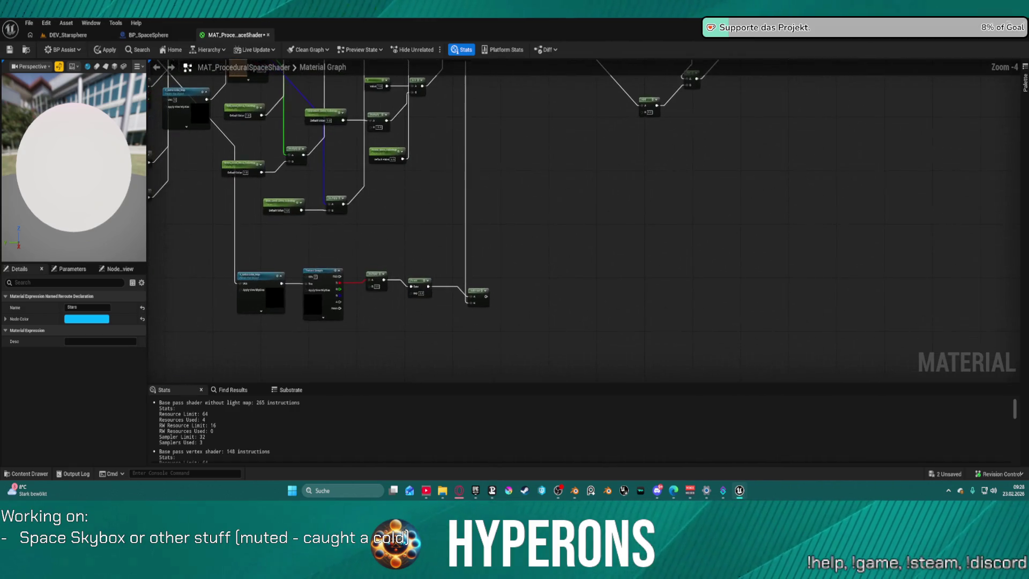
scroll(493, 296, "up", 2)
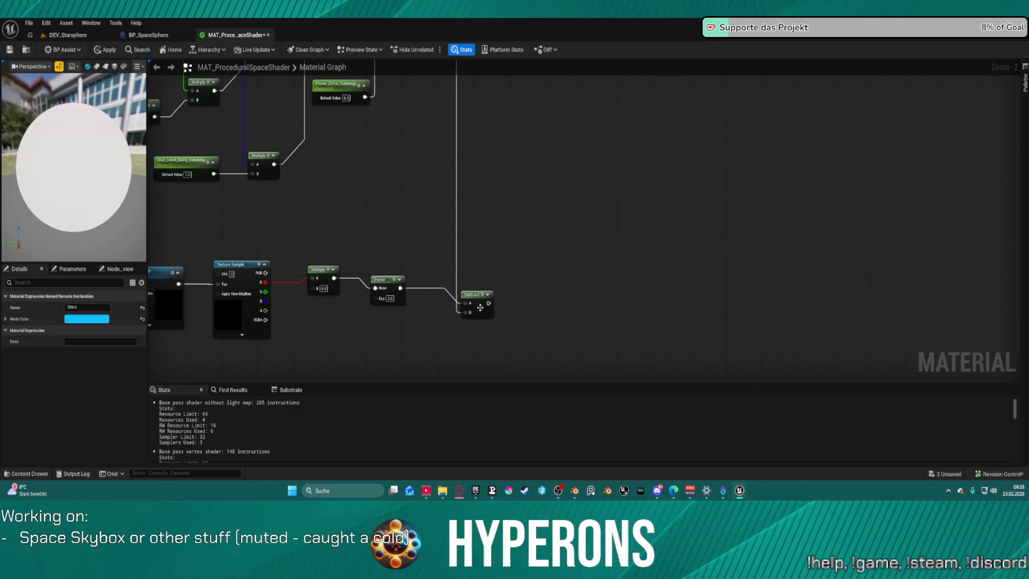
left_click_drag(488, 303, 548, 289)
type("s")
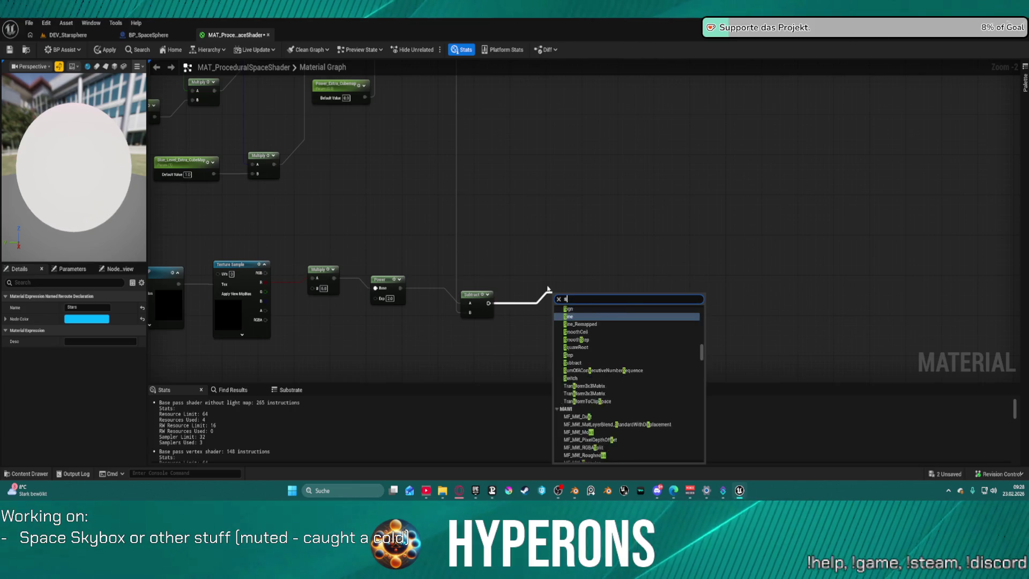
type("at")
left_click(611, 354)
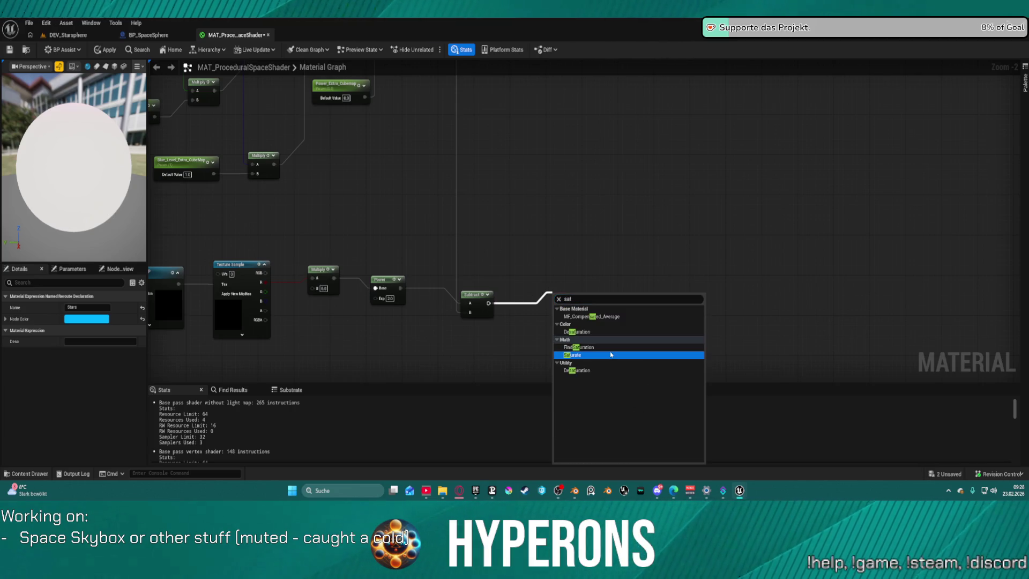
left_click(615, 355)
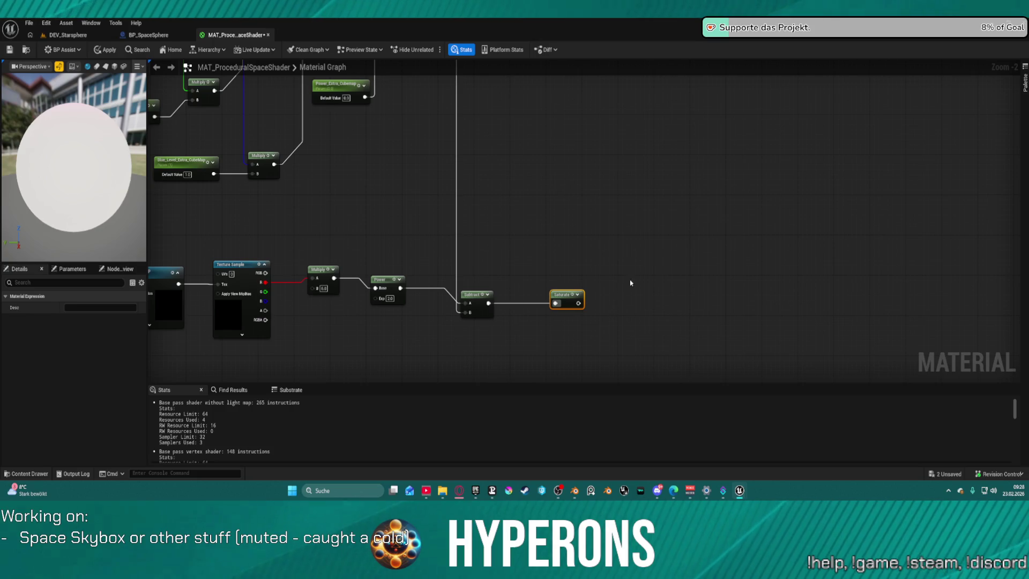
Step: Feed Saturate into a new Add's B, duplicate that Add, and branch Power into a OneMinus
left_click(643, 244)
mouse_move(578, 302)
left_mouse_down()
mouse_move(601, 304)
mouse_move(657, 253)
mouse_move(583, 253)
left_mouse_up()
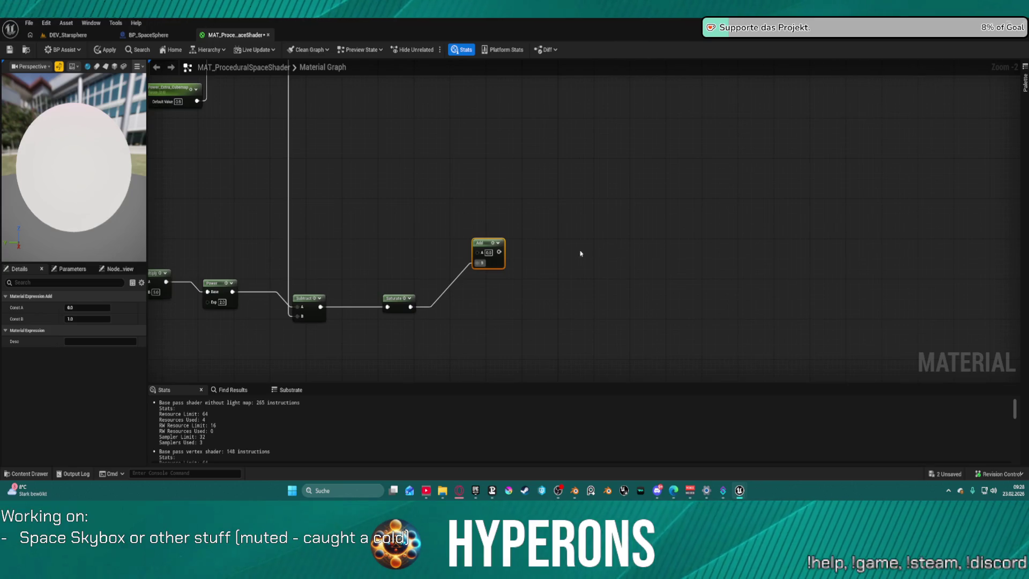
key("ctrl+d")
mouse_move(505, 307)
left_mouse_down()
mouse_move(558, 259)
mouse_move(546, 258)
left_mouse_up()
mouse_move(478, 180)
left_mouse_down()
mouse_move(528, 234)
mouse_move(487, 198)
mouse_move(526, 247)
left_mouse_up()
left_click(524, 240)
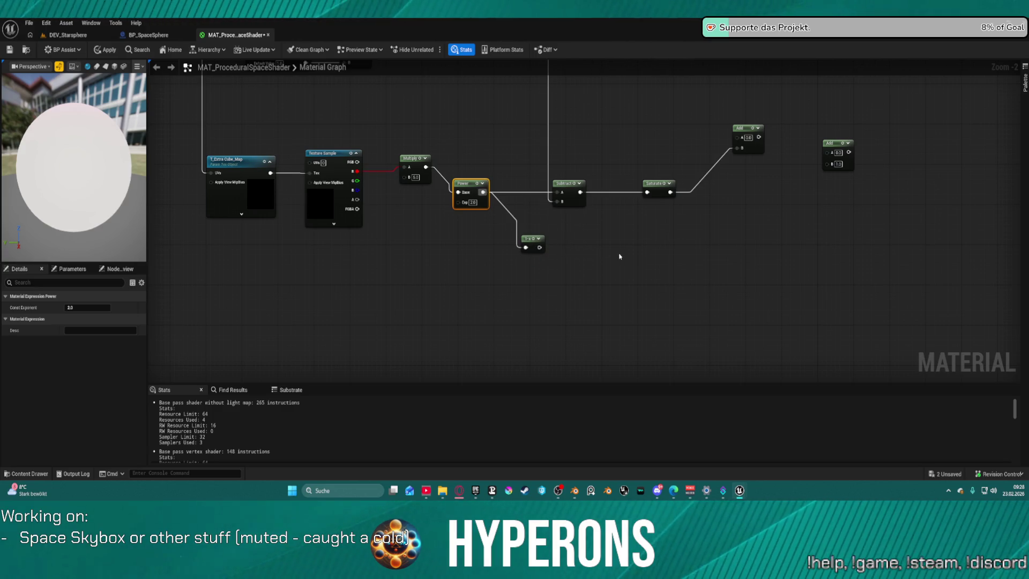
Step: Pass the 1-x output through a duplicated Saturate into a new Multiply
right_click(619, 256)
mouse_move(650, 173)
left_mouse_down()
mouse_move(663, 200)
mouse_move(629, 233)
left_mouse_up()
key("ctrl+d")
left_click_drag(540, 248, 584, 247)
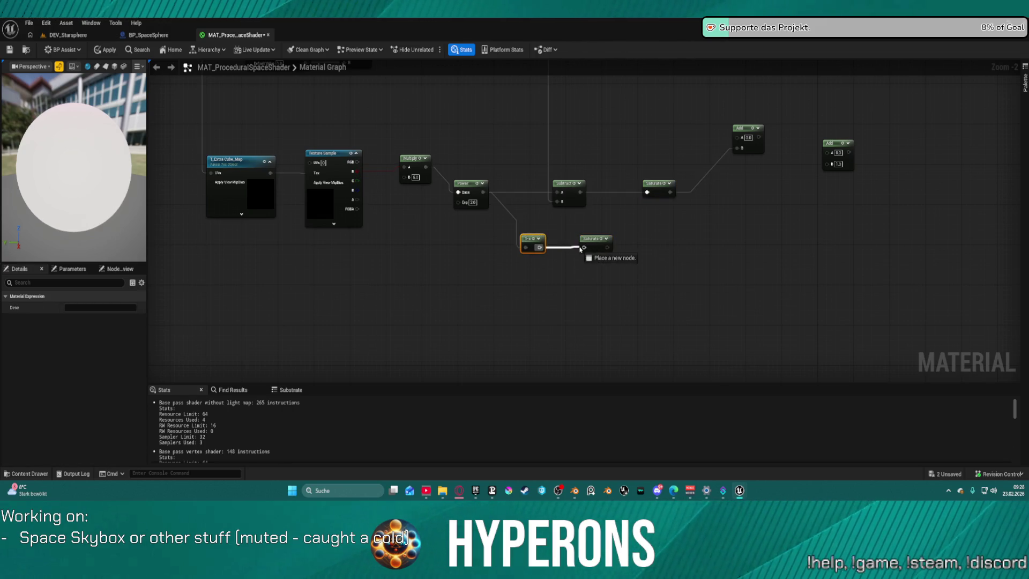
mouse_move(647, 246)
left_mouse_down()
mouse_move(633, 249)
mouse_move(619, 182)
mouse_move(608, 190)
mouse_move(628, 186)
left_mouse_up()
left_click(587, 263)
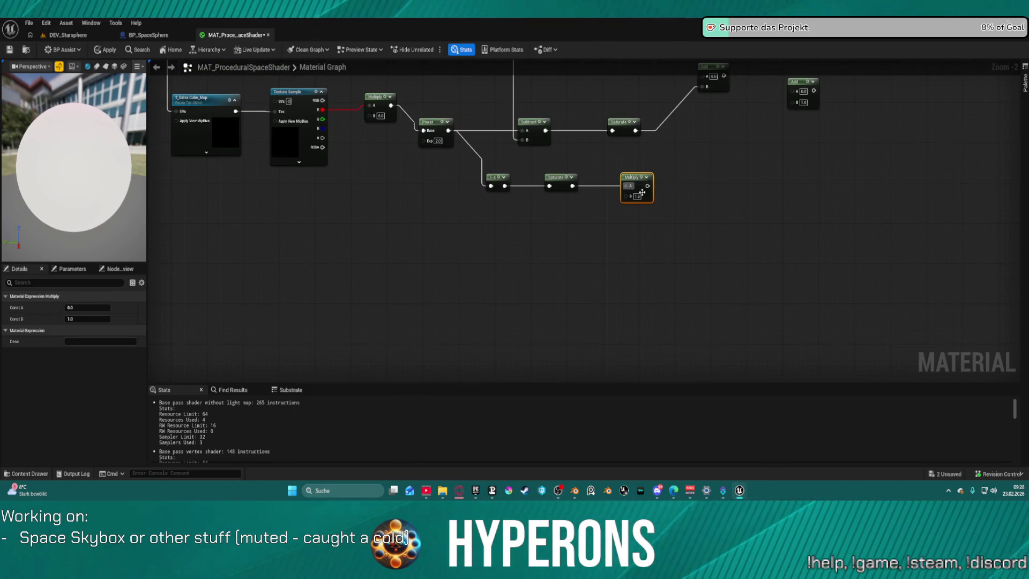
Step: Wire Multiply into the right Add's B, the left Add into its A, and Saturate into the left Add
mouse_move(647, 186)
left_mouse_down()
mouse_move(789, 102)
mouse_move(795, 115)
left_mouse_up()
scroll(795, 115, "down", 3)
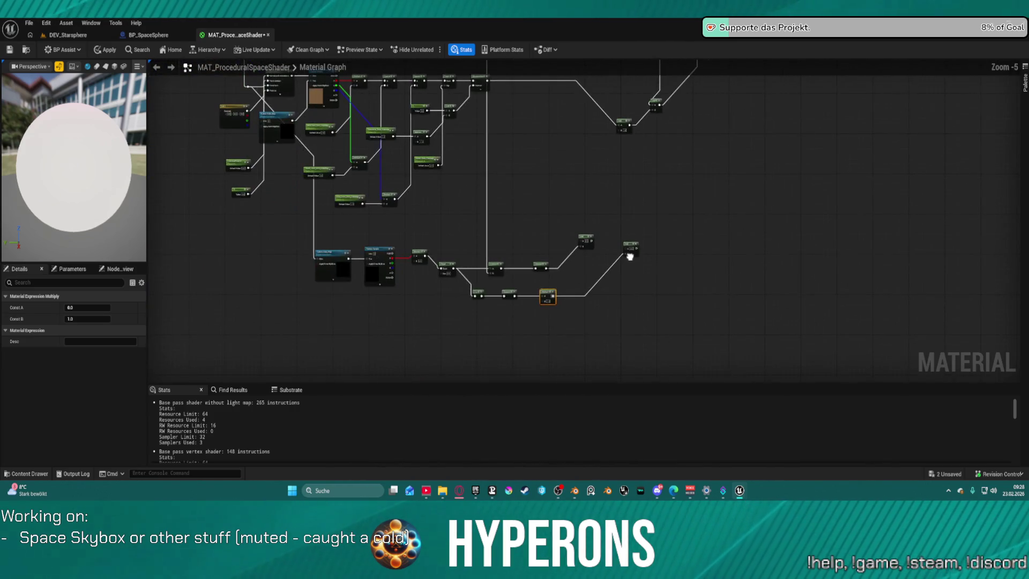
scroll(627, 253, "up", 3)
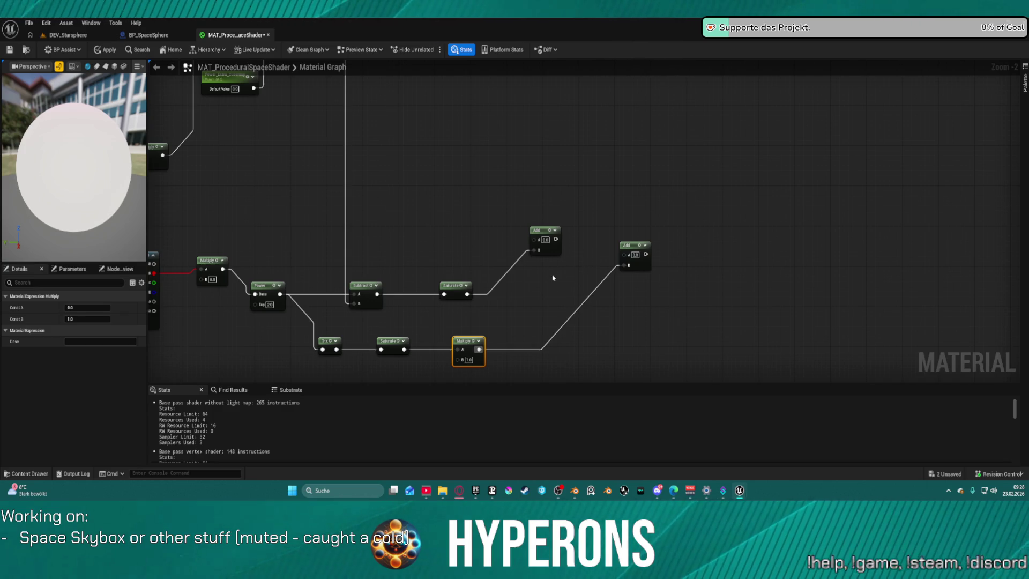
mouse_move(556, 239)
left_mouse_down()
mouse_move(627, 269)
mouse_move(624, 254)
left_mouse_up()
mouse_move(536, 241)
left_mouse_down()
mouse_move(505, 285)
mouse_move(467, 294)
left_mouse_up()
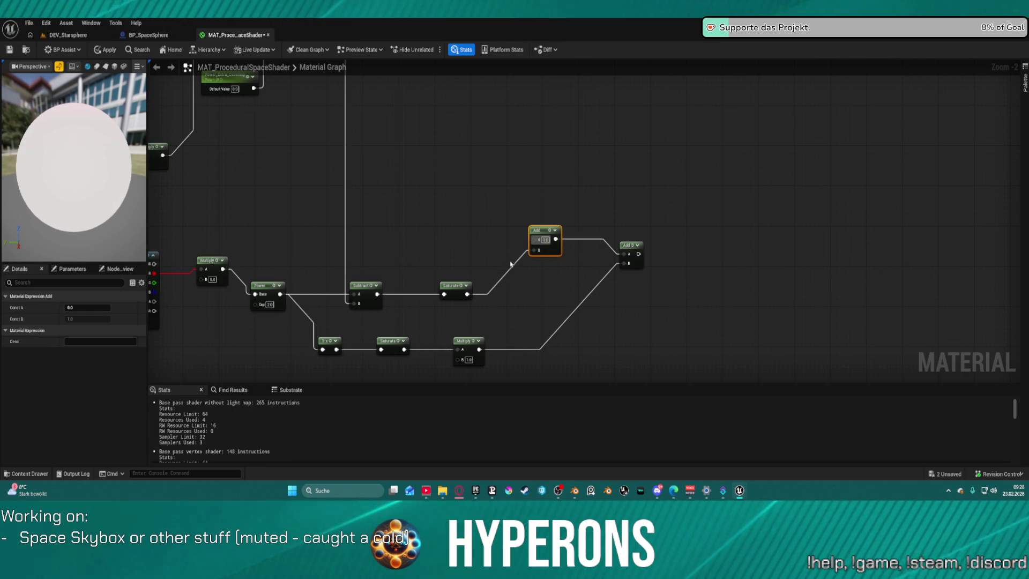
left_click_drag(528, 325, 568, 251)
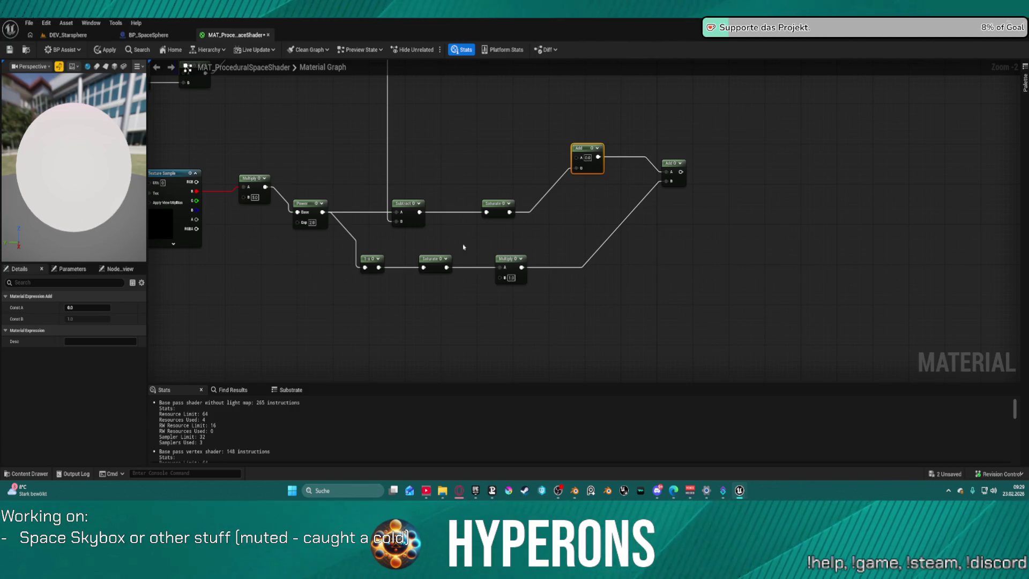
left_click(462, 316)
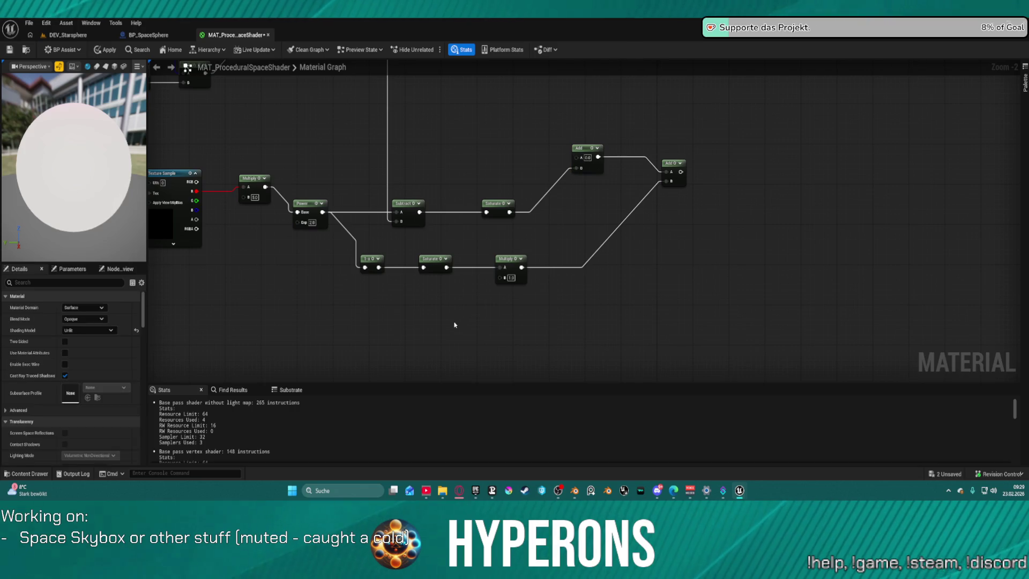
Step: Plug a Constant3Vector colour into Multiply B and apply, continuing past the compile warning
left_click(431, 324)
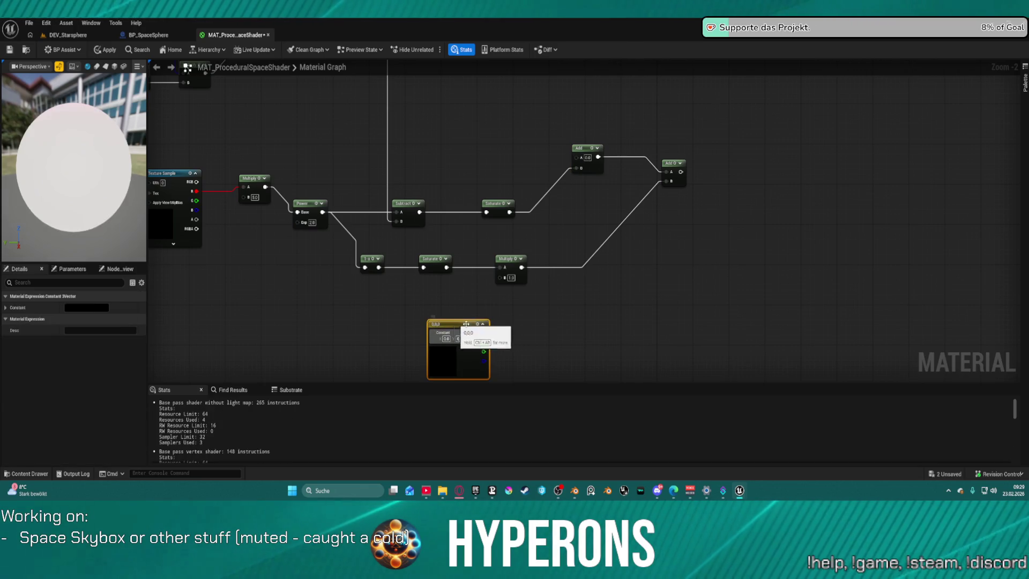
left_click_drag(485, 332, 503, 277)
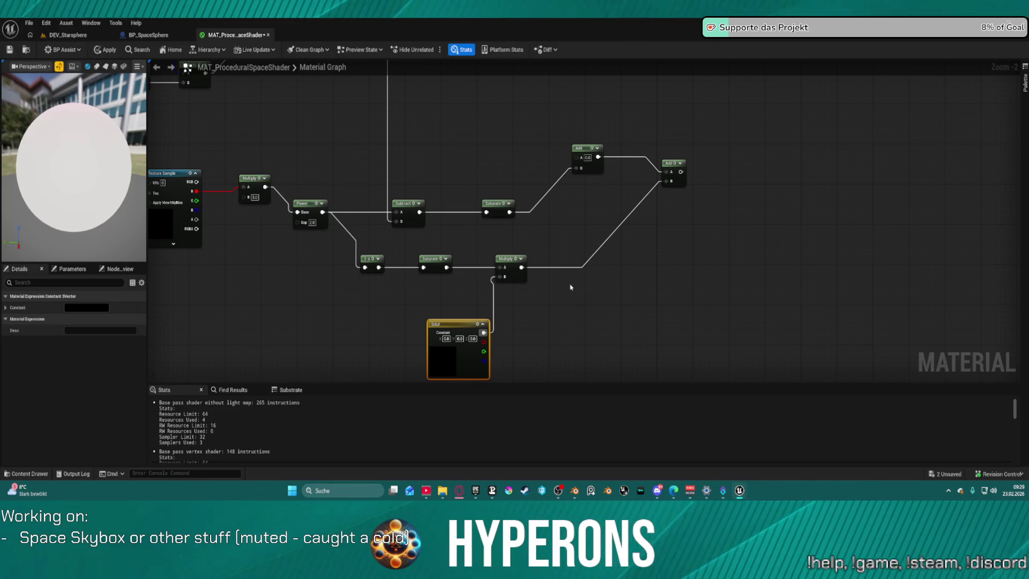
left_click(106, 49)
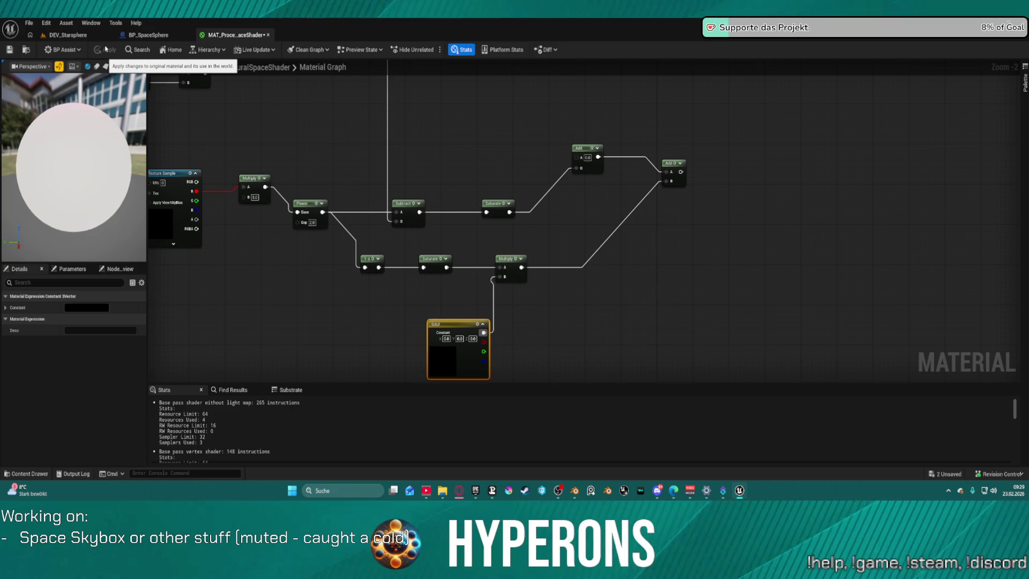
mouse_move(699, 161)
left_mouse_down()
mouse_move(474, 235)
mouse_move(482, 71)
mouse_move(419, 180)
left_mouse_up()
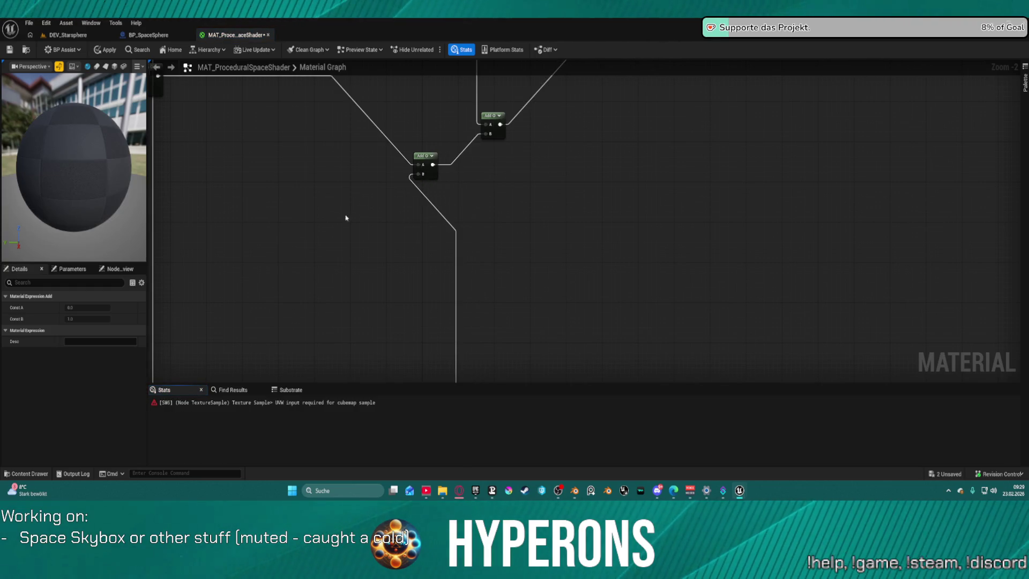
left_click(105, 49)
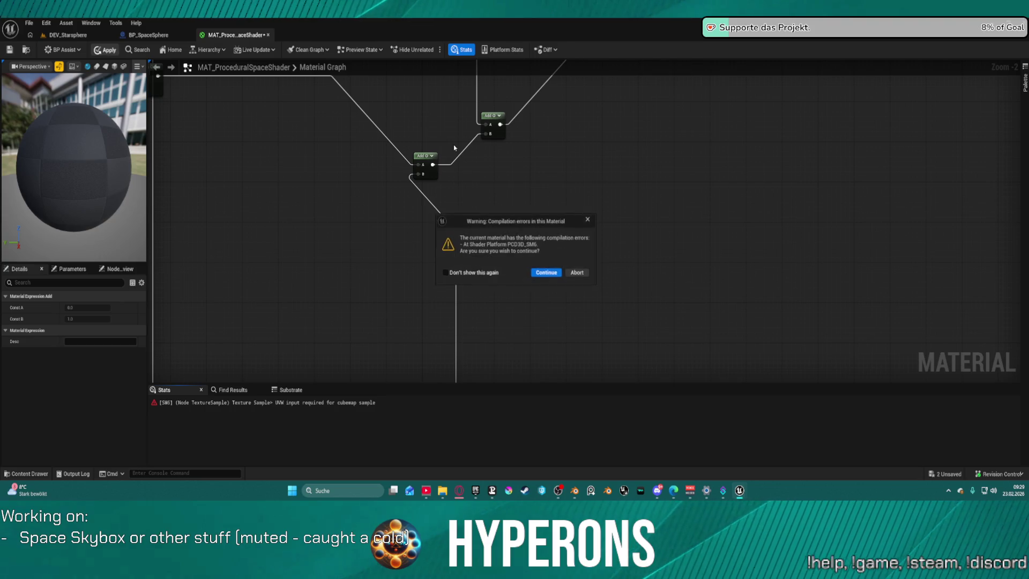
left_click(547, 273)
Step: Rewire the cube-map sampler's UVs, reapply the material, and return to the DEV_Starsphere level
left_click_drag(533, 255, 712, 90)
mouse_move(645, 177)
left_mouse_down()
mouse_move(568, 101)
mouse_move(772, 127)
mouse_move(804, 140)
left_mouse_up()
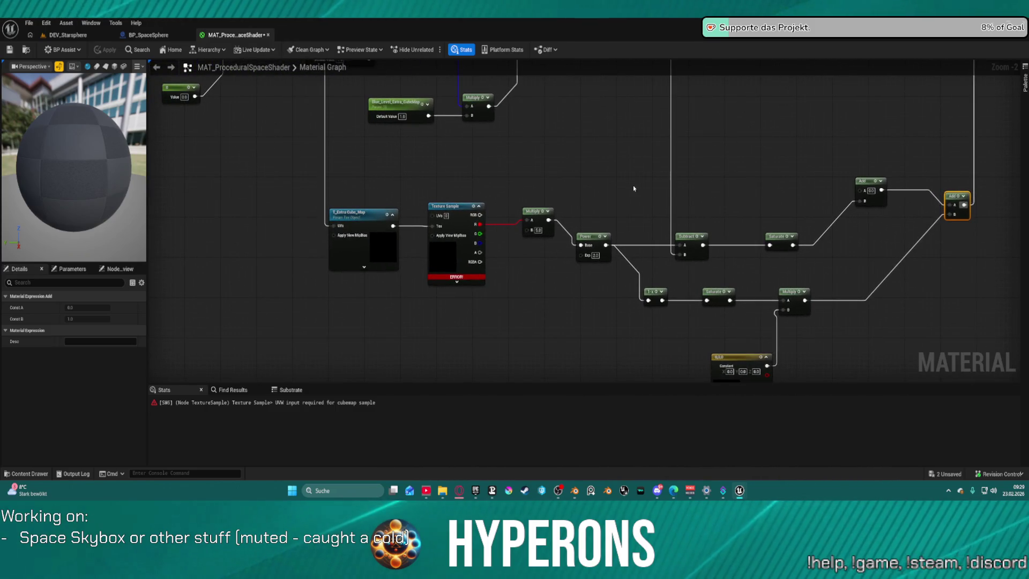
left_click_drag(435, 196, 567, 271)
mouse_move(464, 302)
left_mouse_down()
mouse_move(483, 308)
mouse_move(541, 276)
mouse_move(564, 290)
left_mouse_up()
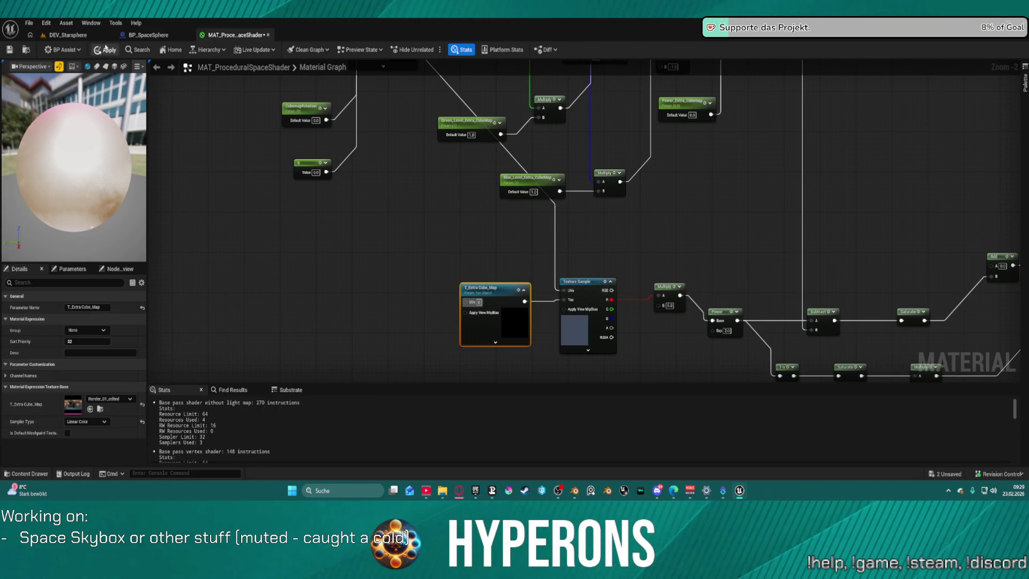
left_click(105, 49)
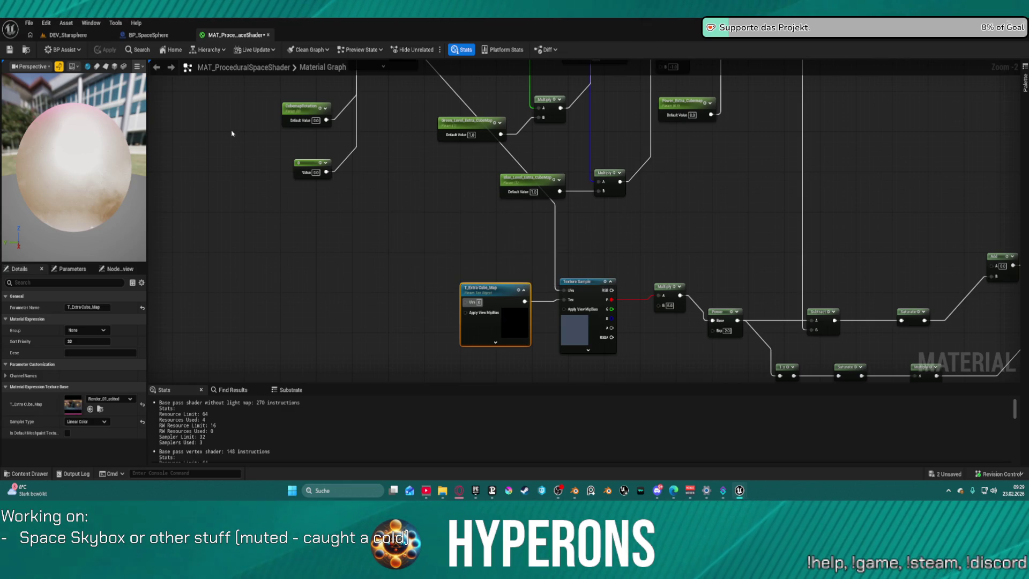
left_click(68, 34)
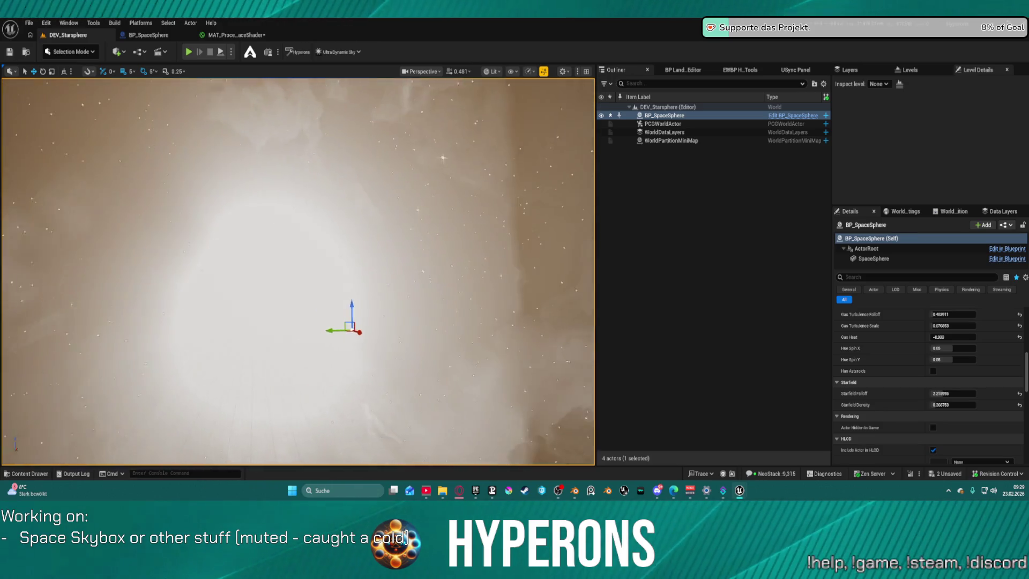
left_click_drag(352, 322, 558, 322)
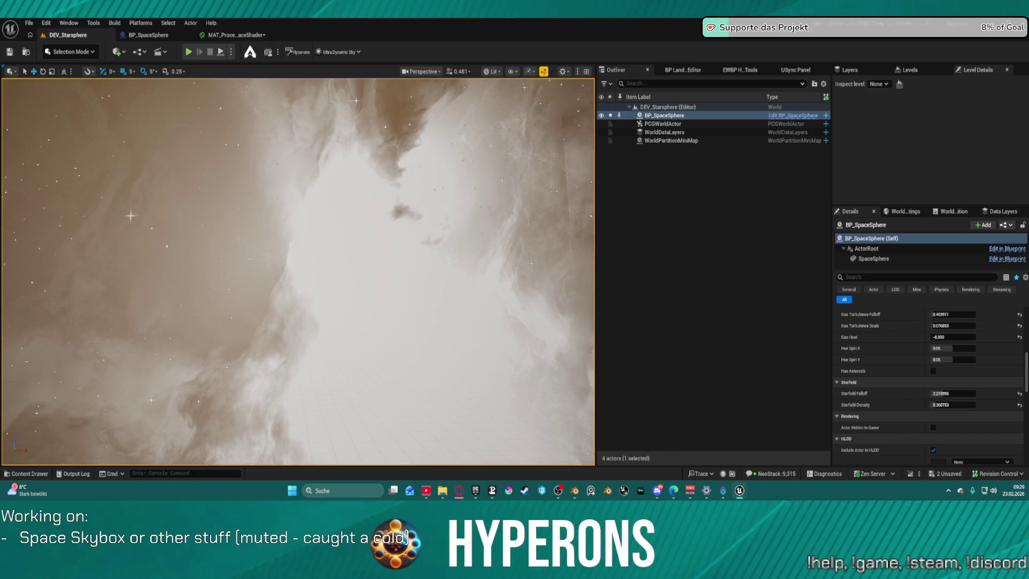
left_click(236, 35)
Step: Shift the Saturate and two Add nodes up and to the right
left_click_drag(1006, 232, 684, 232)
scroll(633, 318, "down", 4)
scroll(686, 207, "up", 3)
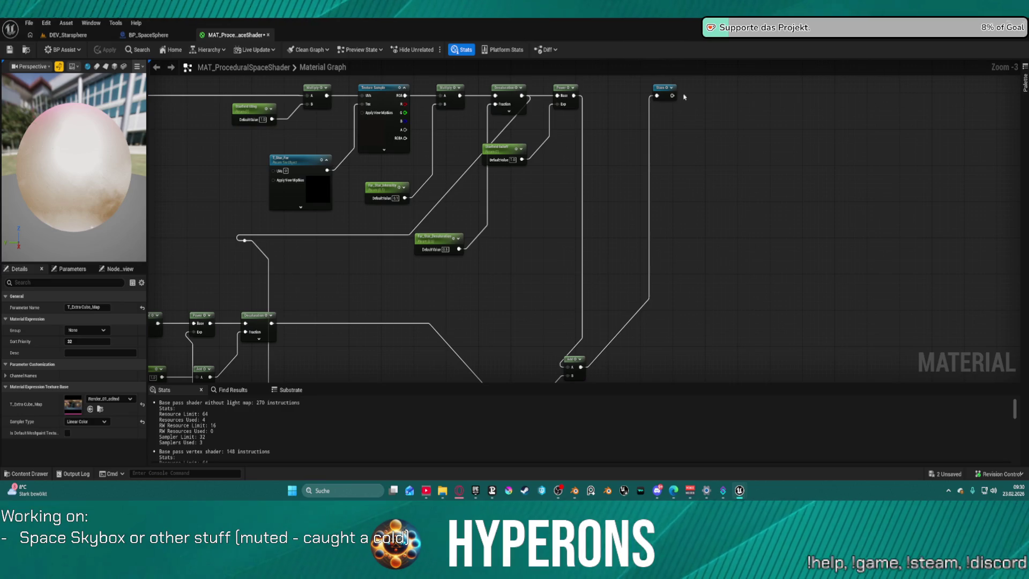
double_click(657, 94)
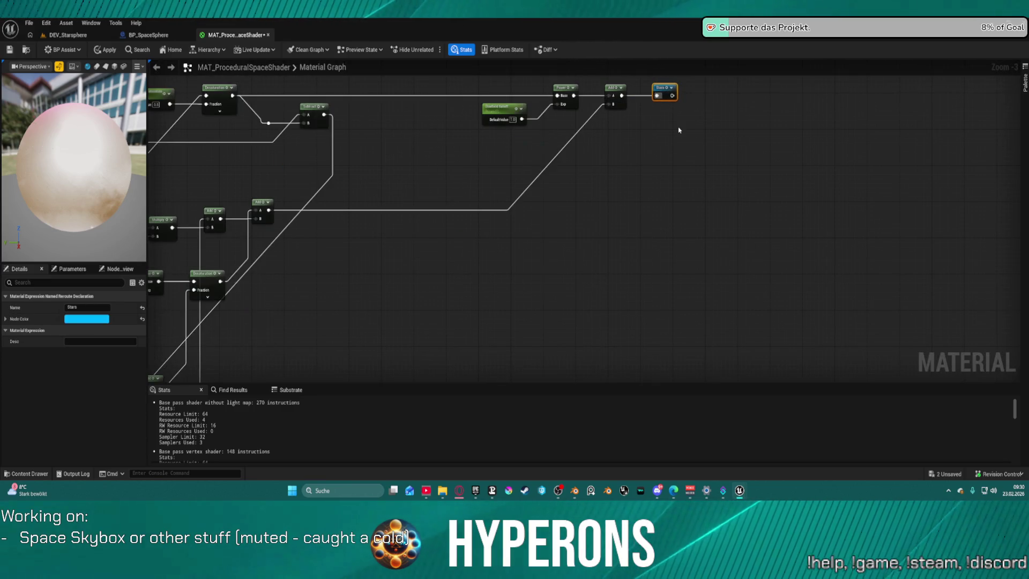
mouse_move(514, 182)
left_mouse_down()
mouse_move(579, 177)
mouse_move(606, 226)
mouse_move(606, 274)
left_mouse_up()
mouse_move(518, 285)
left_mouse_down()
mouse_move(590, 316)
mouse_move(866, 202)
mouse_move(800, 156)
mouse_move(757, 297)
left_mouse_up()
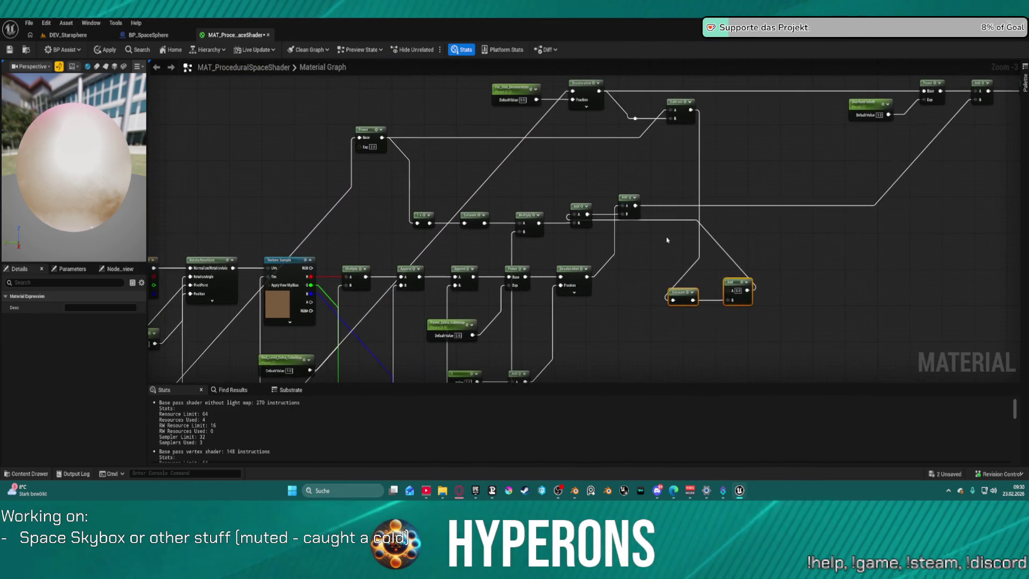
left_click_drag(560, 236, 649, 185)
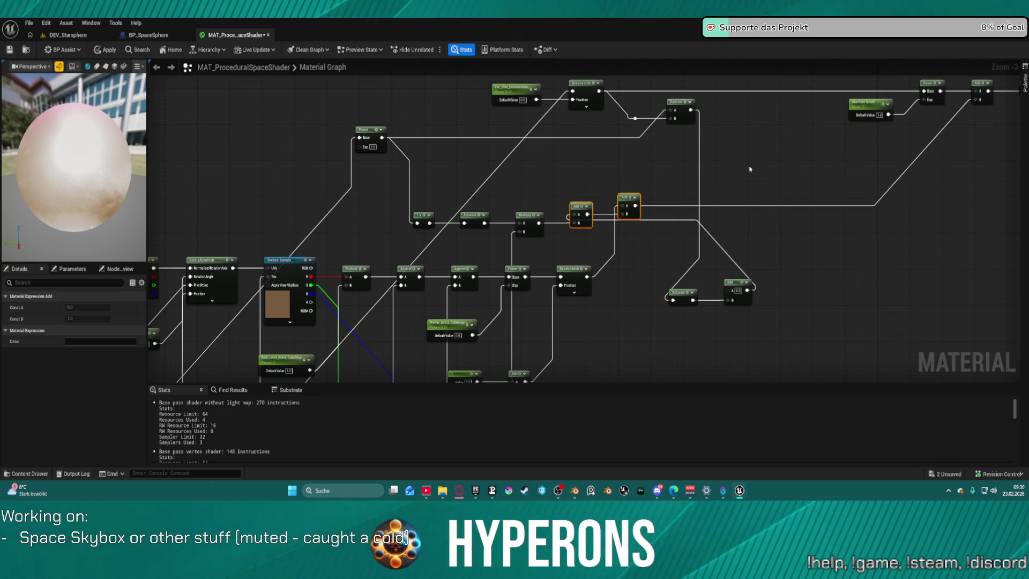
left_click_drag(755, 170, 609, 214)
mouse_move(490, 243)
left_mouse_down()
mouse_move(772, 207)
mouse_move(841, 239)
mouse_move(825, 266)
left_mouse_up()
left_click_drag(509, 321, 605, 365)
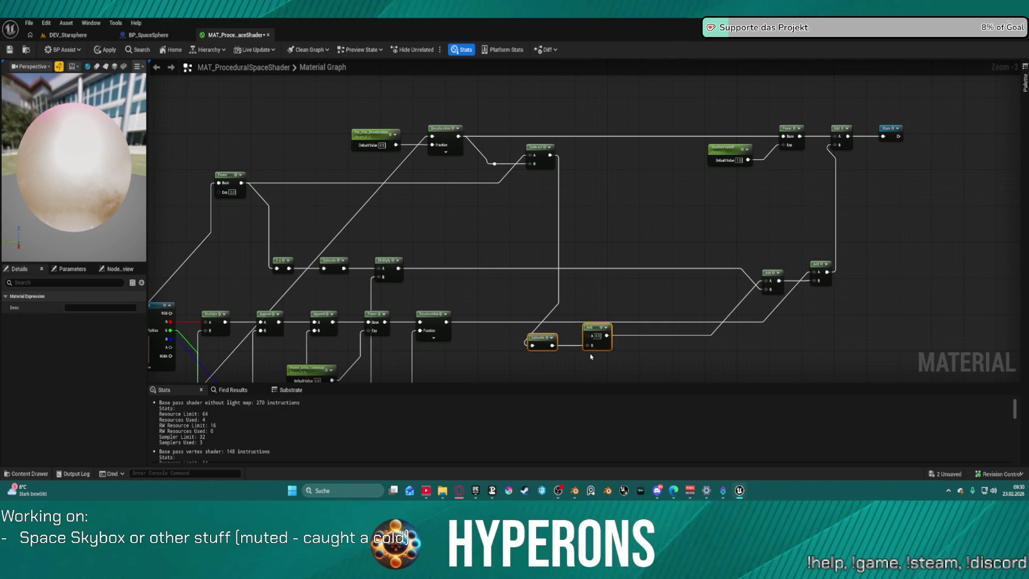
left_click(547, 281)
left_click_drag(508, 322, 604, 367)
mouse_move(596, 328)
left_mouse_down()
mouse_move(601, 269)
mouse_move(657, 201)
left_mouse_up()
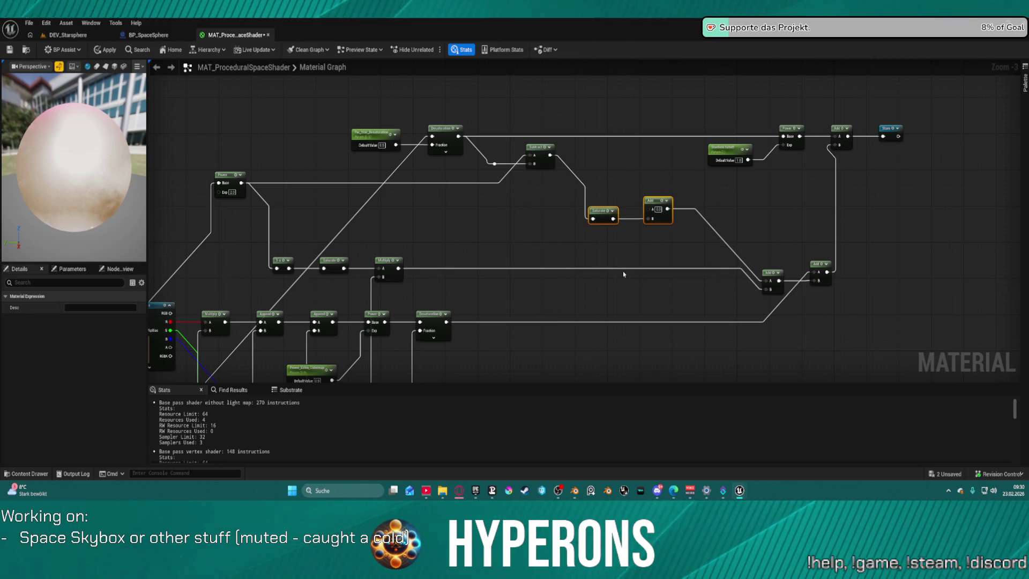
Step: Undo the last move, then box-select the upper-left node block and move it down-left
scroll(418, 167, "down", 4)
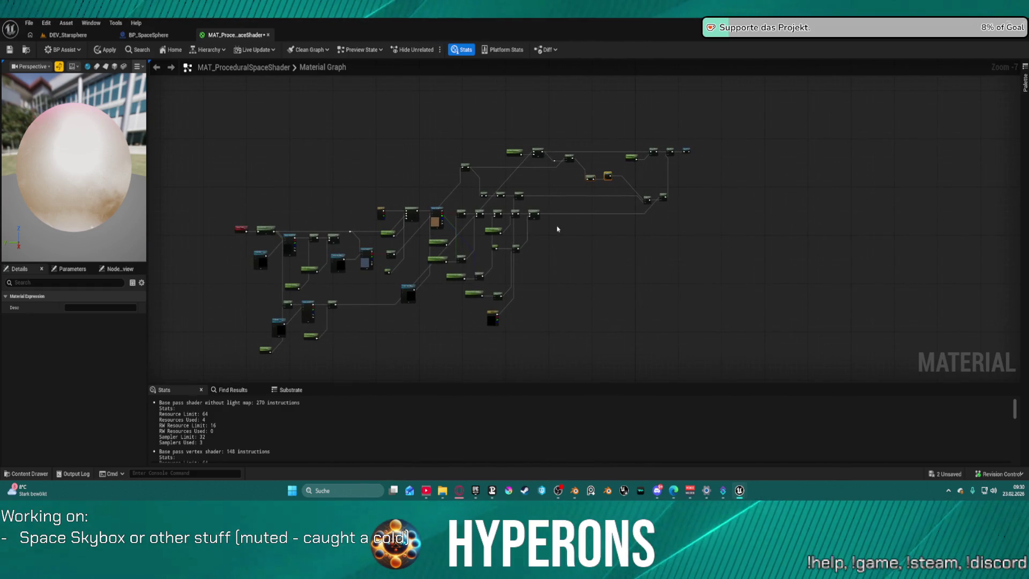
key("ctrl+z")
key("ctrl+z")
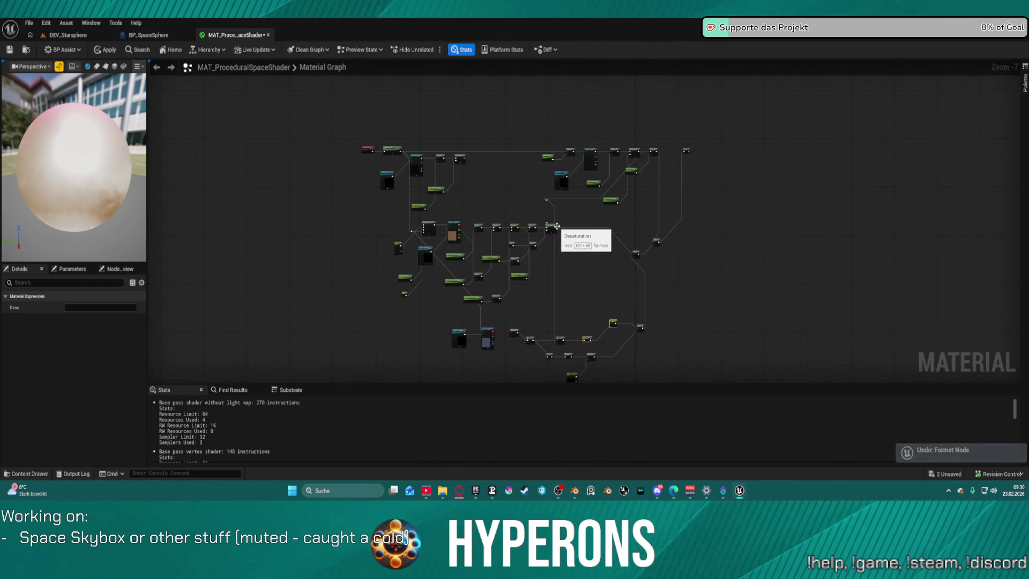
scroll(557, 226, "up", 3)
scroll(667, 193, "down", 2)
scroll(504, 141, "up", 2)
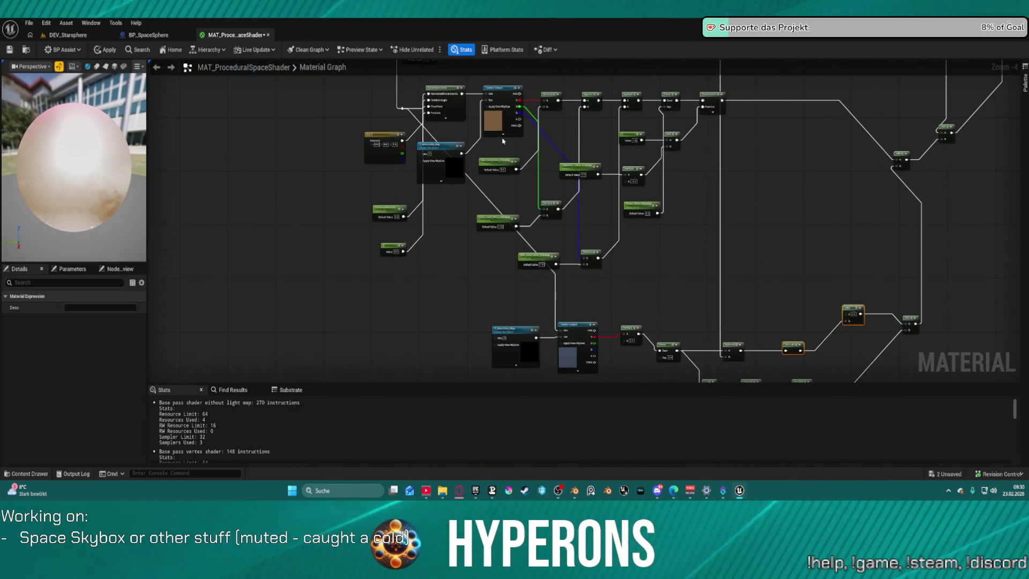
scroll(305, 119, "down", 2)
left_click_drag(327, 158, 616, 331)
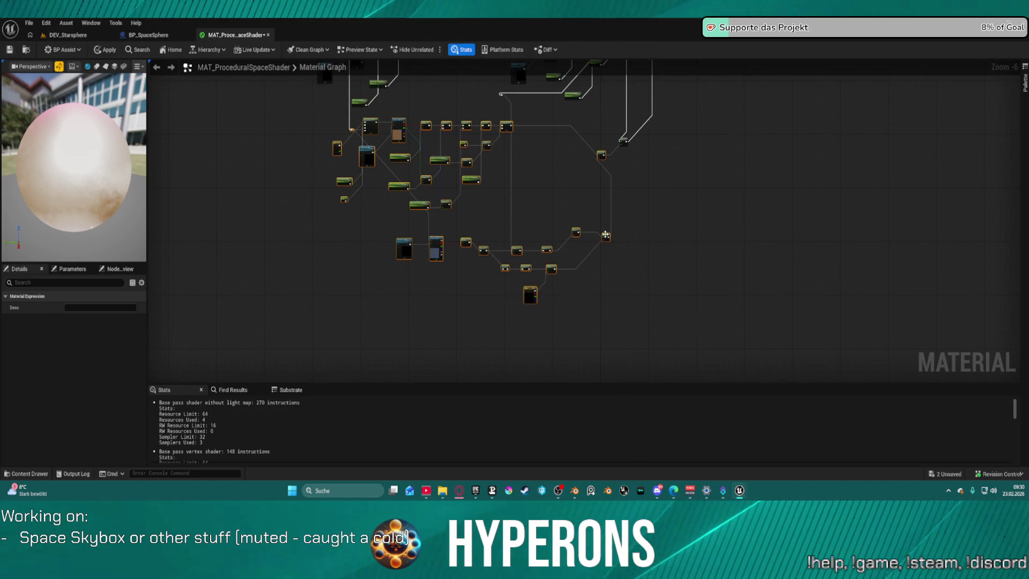
mouse_move(605, 234)
left_mouse_down()
mouse_move(510, 287)
mouse_move(541, 308)
left_mouse_up()
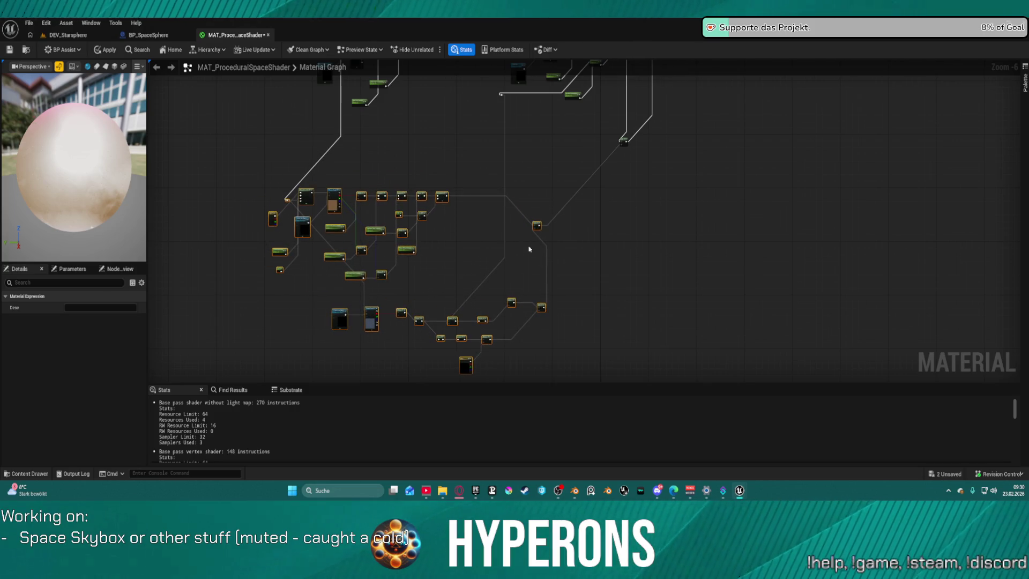
Step: Wrap the selected nodes in a titled comment and feed the final Add into an ExtraCubeMaps named reroute
key("c")
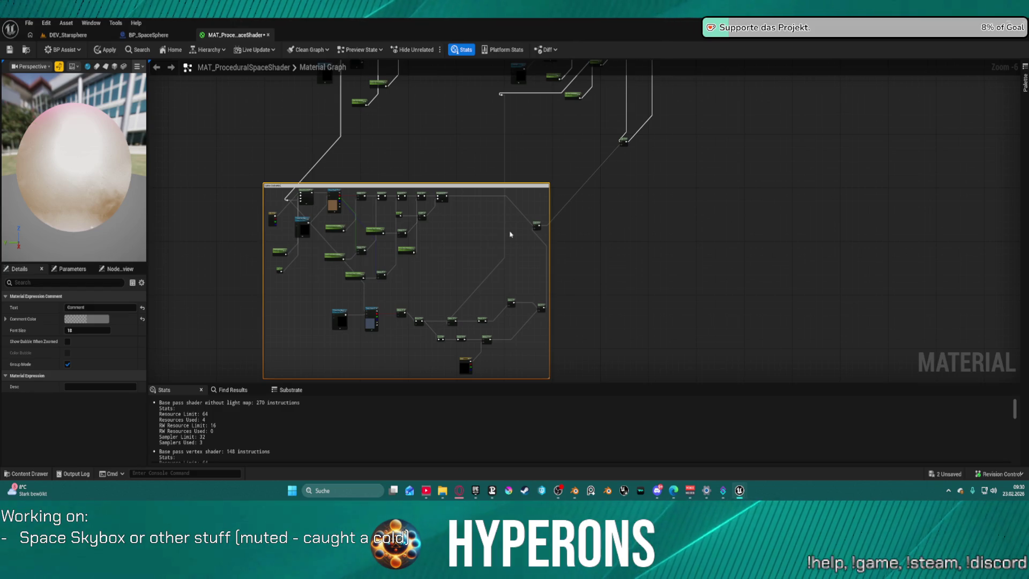
key("Return")
scroll(642, 230, "up", 3)
left_click_drag(367, 231, 385, 239)
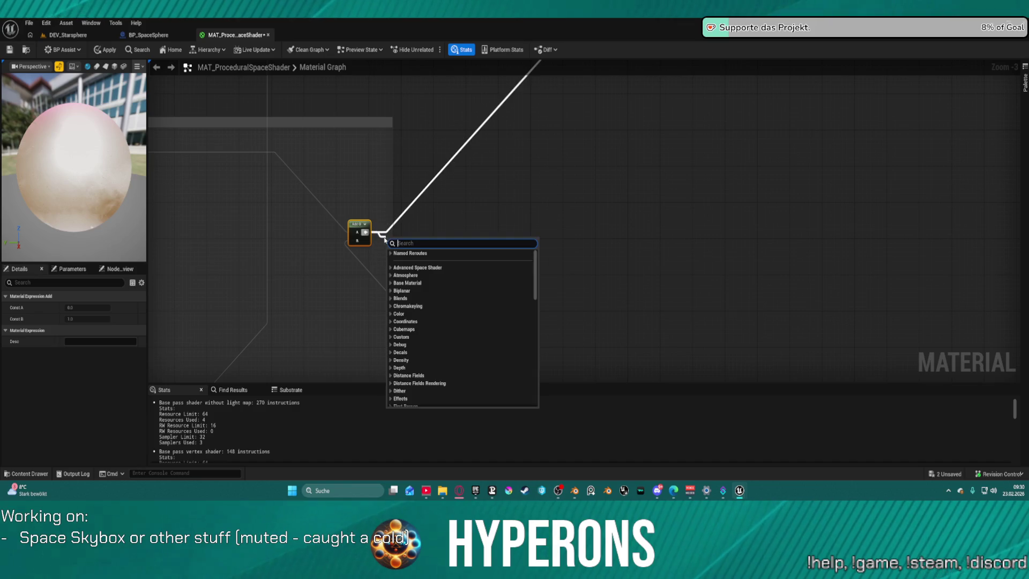
type("rer")
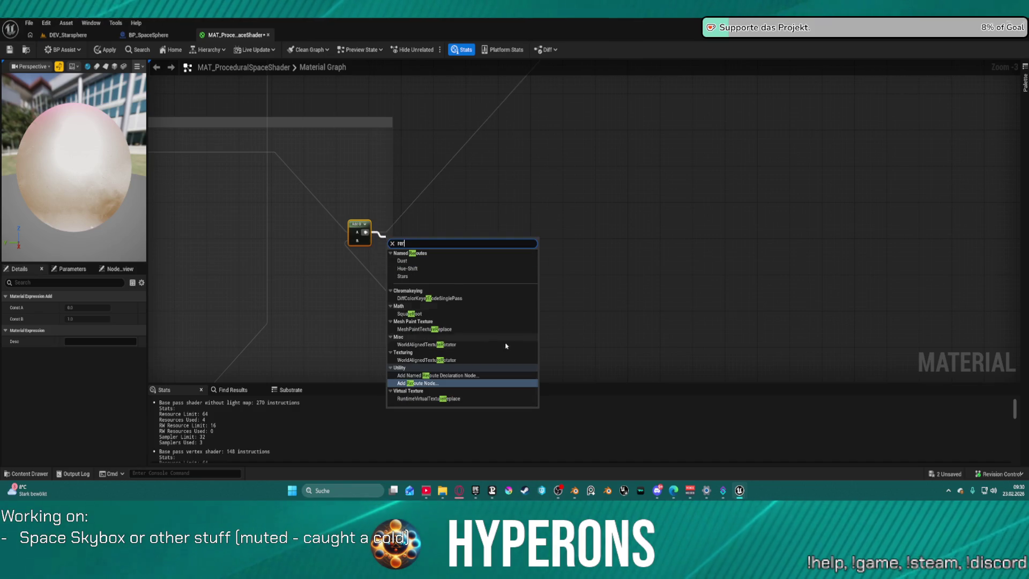
left_click(464, 375)
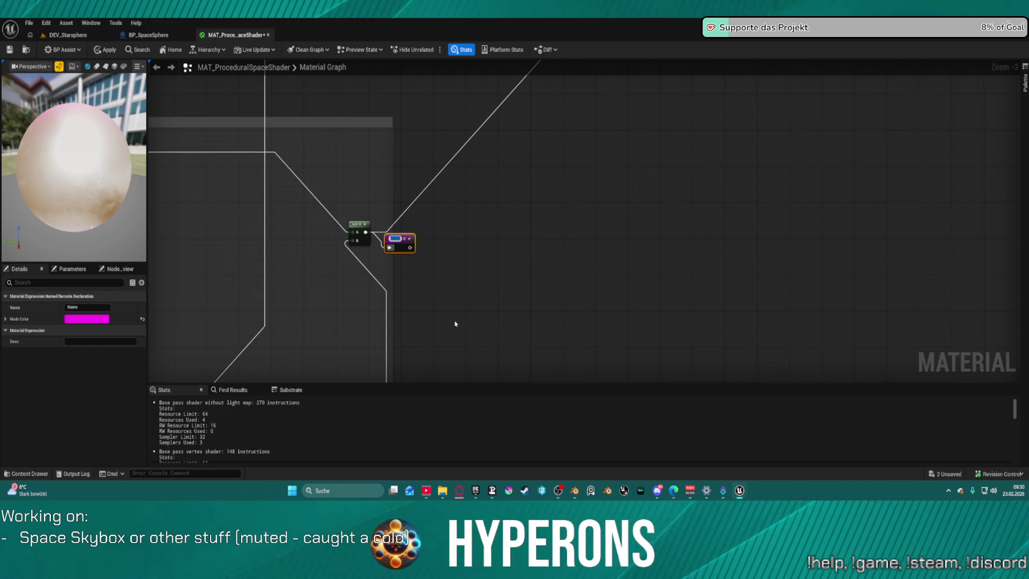
type("T")
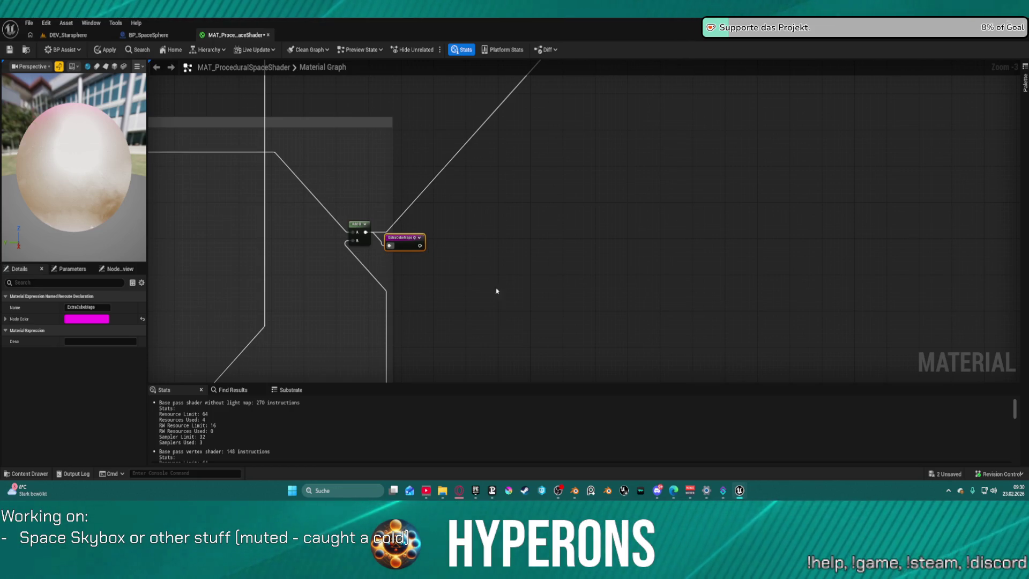
mouse_move(401, 236)
left_mouse_down()
mouse_move(333, 161)
mouse_move(1007, 75)
left_mouse_up()
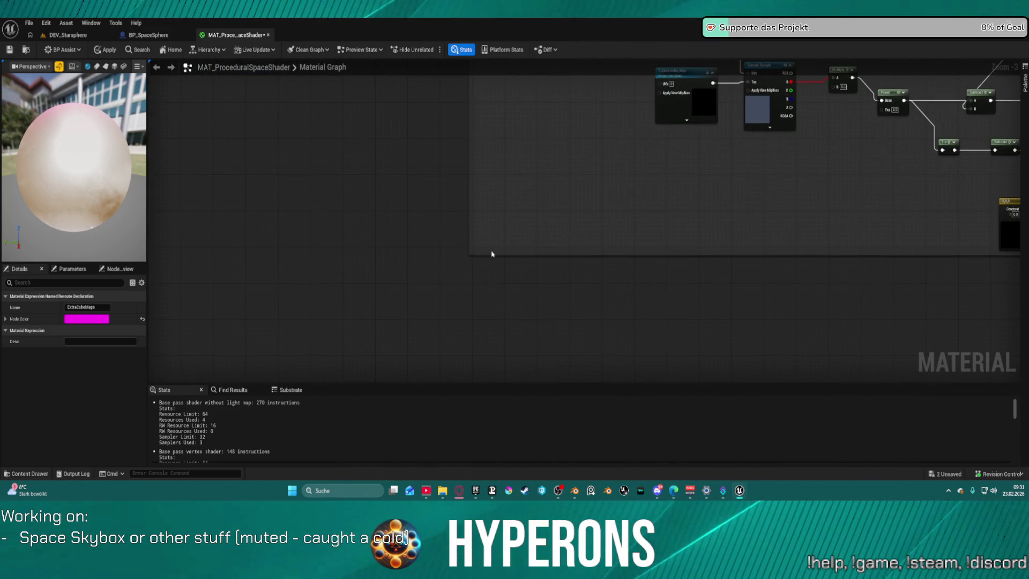
Step: Widen the comment box and replace the Add node's input with the ExtraCubeMaps reroute
left_click(491, 253)
scroll(754, 188, "down", 2)
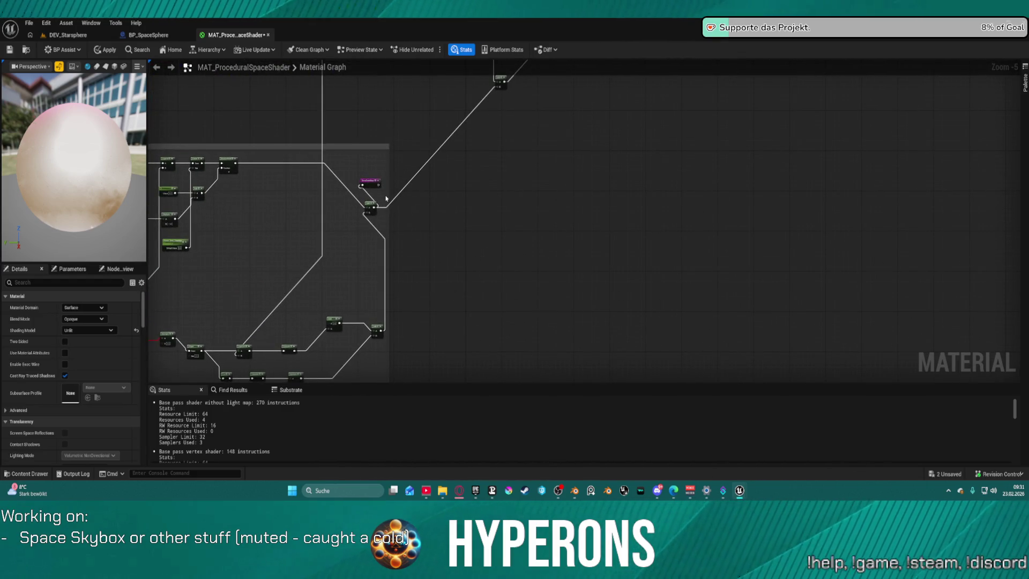
left_click_drag(389, 196, 419, 200)
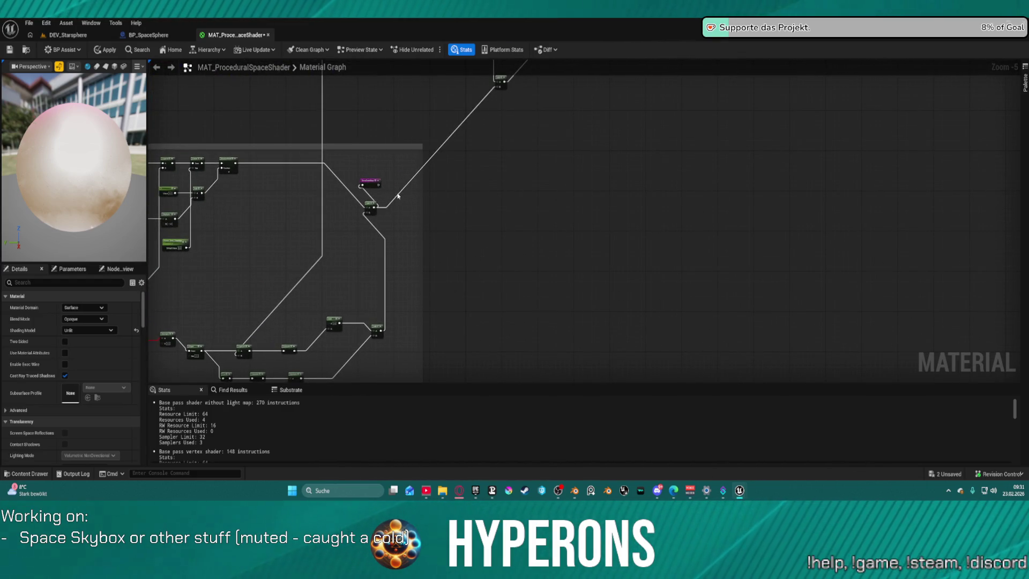
left_click(403, 192, "alt")
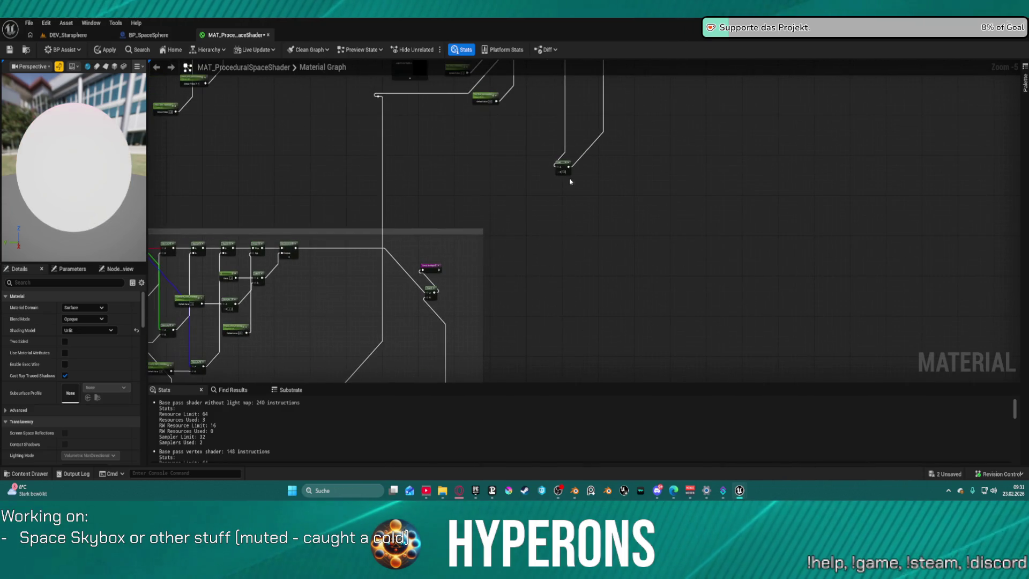
left_click_drag(558, 171, 540, 186)
type("ext")
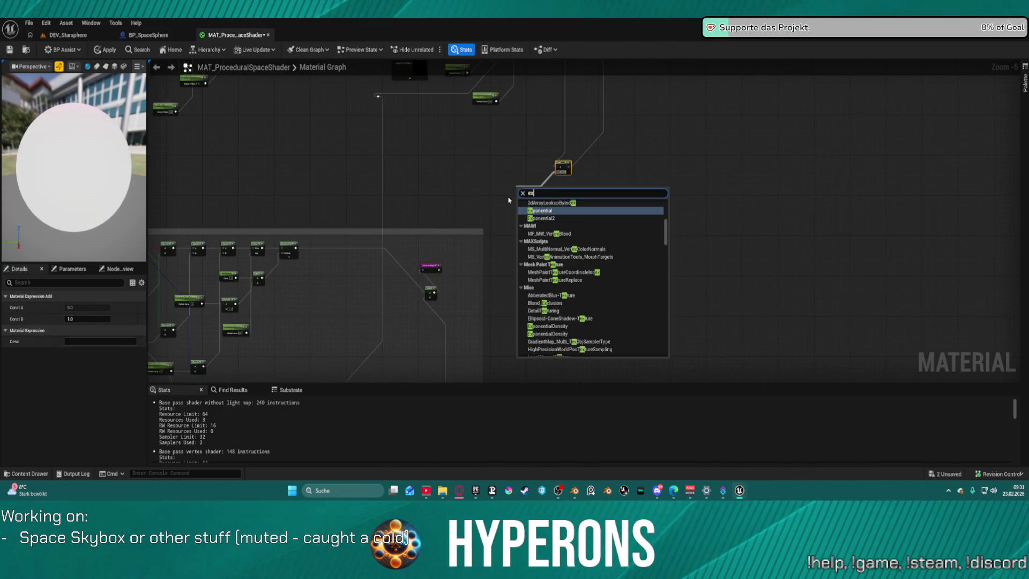
key("Return")
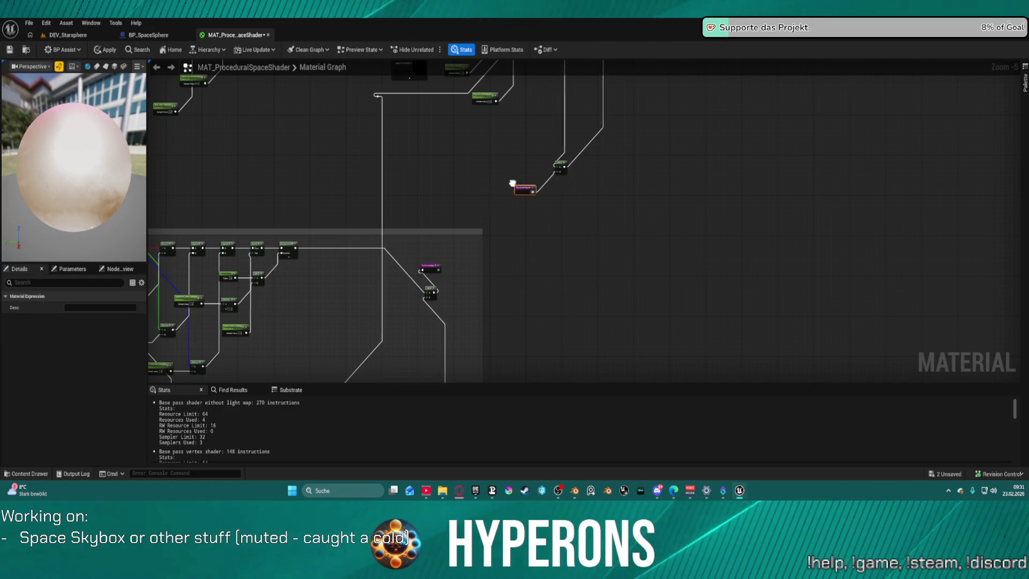
Step: Try auto-formatting the nodes around the ExtraCubeMaps reroute, then undo the arrangement
scroll(563, 229, "down", 4)
scroll(600, 188, "up", 3)
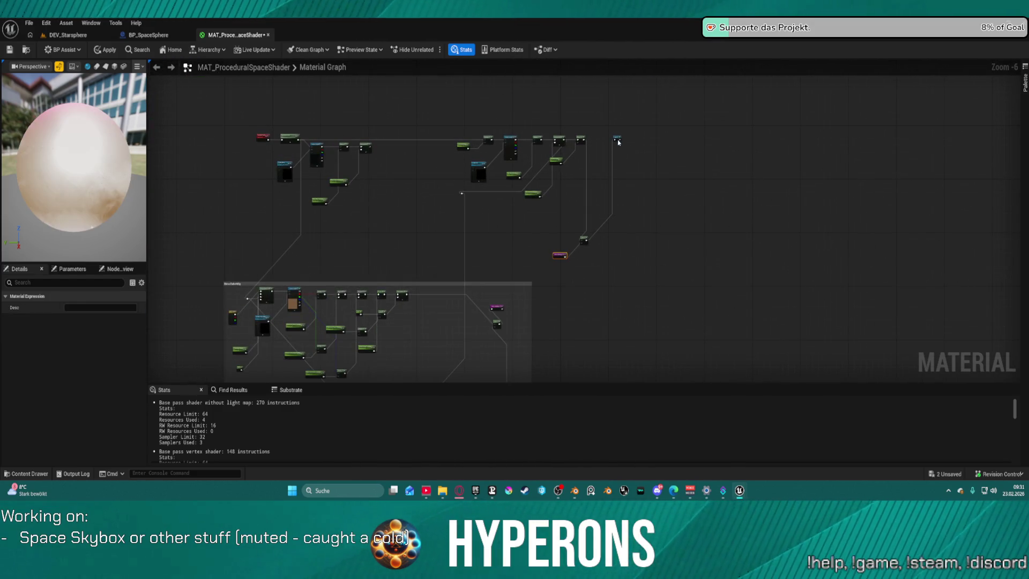
left_click(618, 140)
key("f")
mouse_move(534, 235)
left_mouse_down()
mouse_move(685, 165)
mouse_move(726, 120)
mouse_move(735, 132)
left_mouse_up()
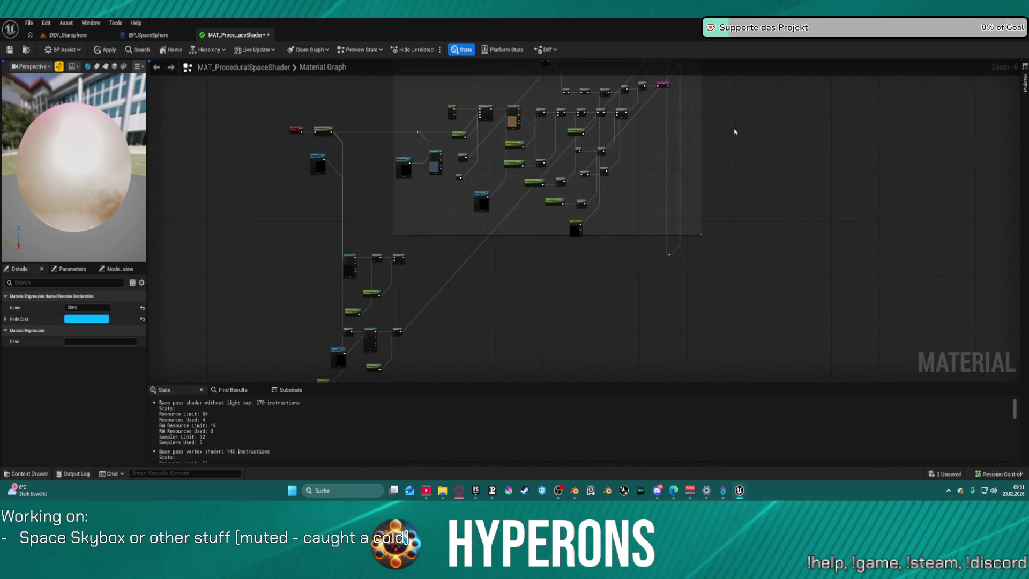
key("ctrl+z")
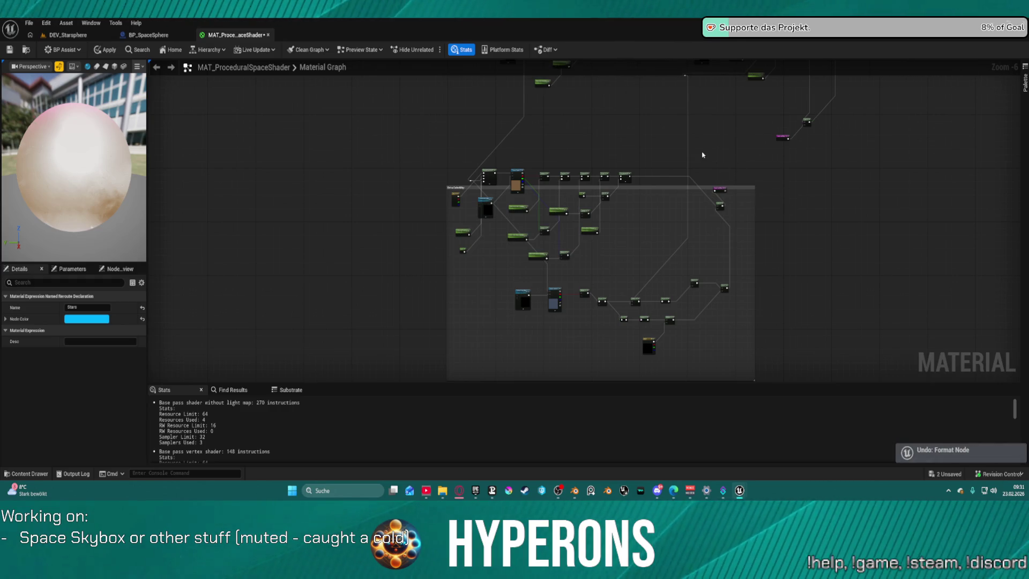
scroll(703, 155, "up", 1)
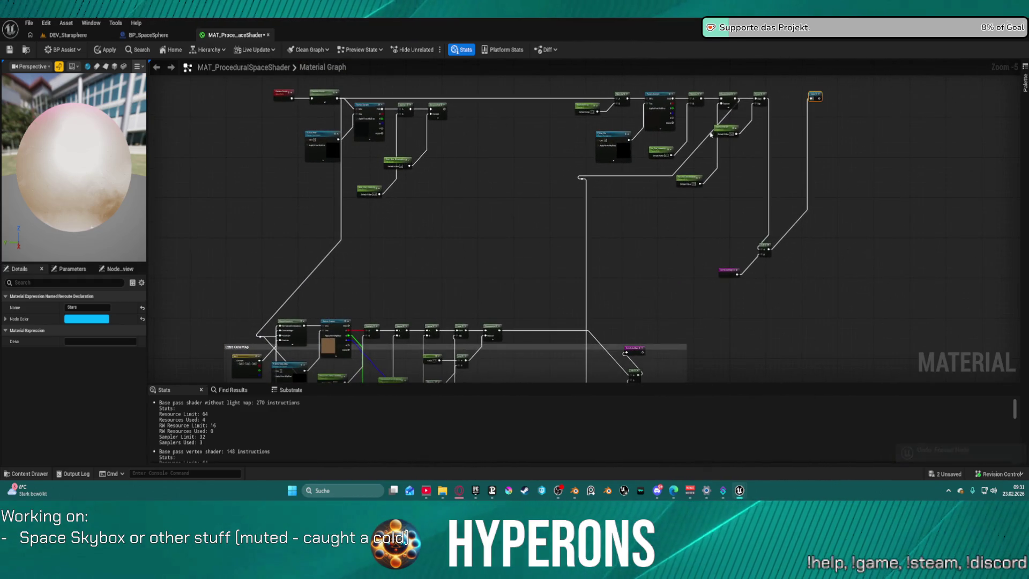
scroll(709, 138, "up", 3)
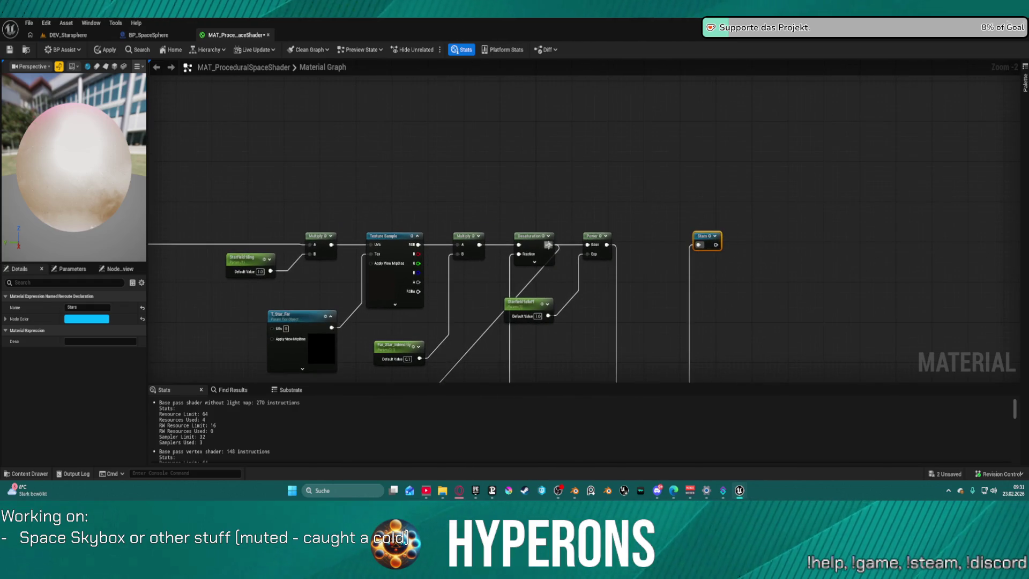
Step: Create a named reroute declaration StarstoCubemap taking the Desaturation node's output
left_click_drag(548, 245, 568, 180)
type("rer")
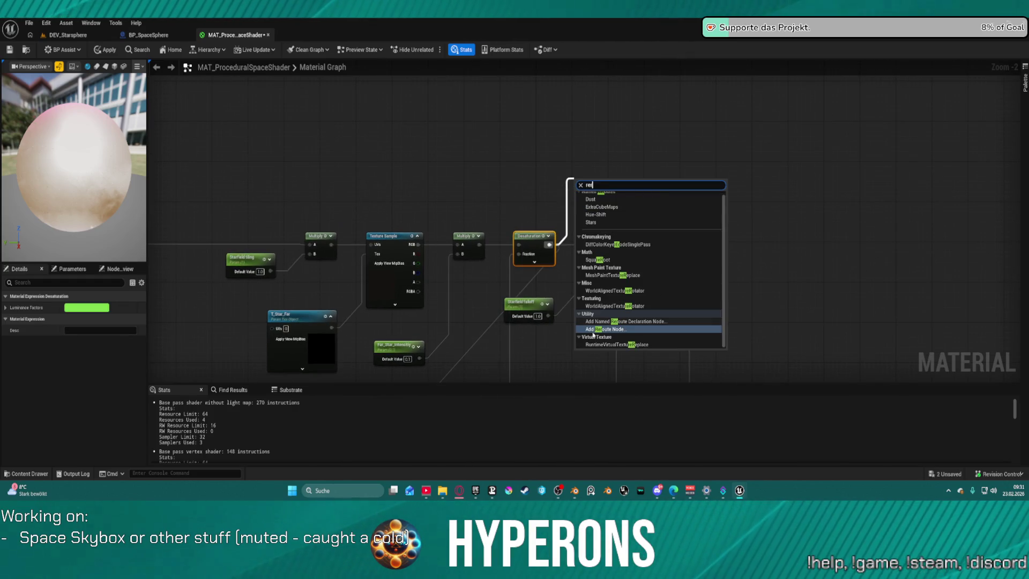
left_click(635, 321)
type("Sta")
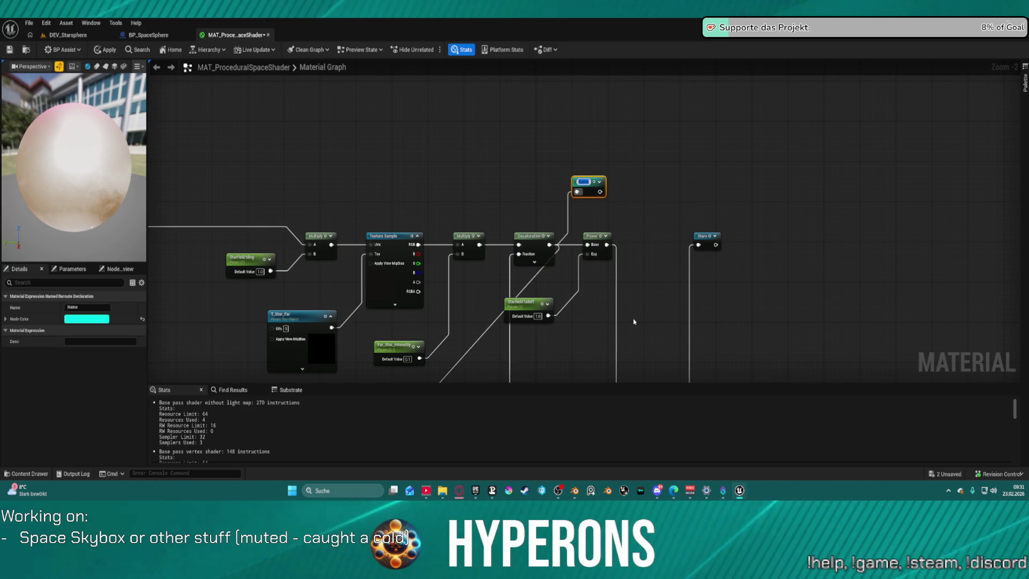
type("rstoCubemap")
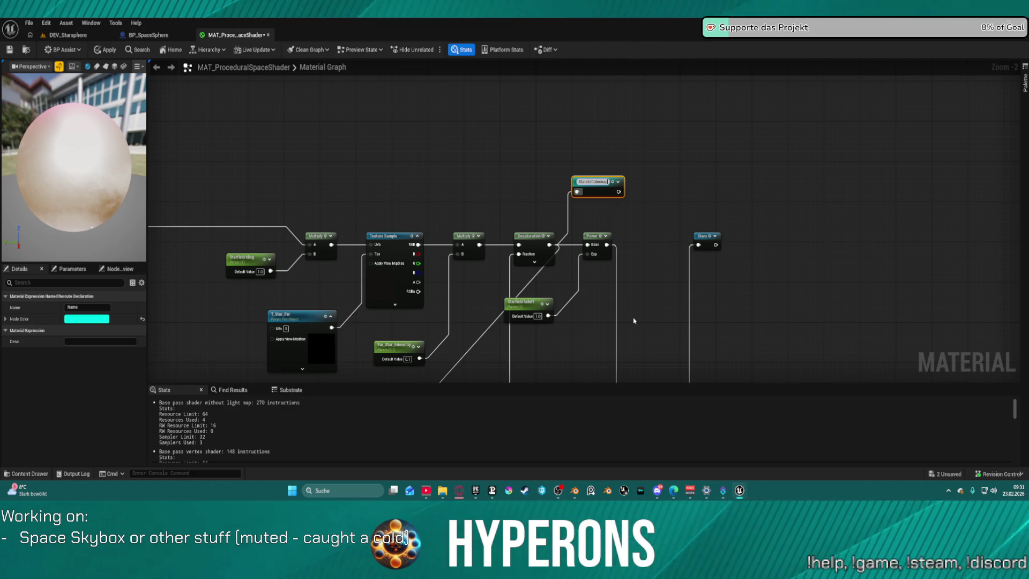
key("Return")
scroll(581, 298, "down", 4)
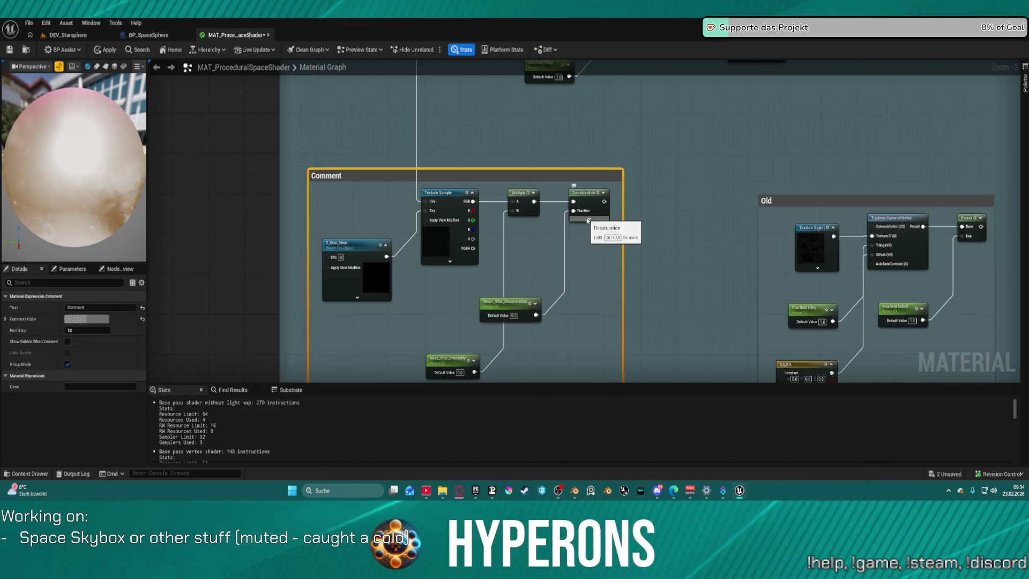
Step: Retitle the star comment group to 'Near Stars'
double_click(334, 175)
type("Near Stars")
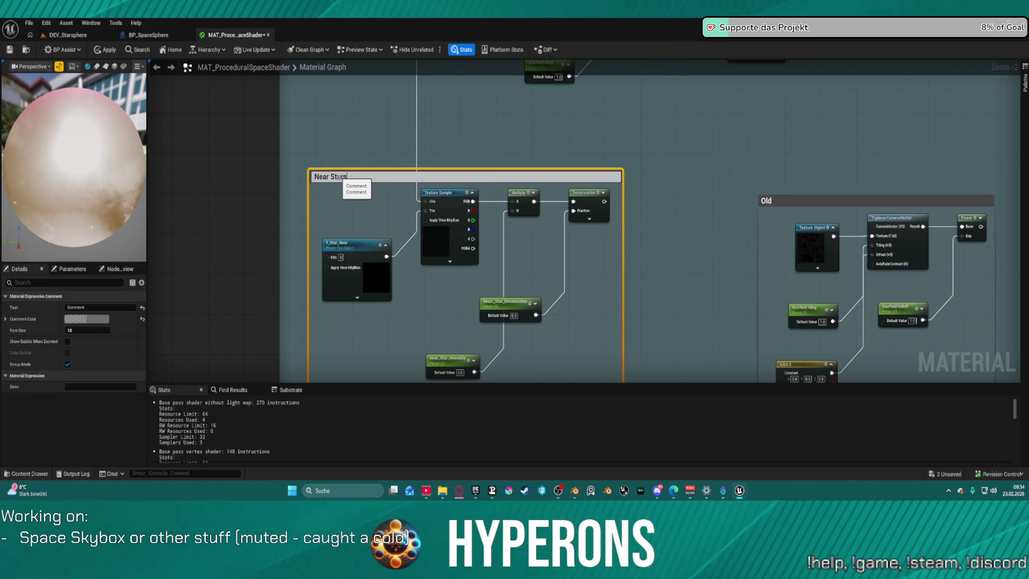
key("Return")
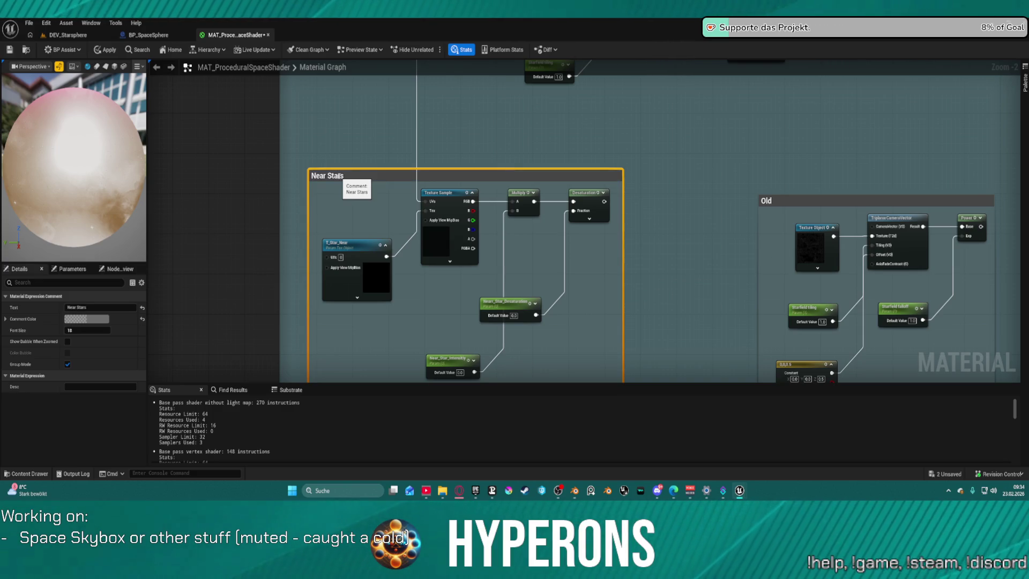
Step: Wrap the far-star texture and tiling nodes in a 'Far Stars' comment that also holds the StarstoCubemap reroute
mouse_move(650, 106)
left_mouse_down()
mouse_move(507, 258)
mouse_move(468, 343)
left_mouse_up()
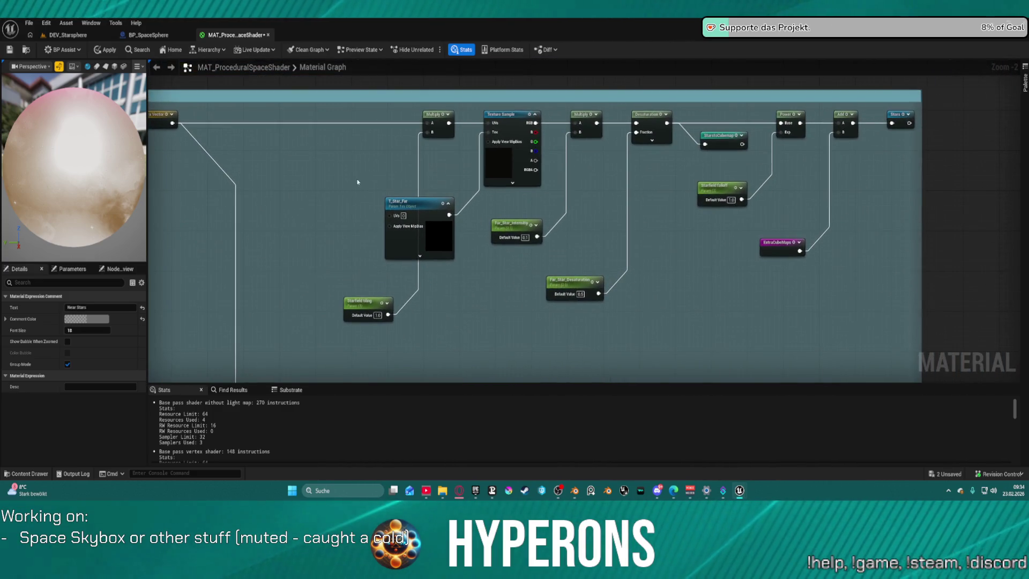
mouse_move(351, 111)
left_mouse_down()
mouse_move(439, 301)
mouse_move(430, 329)
mouse_move(646, 338)
left_mouse_up()
key("c")
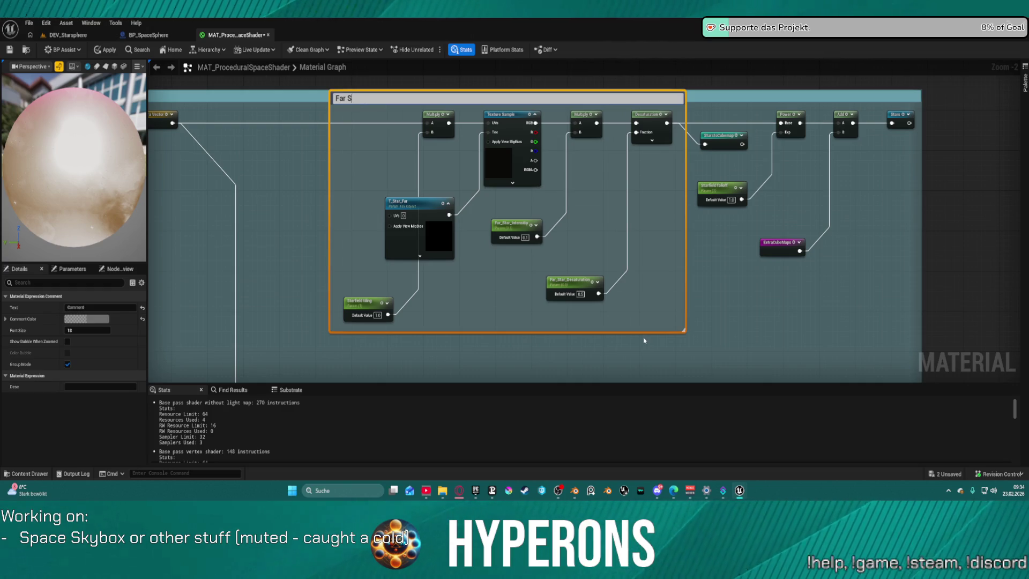
key("Return")
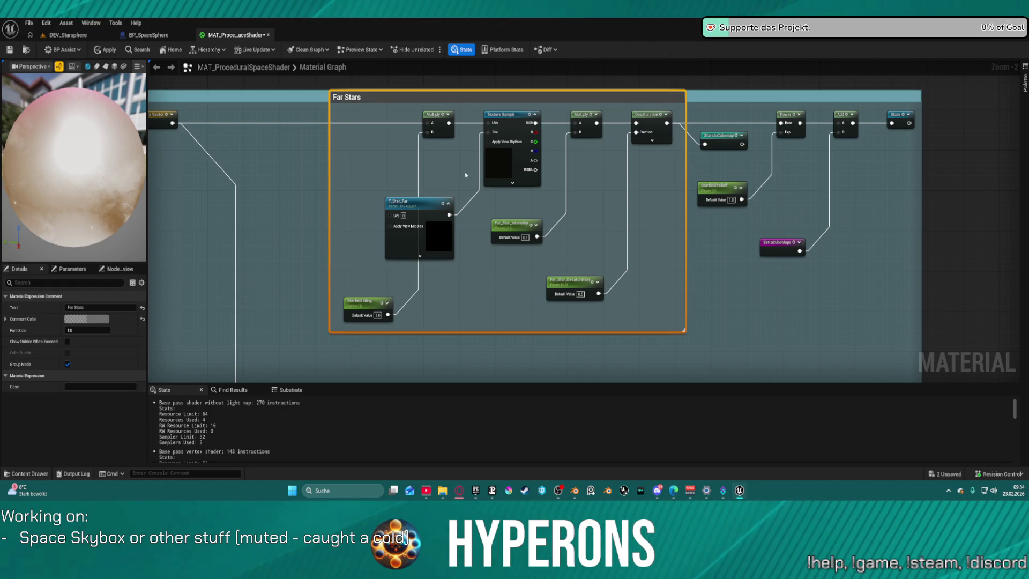
mouse_move(360, 97)
left_mouse_down()
mouse_move(382, 115)
mouse_move(288, 123)
left_mouse_up()
mouse_move(723, 140)
left_mouse_down()
mouse_move(567, 220)
mouse_move(657, 224)
left_mouse_up()
left_click_drag(570, 218, 619, 214)
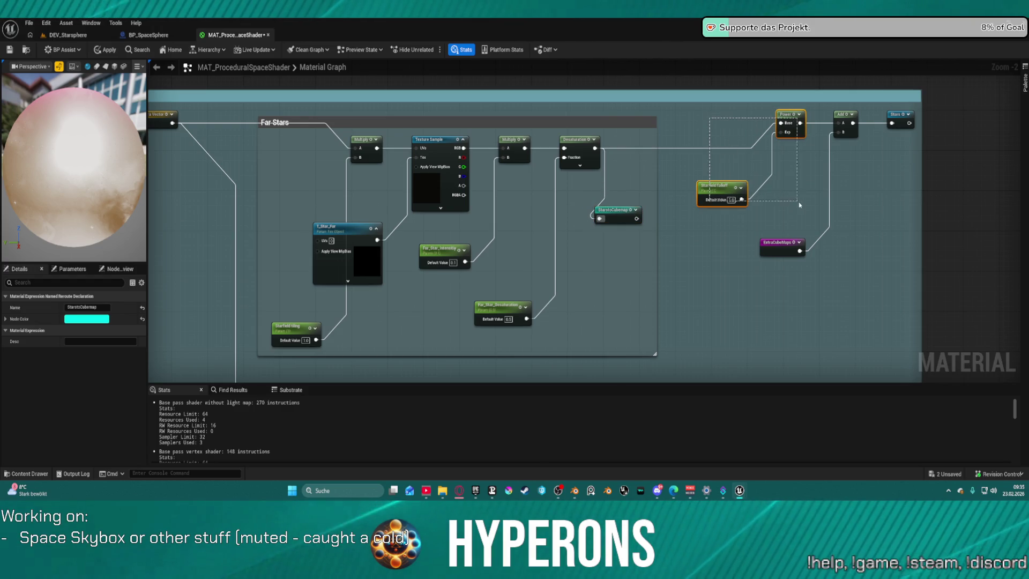
Step: Move the Old comment group right and down to clear space in the graph
double_click(799, 244)
left_click_drag(690, 64, 689, 64)
mouse_move(670, 147)
left_mouse_down()
mouse_move(625, 177)
mouse_move(432, 117)
left_mouse_up()
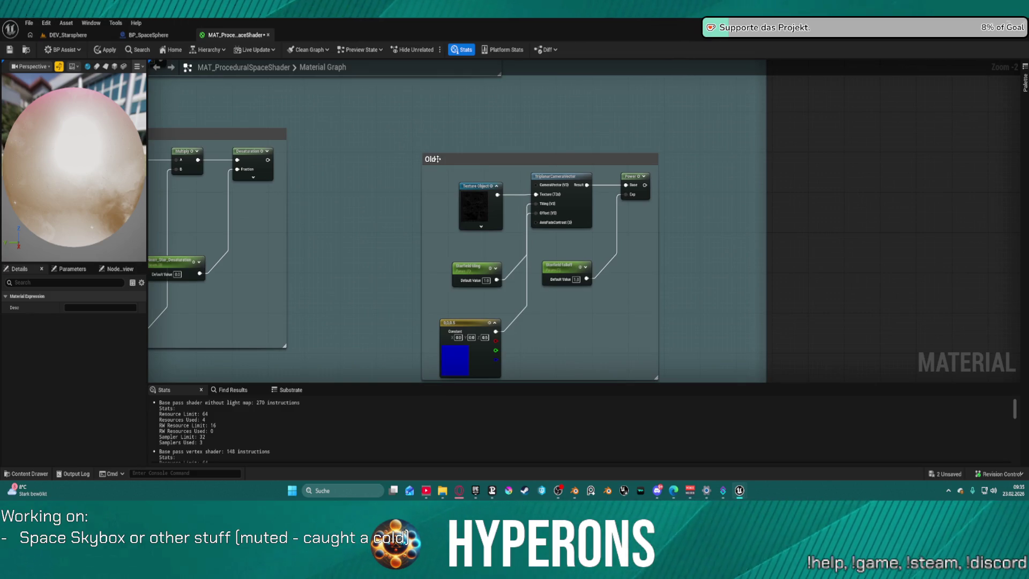
left_click_drag(438, 159, 526, 169)
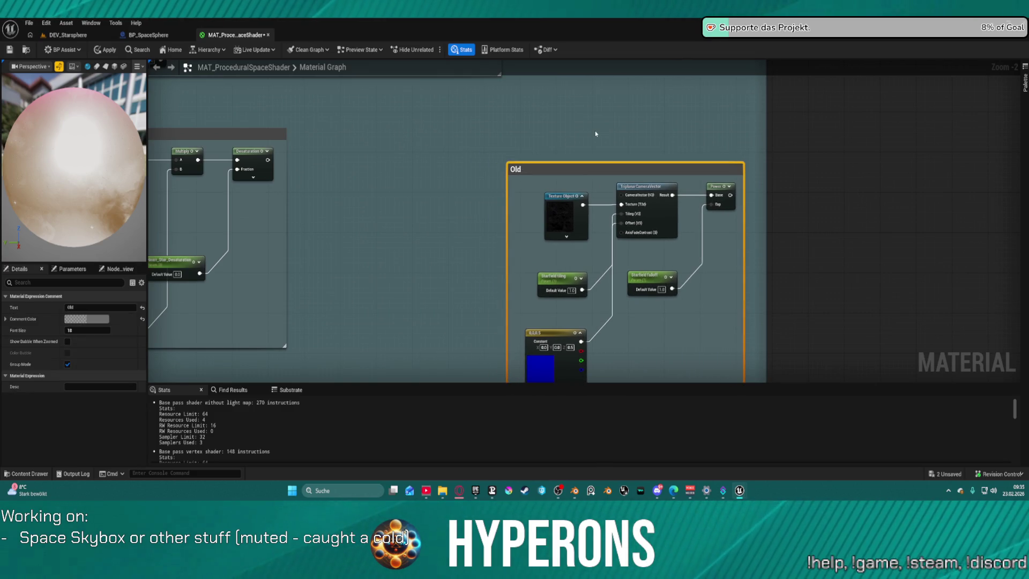
Step: Place a new Add node below the existing Add and feed the first Add's result into its A input
left_click_drag(595, 133, 575, 289)
scroll(584, 241, "down", 5)
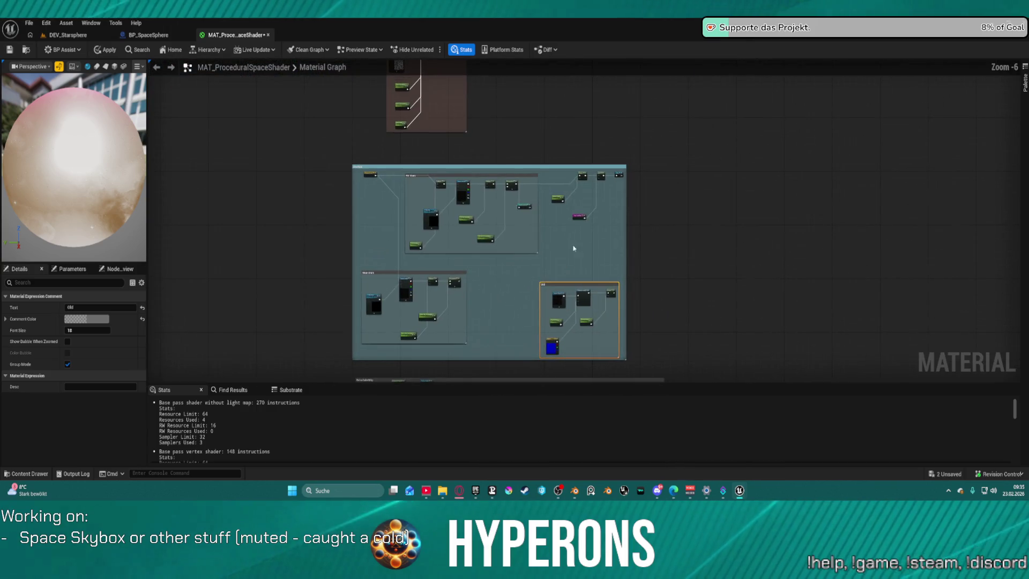
scroll(593, 198, "up", 6)
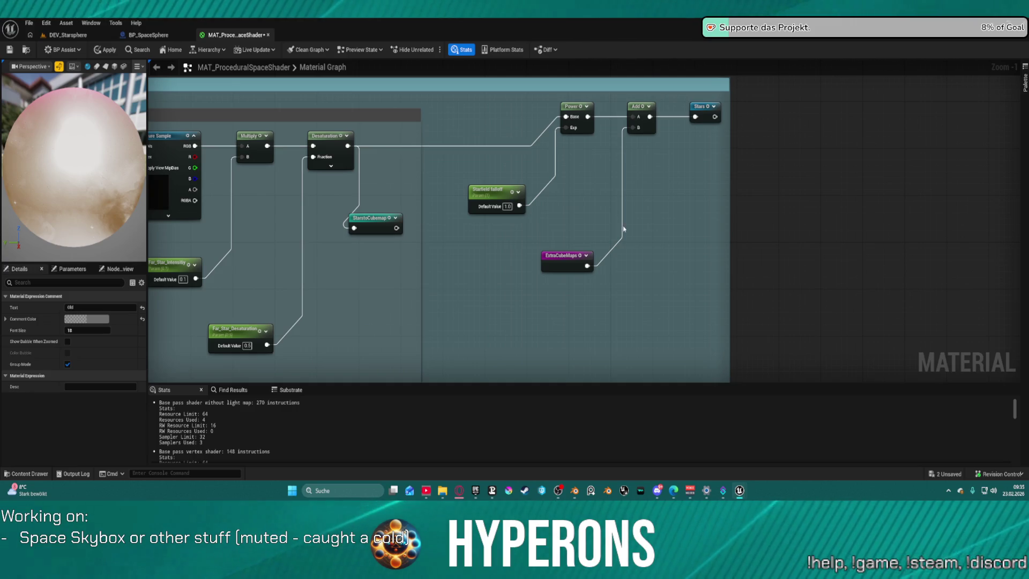
mouse_move(576, 179)
left_mouse_down()
mouse_move(546, 115)
mouse_move(517, 154)
mouse_move(477, 275)
mouse_move(525, 209)
left_mouse_up()
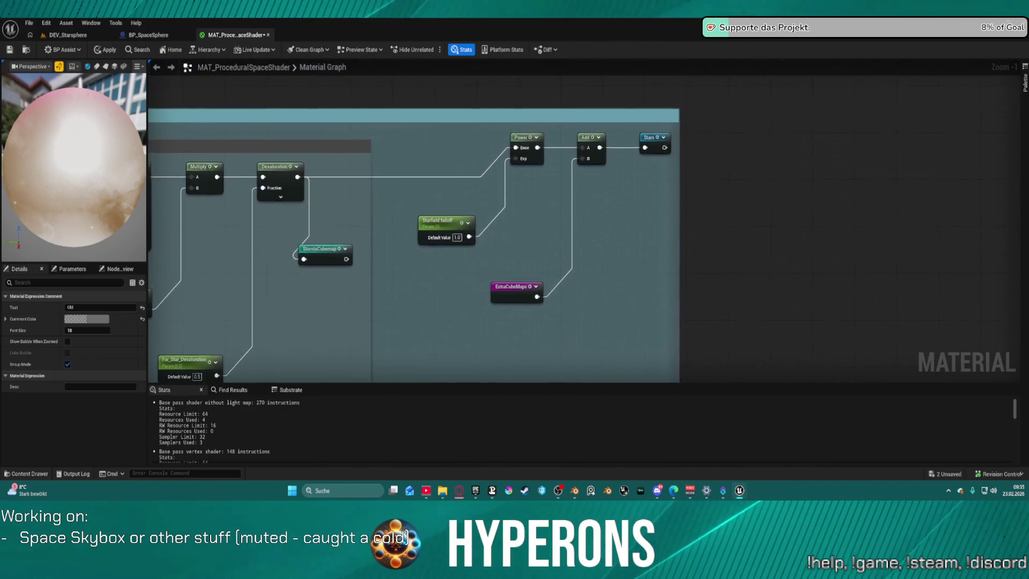
left_click_drag(502, 309, 500, 301)
left_click(599, 197)
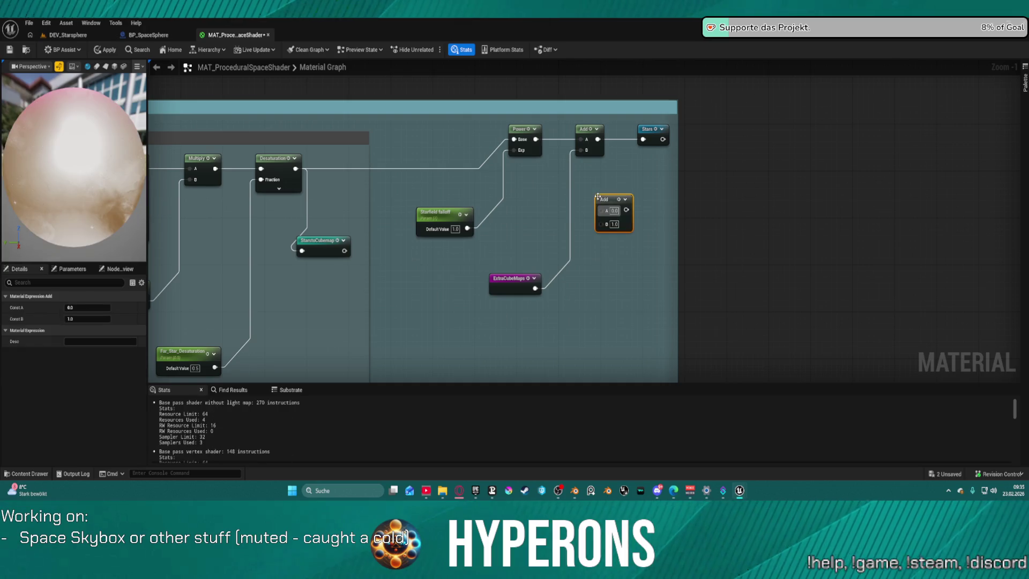
mouse_move(601, 139)
left_mouse_down()
mouse_move(611, 172)
mouse_move(599, 211)
mouse_move(646, 142)
mouse_move(588, 225)
mouse_move(413, 379)
mouse_move(160, 230)
mouse_move(448, 333)
mouse_move(514, 328)
left_mouse_up()
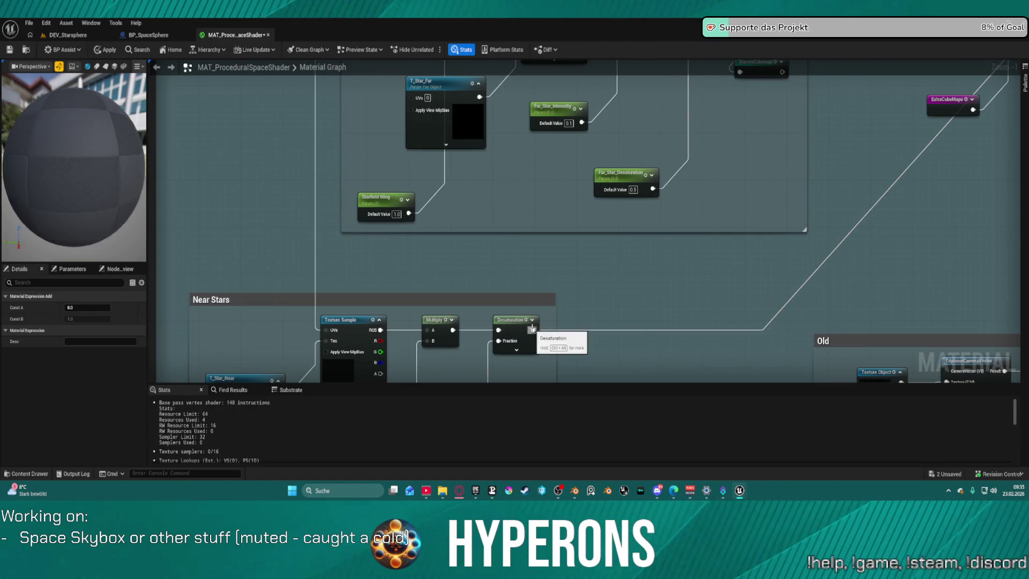
Step: Apply the material changes and check the skybox in the DEV_Starsphere level
left_click(115, 51)
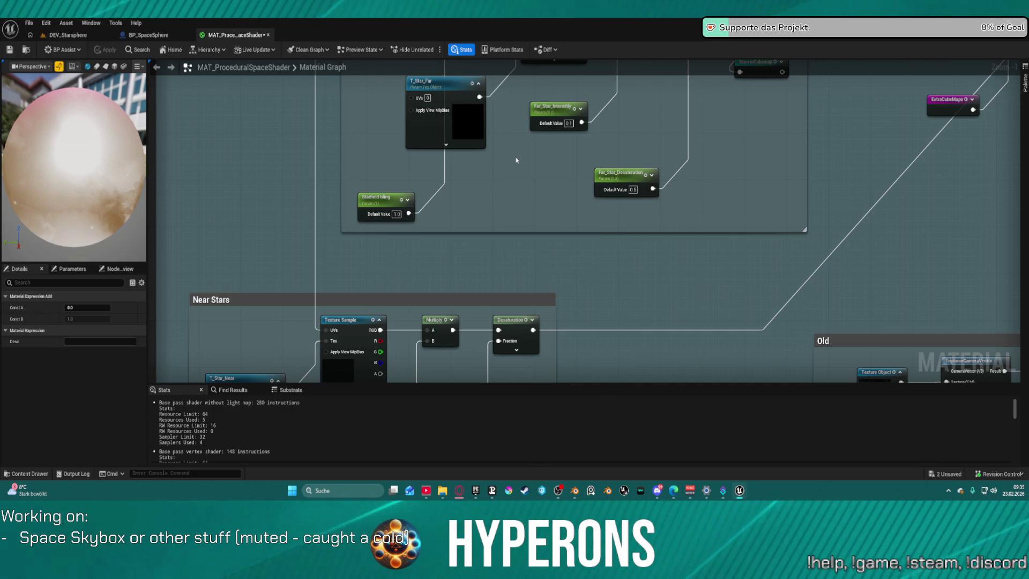
left_click(68, 35)
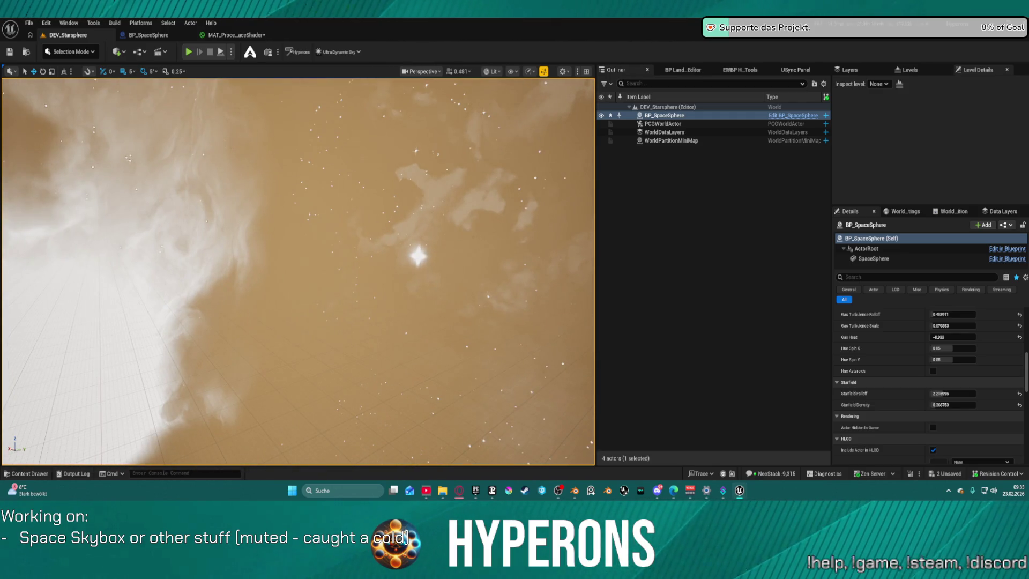
left_click(240, 35)
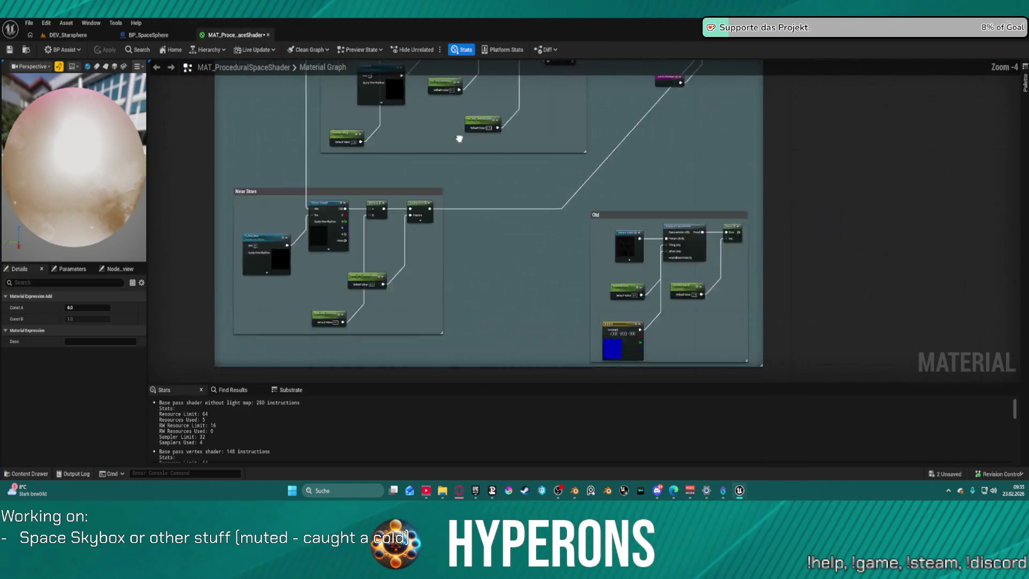
Step: Wire the Stars output straight into Emissive Color and apply it to preview stars only
scroll(648, 179, "down", 3)
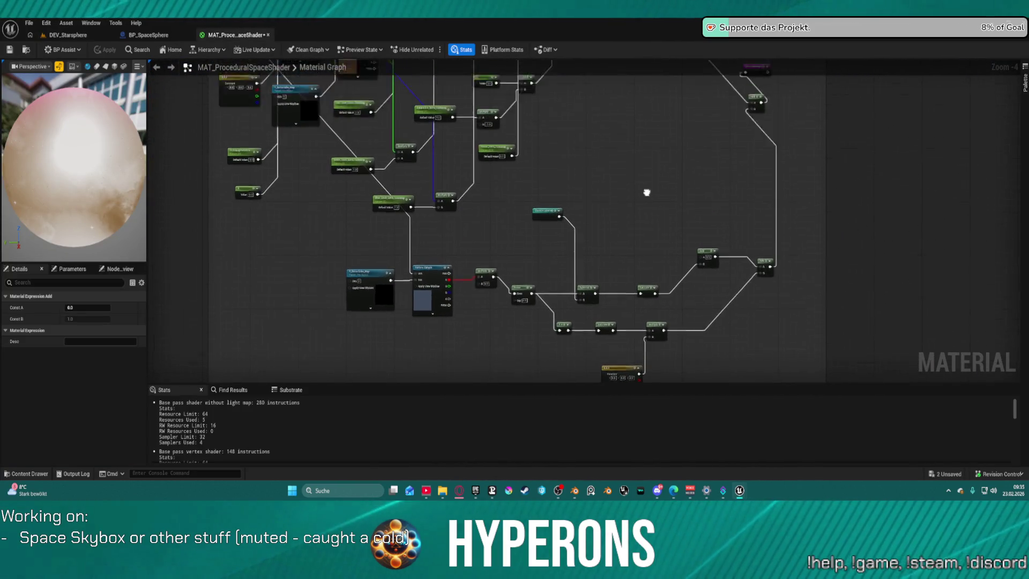
left_click_drag(650, 308, 604, 363)
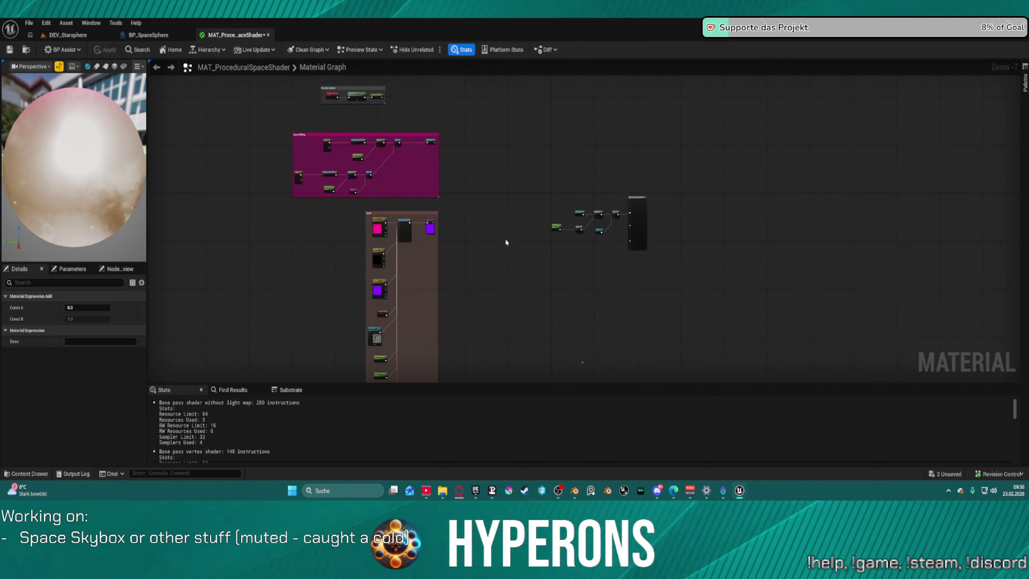
scroll(604, 363, "up", 4)
right_click(562, 264)
left_click(598, 154)
key("Home")
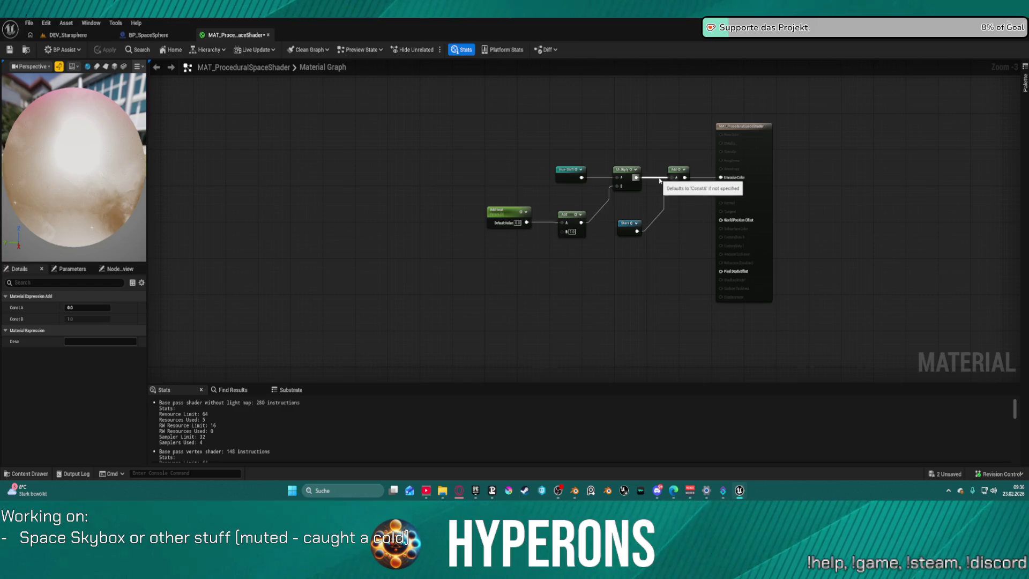
mouse_move(636, 232)
left_mouse_down()
mouse_move(703, 202)
mouse_move(722, 176)
left_mouse_up()
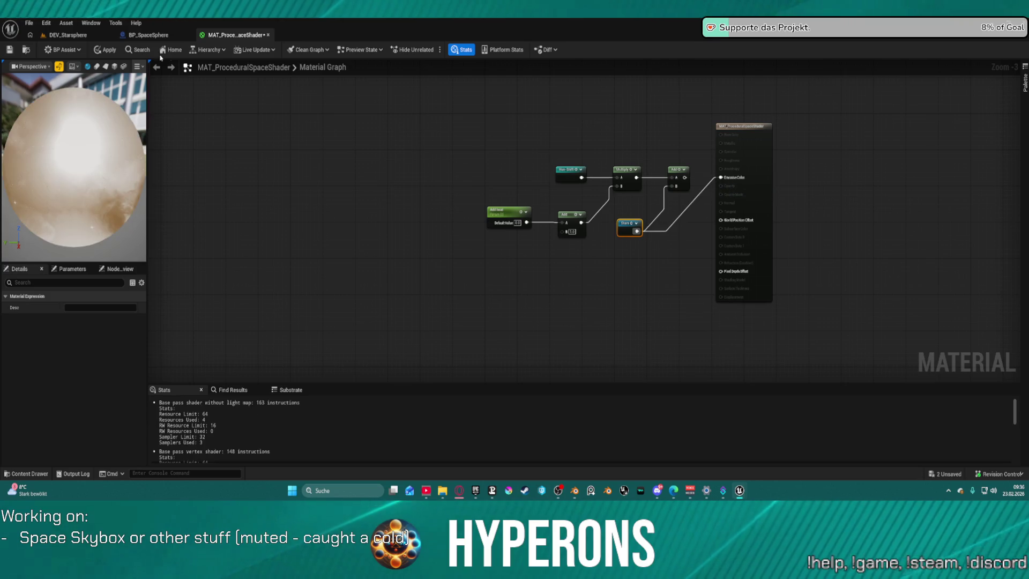
left_click(100, 51)
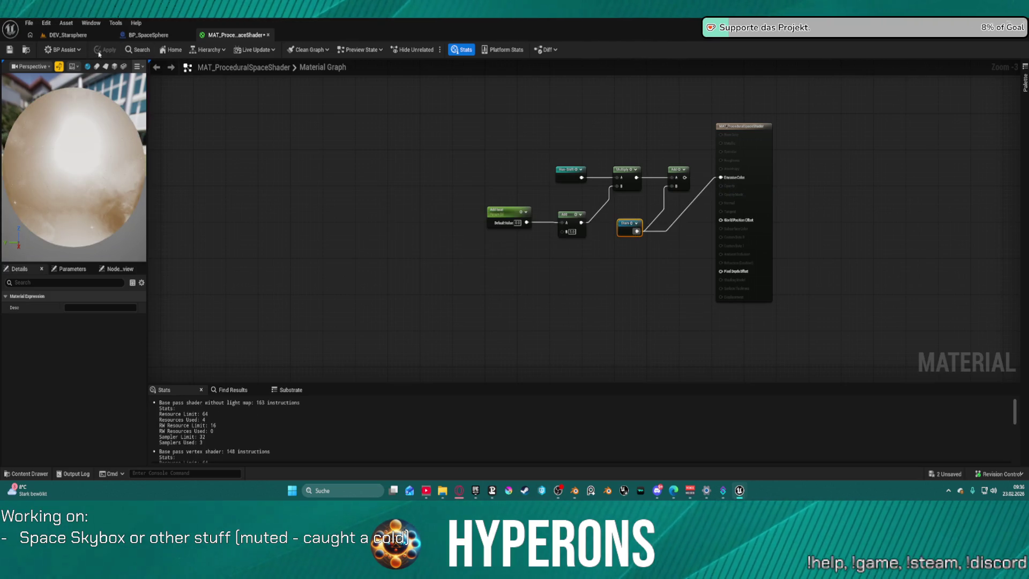
Step: Reconnect the final Add node's result to Emissive Color
left_click_drag(684, 177, 721, 177)
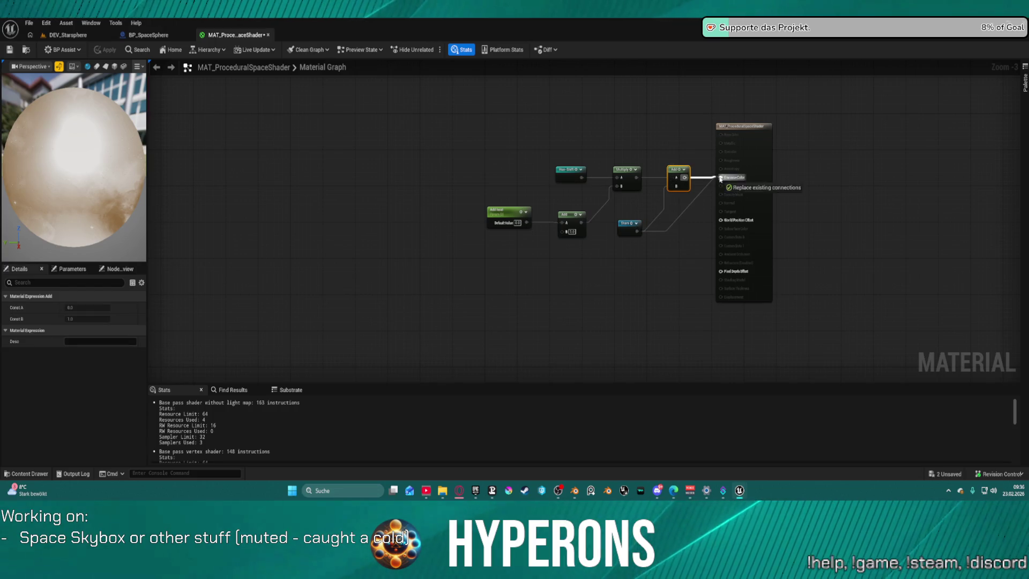
scroll(540, 356, "down", 2)
scroll(620, 174, "up", 2)
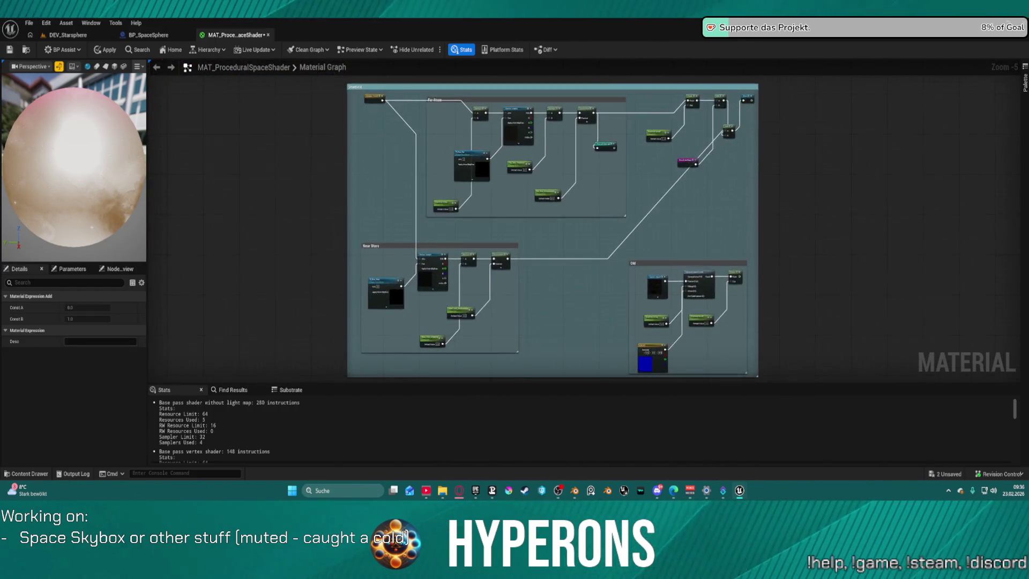
Step: Inspect the T_Extra_Cube_Map parameter in Extra CubeMAp and commit the Red_Level_Extra_Cubemap default value
left_click_drag(620, 174, 774, 273)
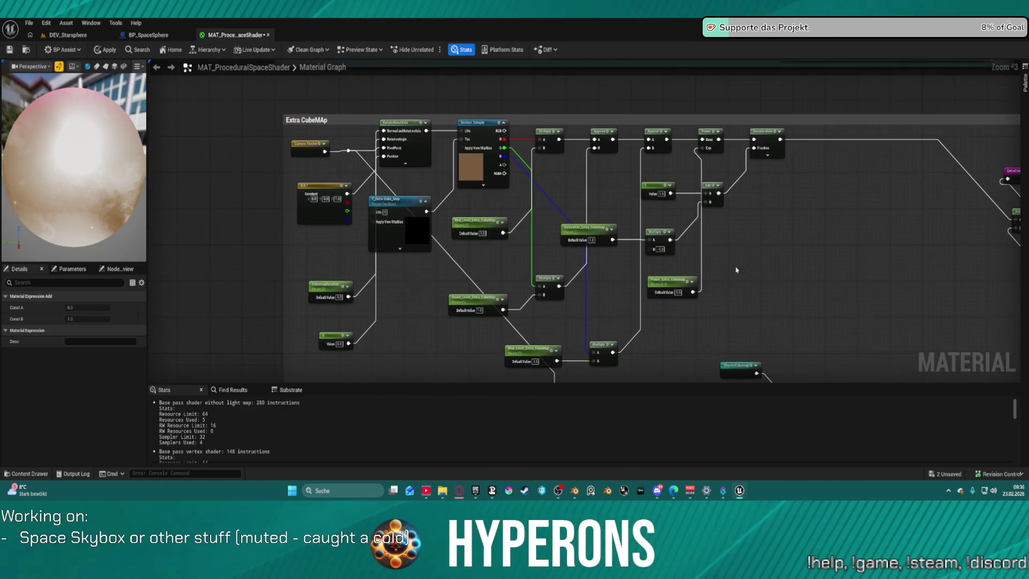
left_click(412, 206)
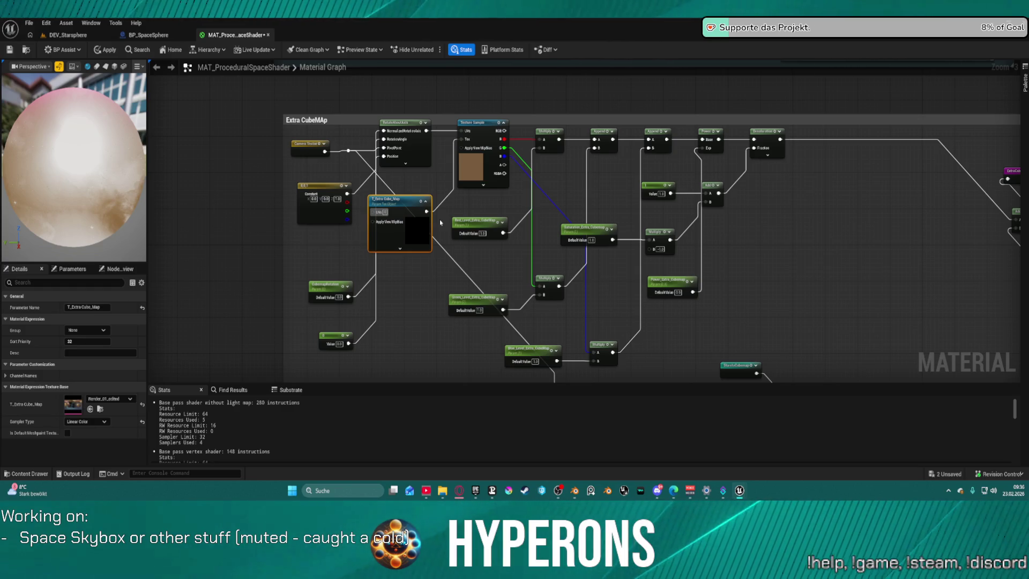
left_click(478, 233)
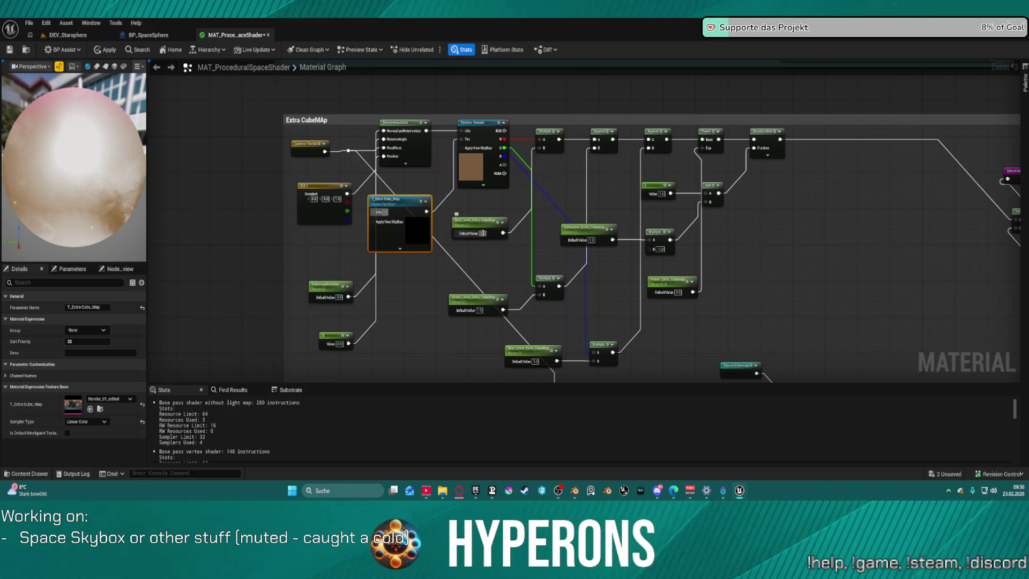
key("Return")
Step: In BP_SpaceSphere's Construction Script, move SET beside Create Dynamic Material Instance and tidy the layout
left_click(153, 35)
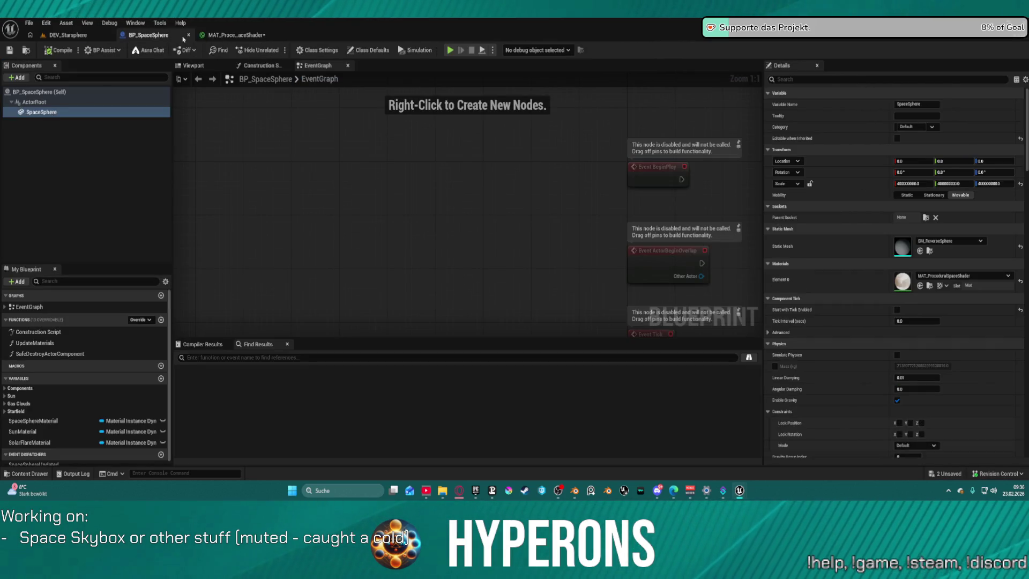
left_click(259, 66)
scroll(372, 152, "down", 5)
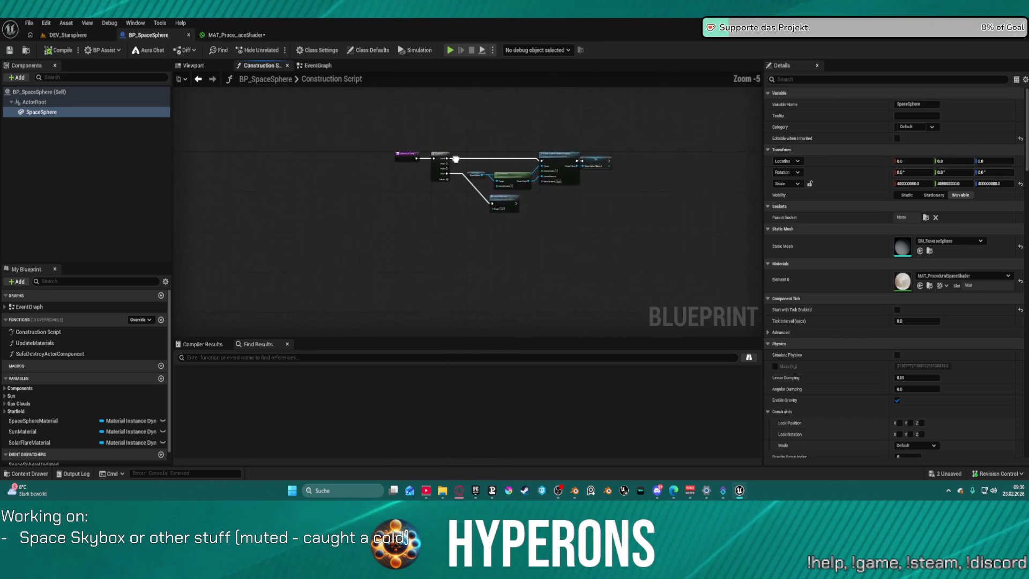
scroll(372, 152, "up", 4)
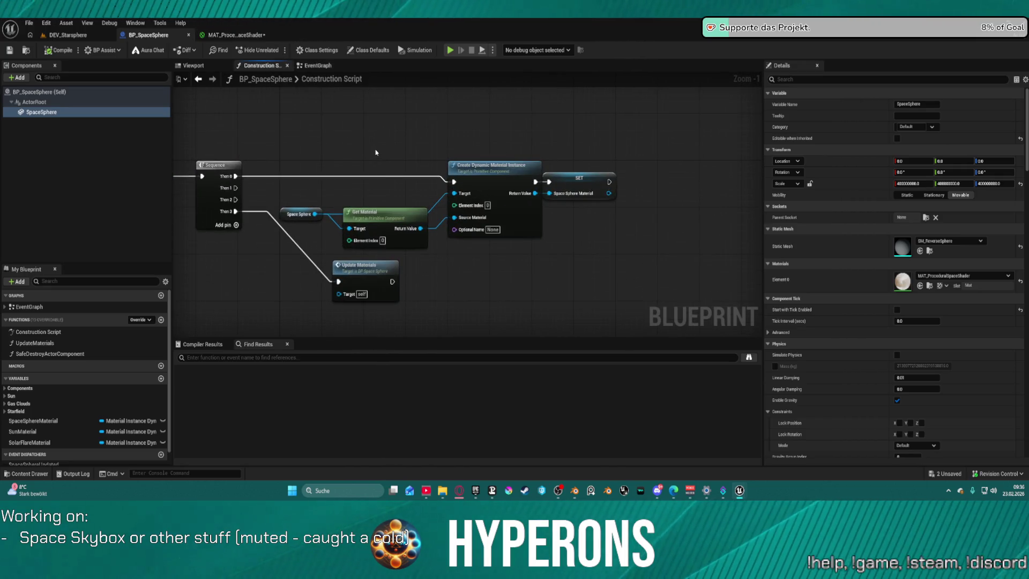
right_click(377, 154)
left_click(587, 176)
left_click_drag(584, 179, 623, 169)
left_click(536, 166)
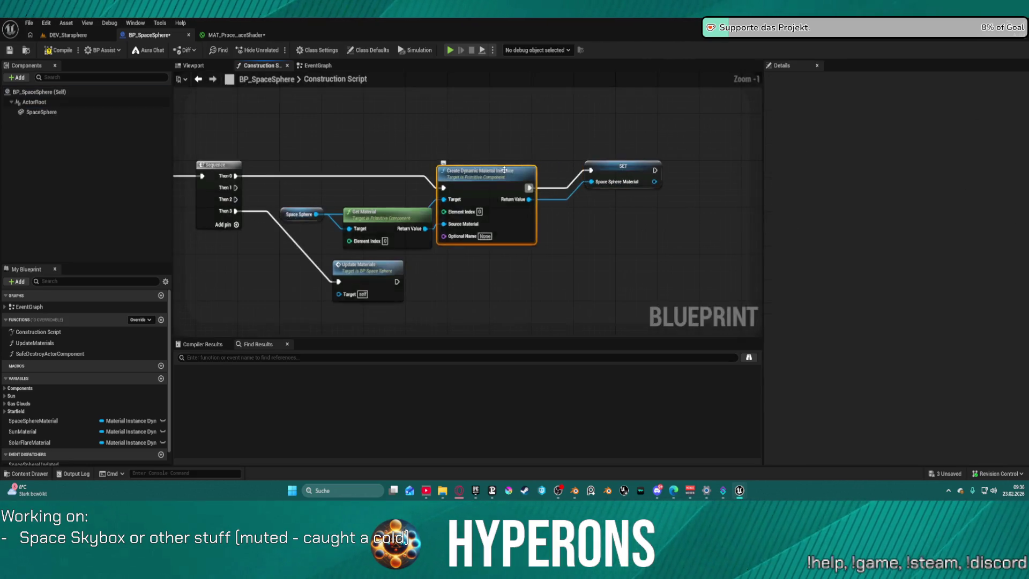
key("f")
mouse_move(246, 211)
left_mouse_down()
mouse_move(268, 197)
mouse_move(242, 188)
left_mouse_up()
left_click(261, 171)
left_click(261, 171)
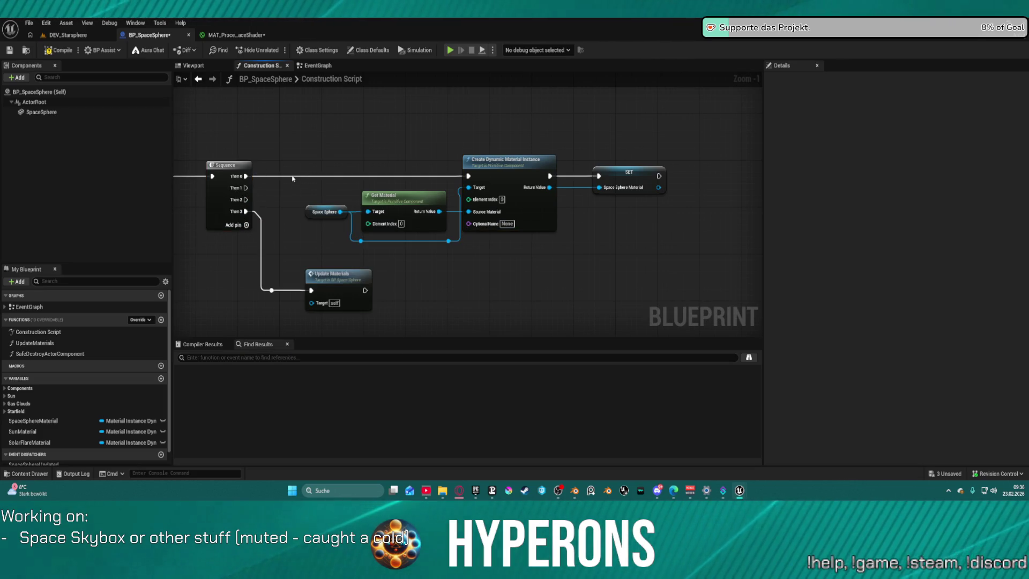
Step: Run Update Materials after SET, rewire execution into Create Dynamic Material Instance, and compile
mouse_move(313, 273)
left_mouse_down()
mouse_move(497, 261)
mouse_move(697, 211)
left_mouse_up()
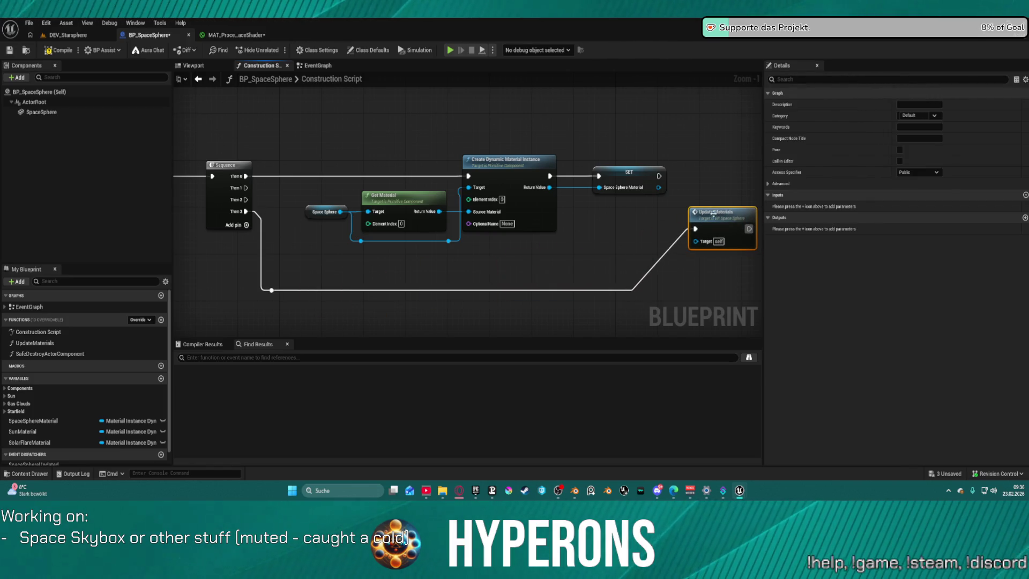
left_click_drag(659, 176, 696, 220)
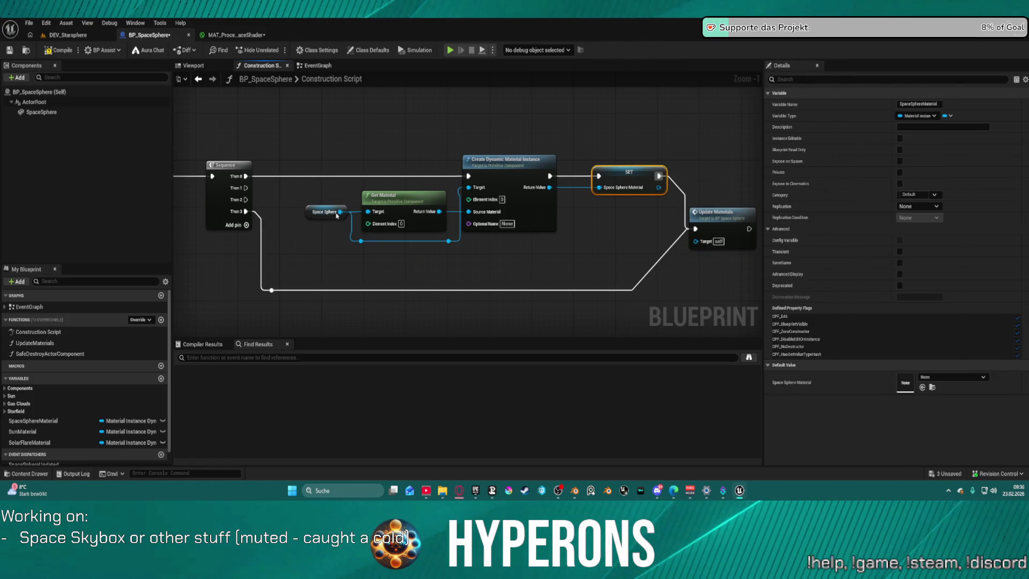
left_click_drag(175, 176, 392, 172)
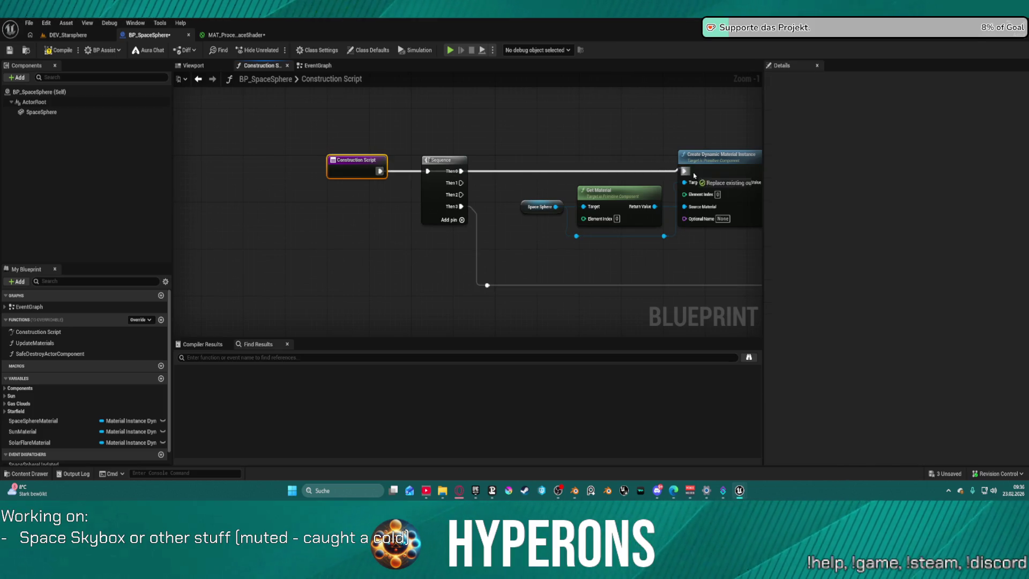
right_click(684, 171)
mouse_move(684, 171)
left_mouse_down()
mouse_move(370, 177)
mouse_move(380, 171)
left_mouse_up()
mouse_move(667, 149)
left_mouse_down()
mouse_move(562, 104)
mouse_move(232, 107)
left_mouse_up()
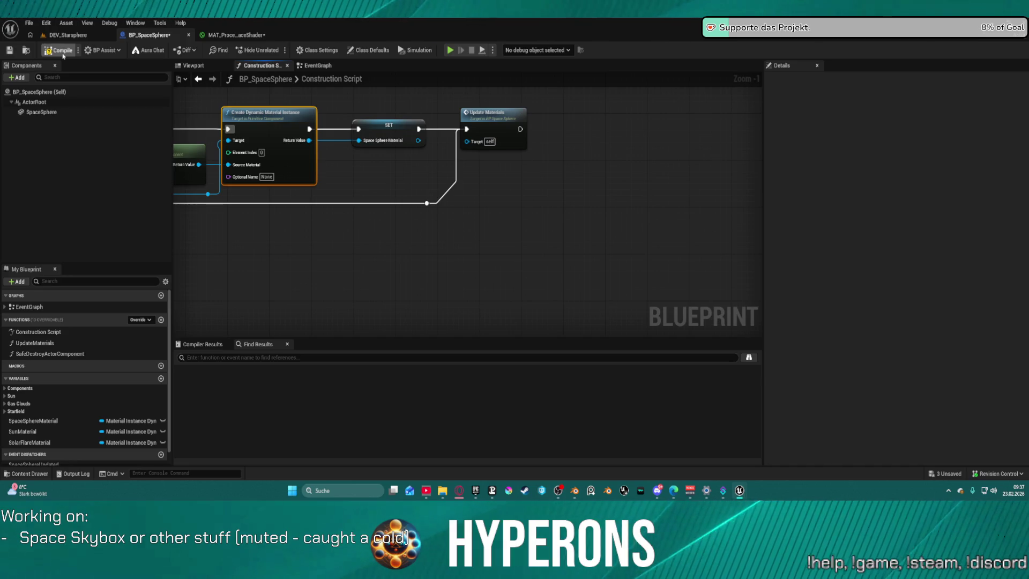
left_click(56, 52)
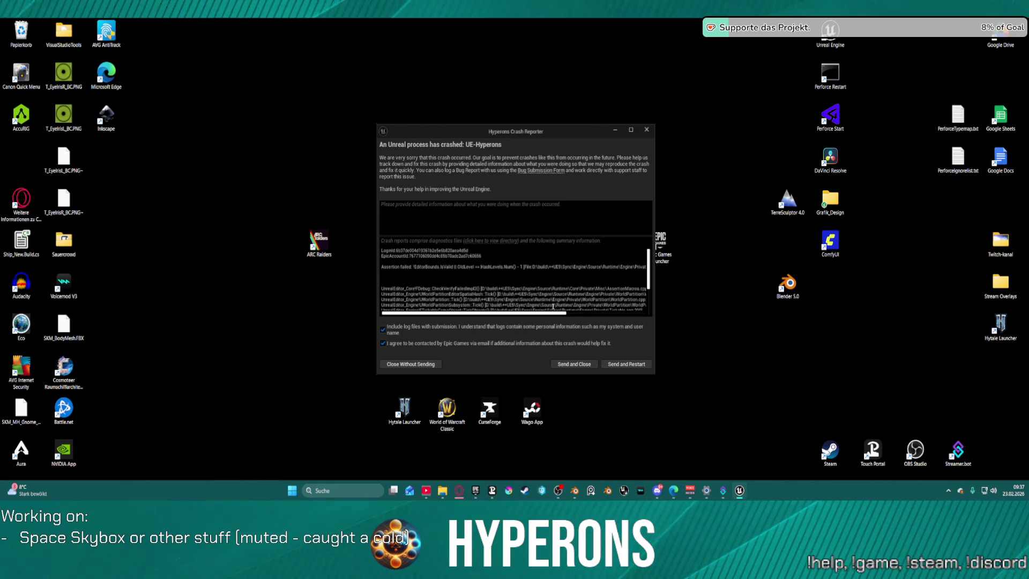
Step: Submit the crash report with Send and Restart
left_click_drag(552, 313, 605, 316)
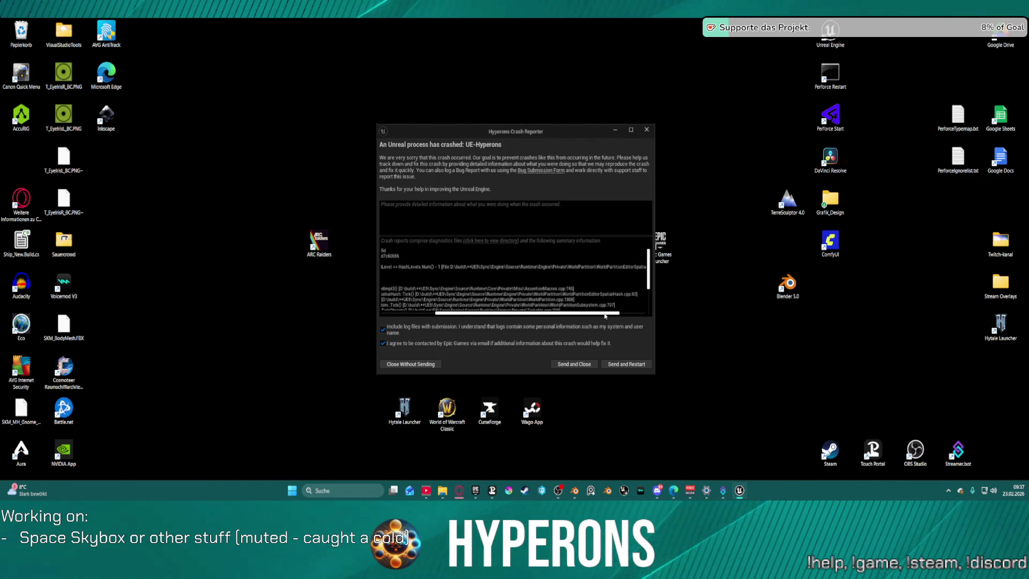
left_click(621, 365)
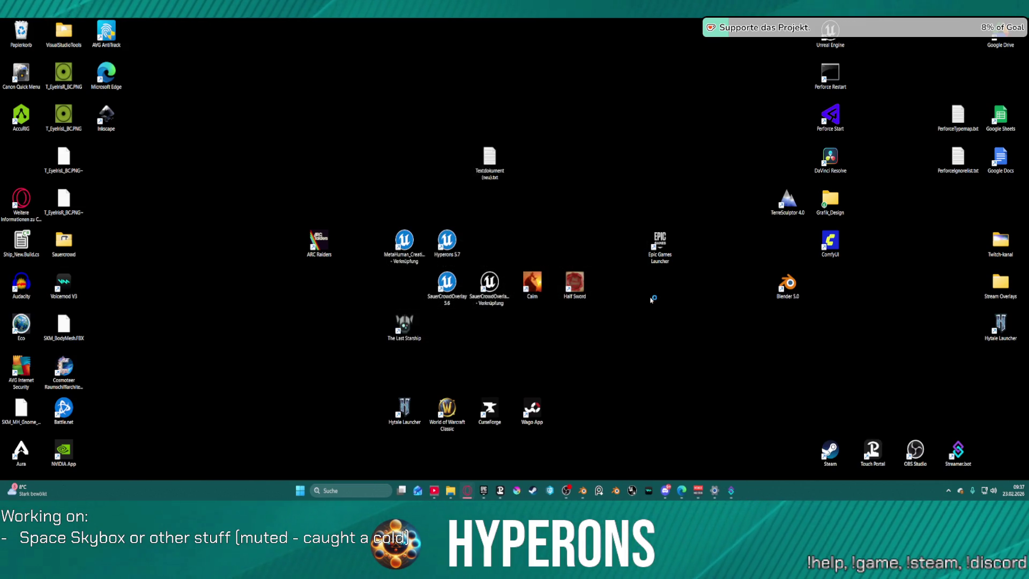
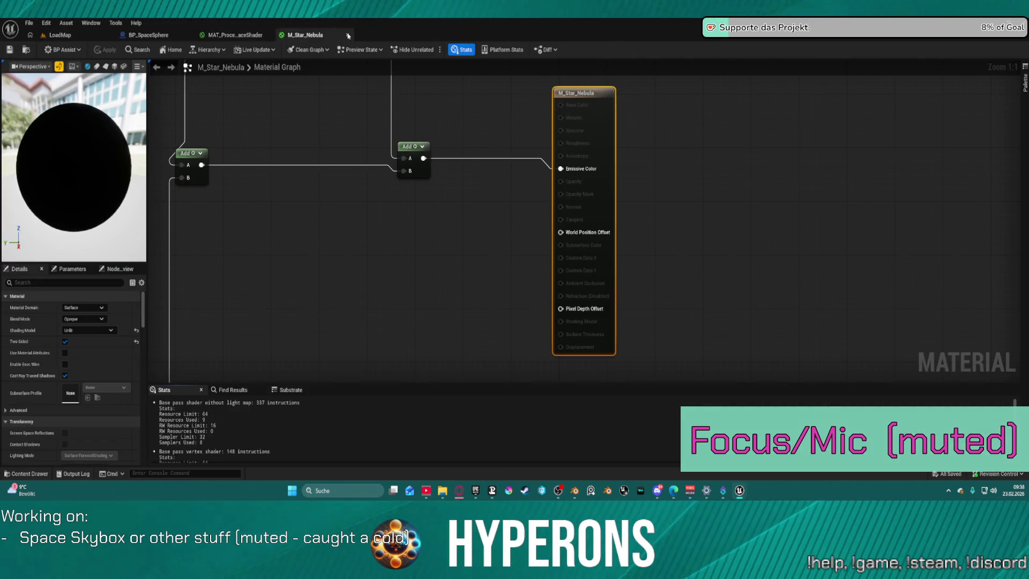
Step: Close M_Star_Nebula, load DEV_Starsphere from Recent Levels, and return to MAT_ProceduralSpaceShader
left_click(348, 35)
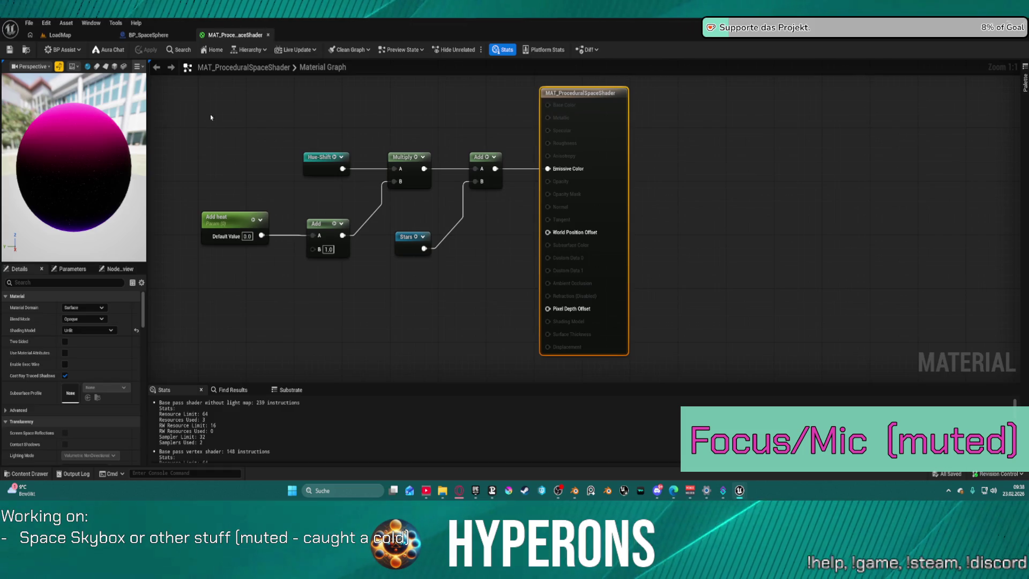
left_click(66, 36)
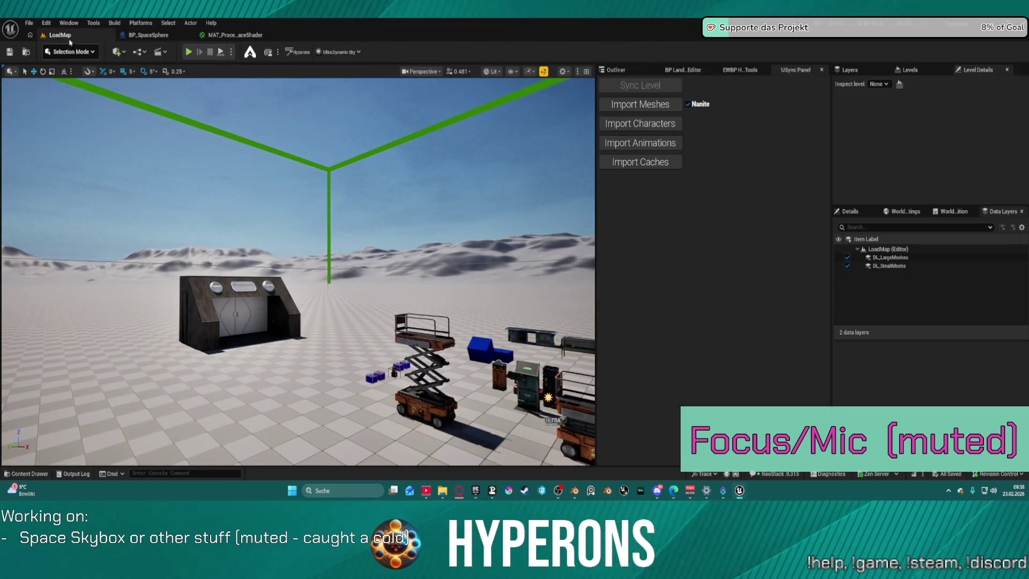
left_click(30, 23)
mouse_move(108, 84)
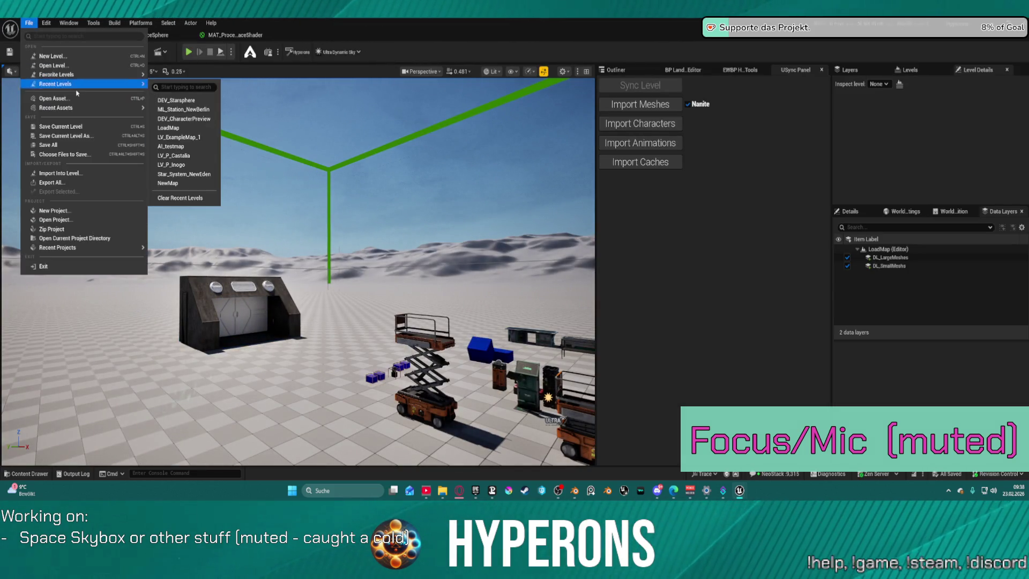
left_click(200, 102)
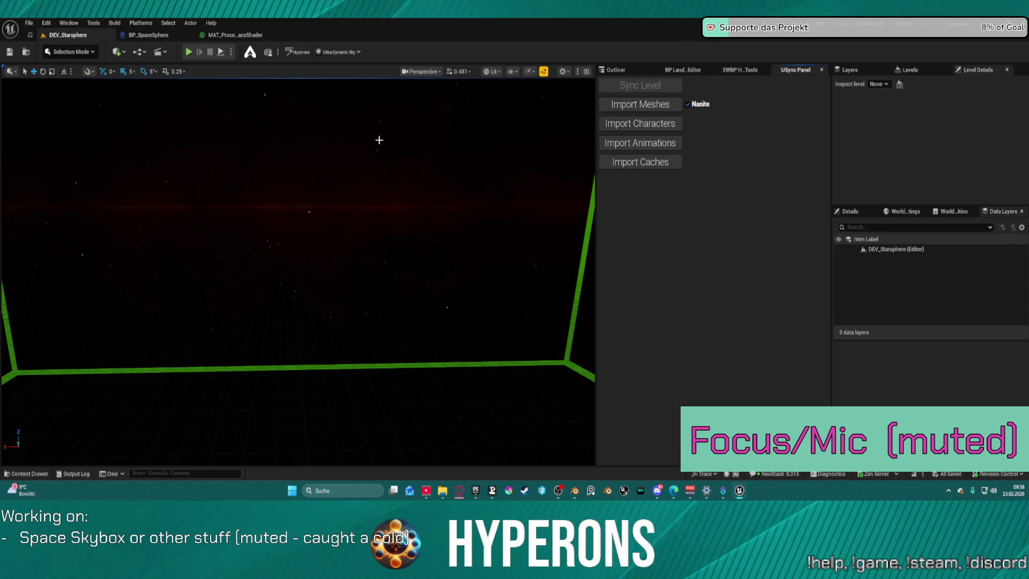
left_click(252, 35)
scroll(537, 116, "down", 12)
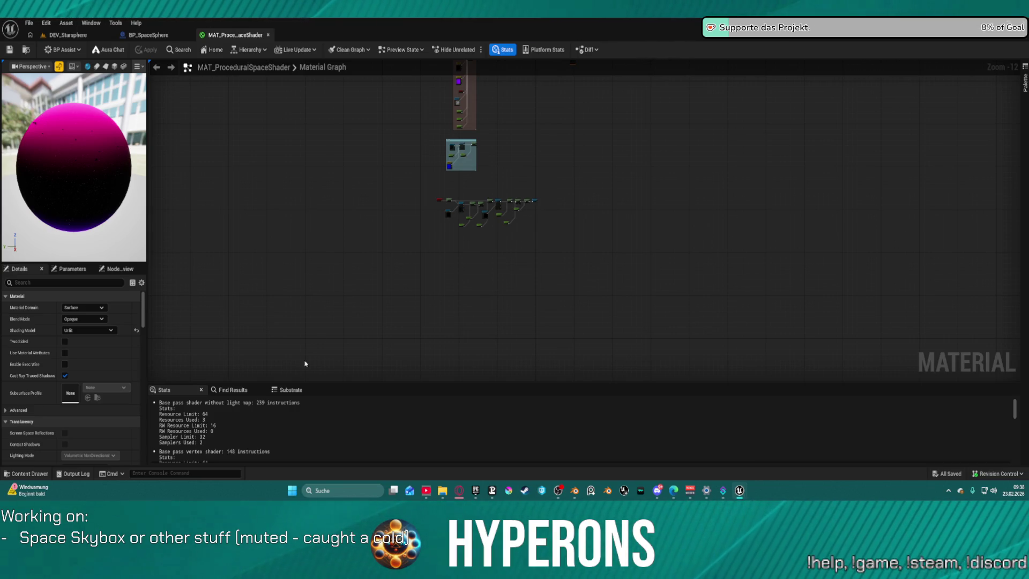
Step: Close the BP_SpaceSphere blueprint editor tab
scroll(549, 232, "up", 9)
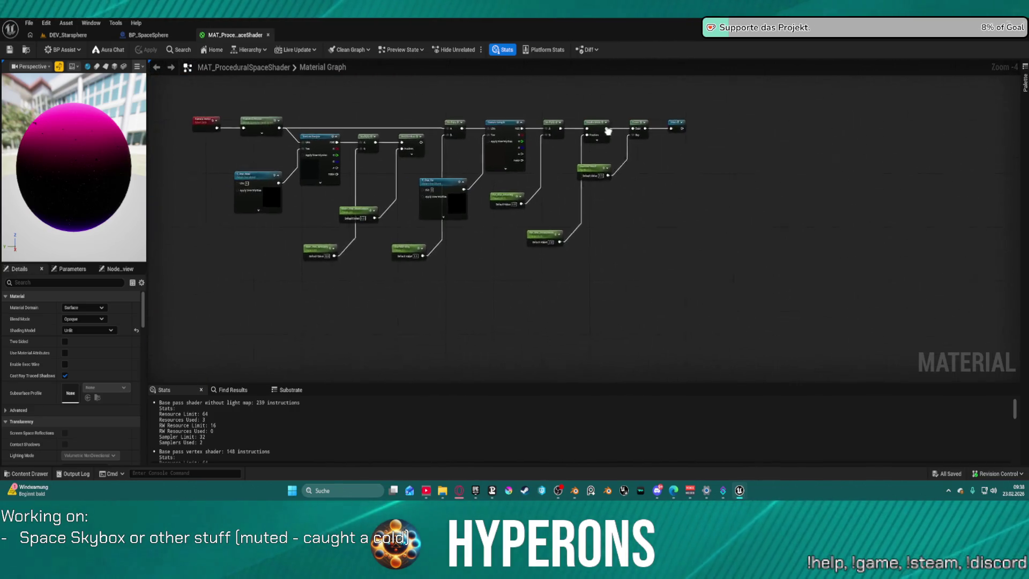
scroll(483, 193, "down", 3)
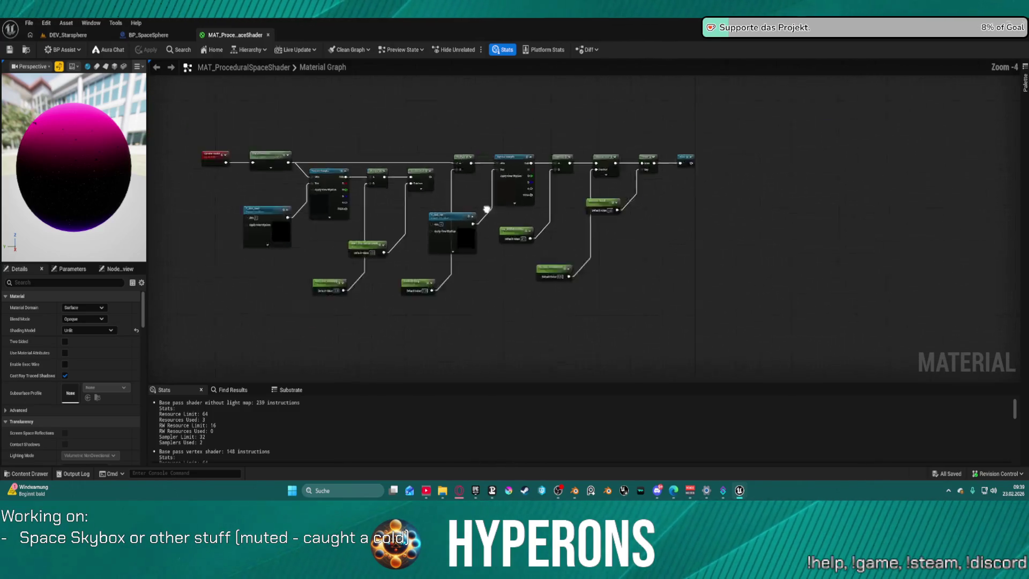
mouse_move(444, 209)
left_mouse_down()
mouse_move(445, 308)
mouse_move(448, 213)
left_mouse_up()
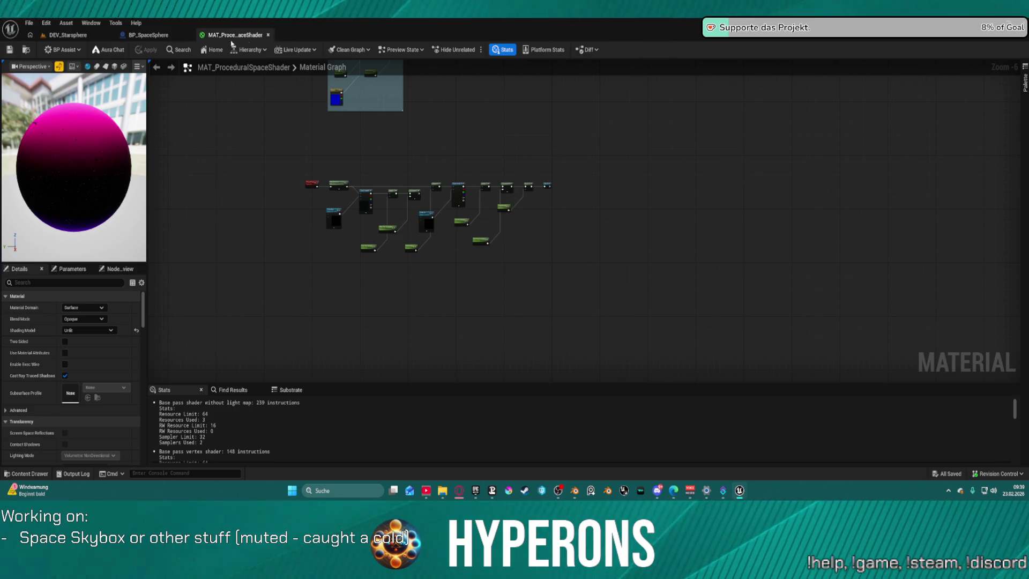
left_click(187, 35)
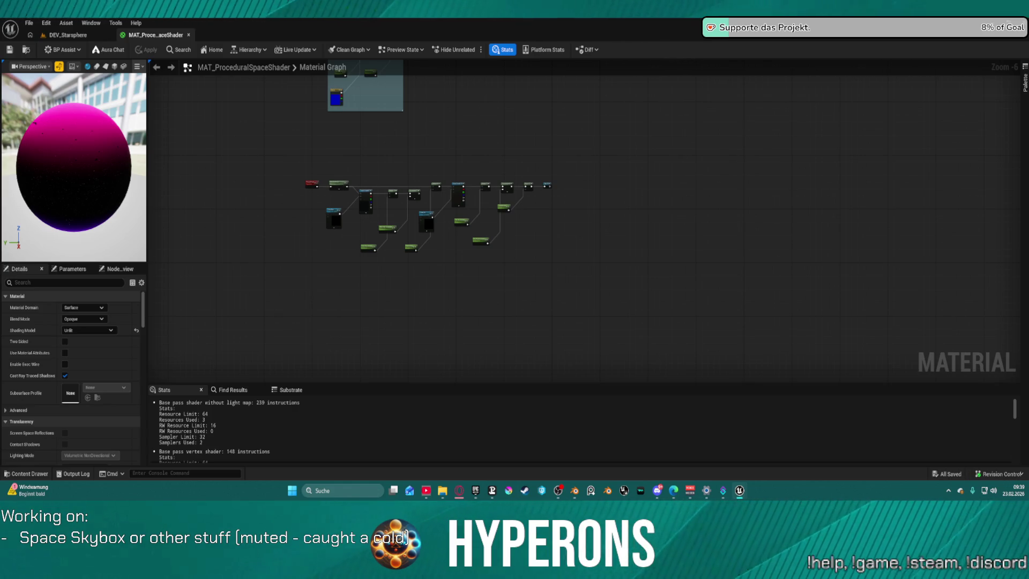
Step: Pan and zoom the shader graph to frame the star-sampling node network
scroll(509, 158, "up", 6)
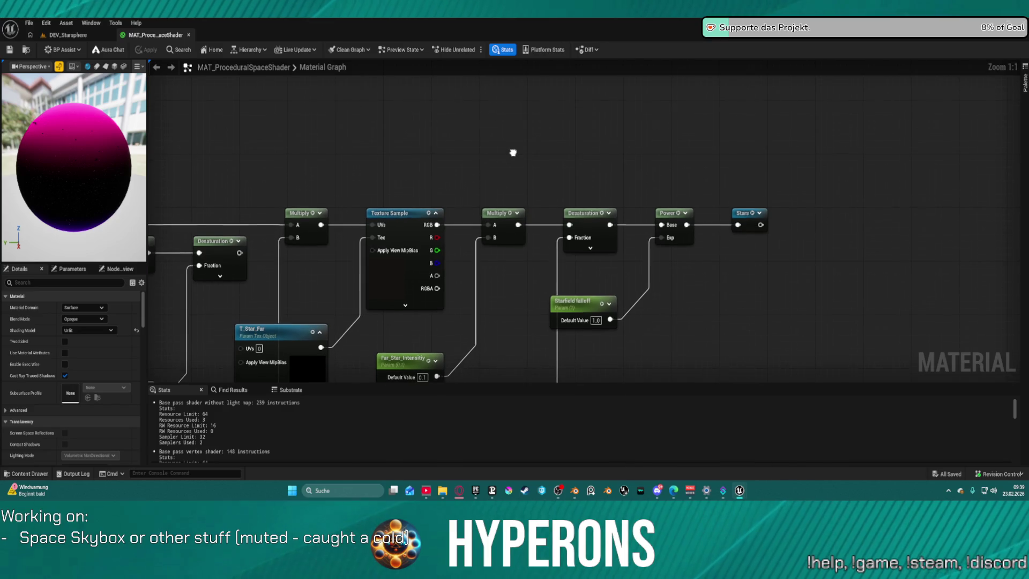
scroll(513, 149, "down", 4)
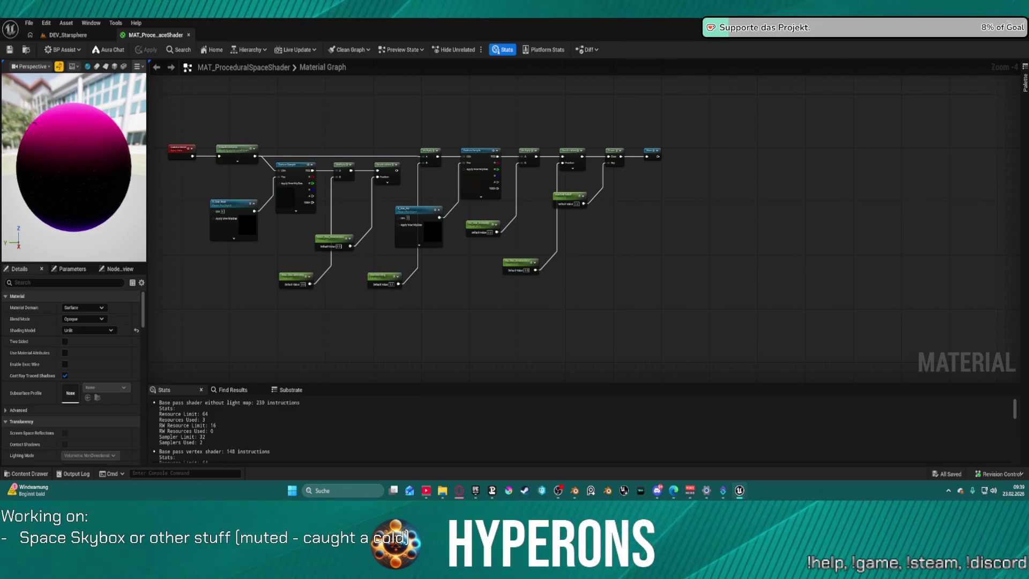
mouse_move(437, 272)
left_mouse_down()
mouse_move(455, 246)
mouse_move(351, 273)
mouse_move(400, 272)
mouse_move(363, 296)
left_mouse_up()
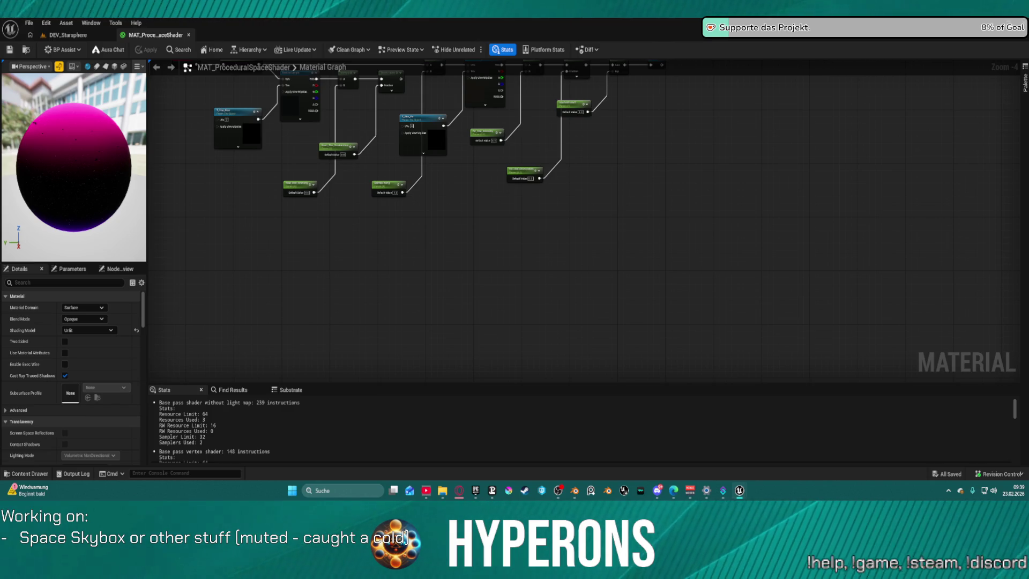
mouse_move(411, 295)
left_mouse_down()
mouse_move(411, 348)
mouse_move(384, 193)
left_mouse_up()
scroll(414, 245, "down", 2)
scroll(416, 208, "up", 2)
scroll(428, 214, "up", 3)
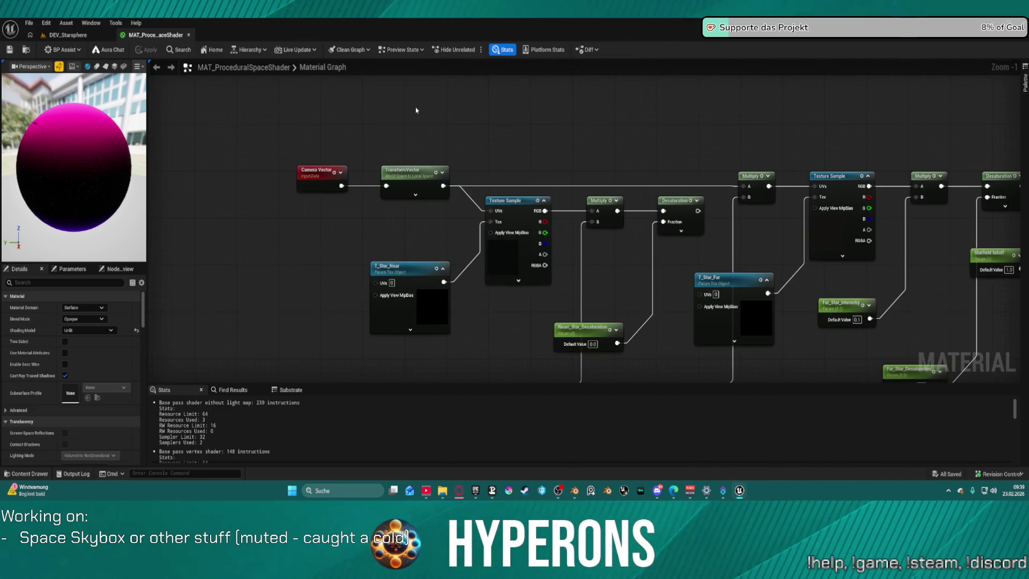
Step: From TransformVector's output, add a Named Reroute Declaration node called Camera Vector
right_click(413, 111)
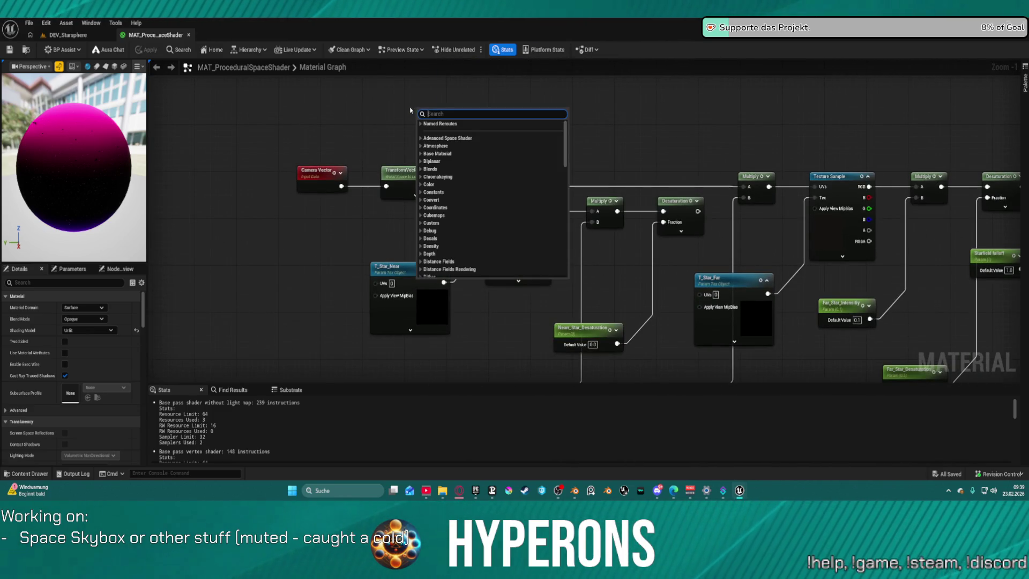
left_click(360, 92)
left_click_drag(442, 186, 470, 137)
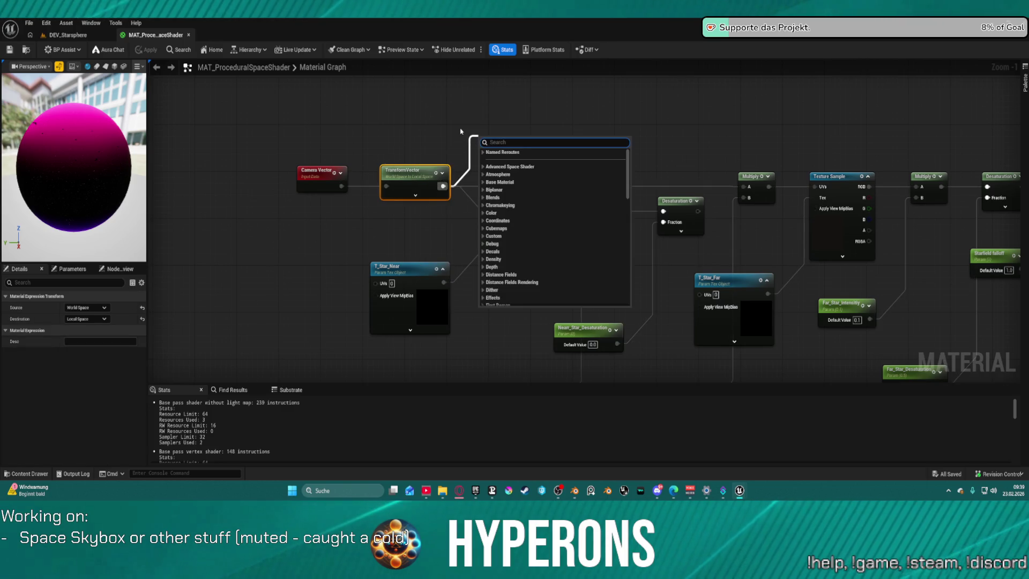
type("camer")
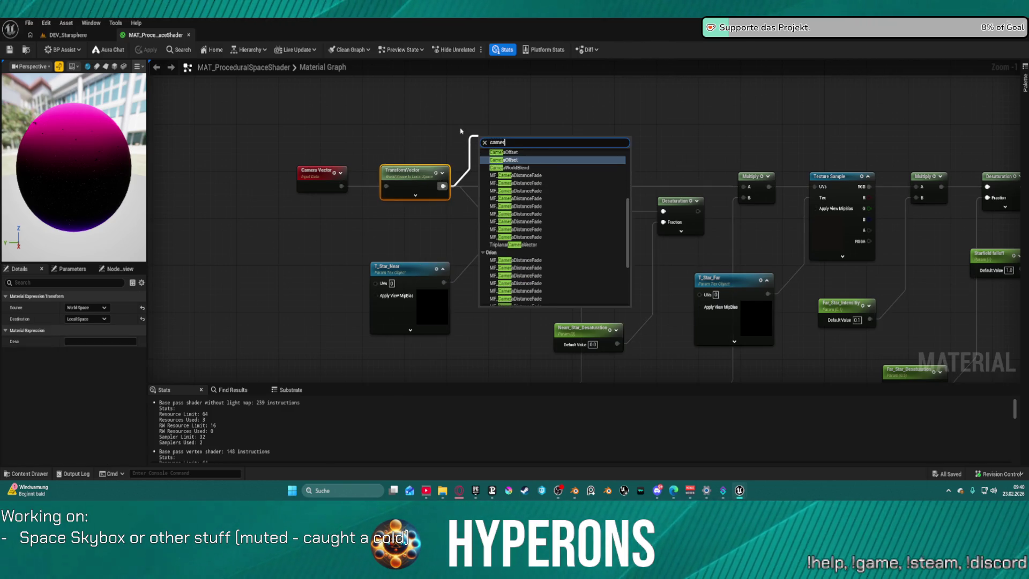
type("a")
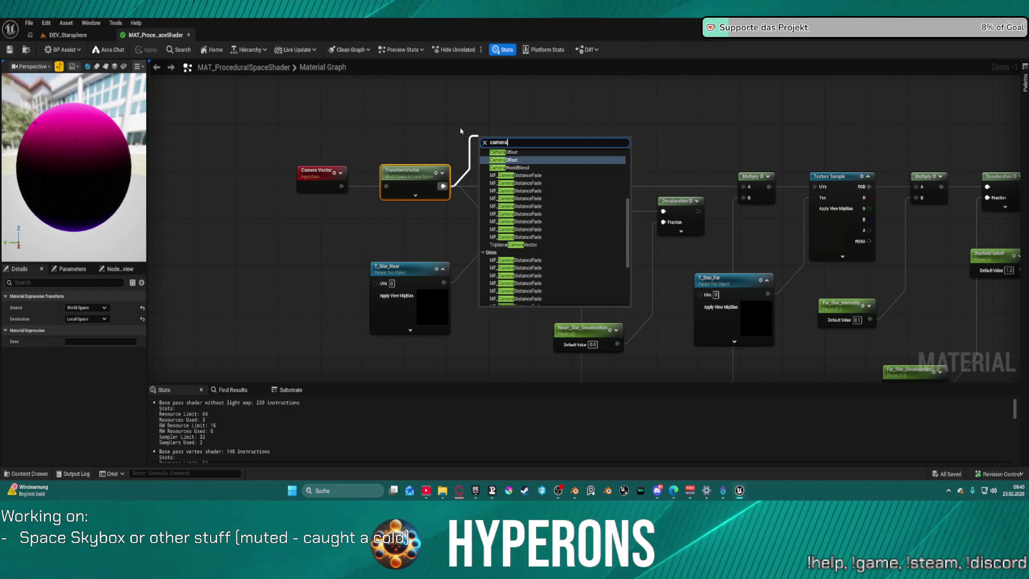
key("BackSpace")
key("BackSpace")
key("BackSpace")
type("rer")
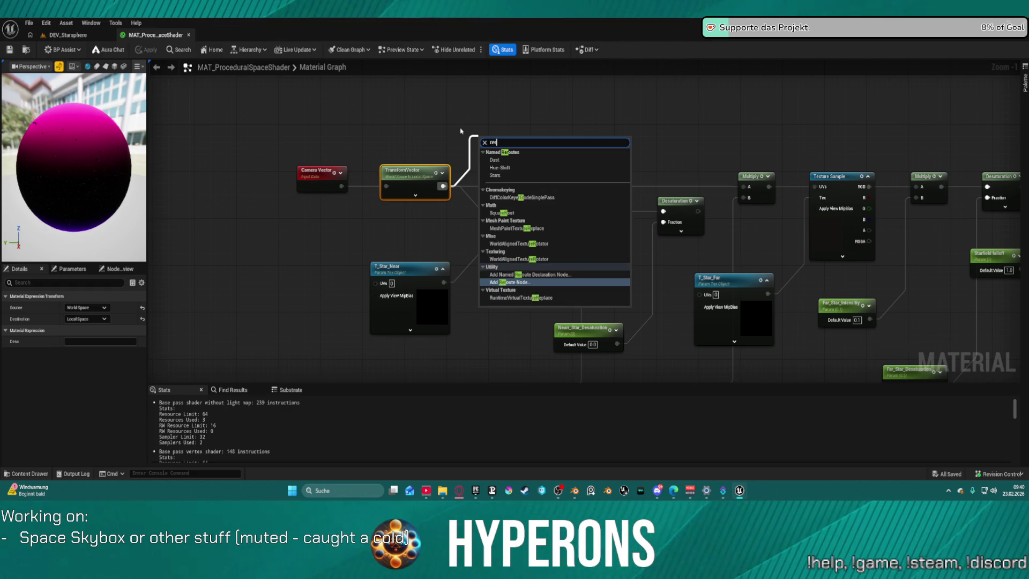
type("r o")
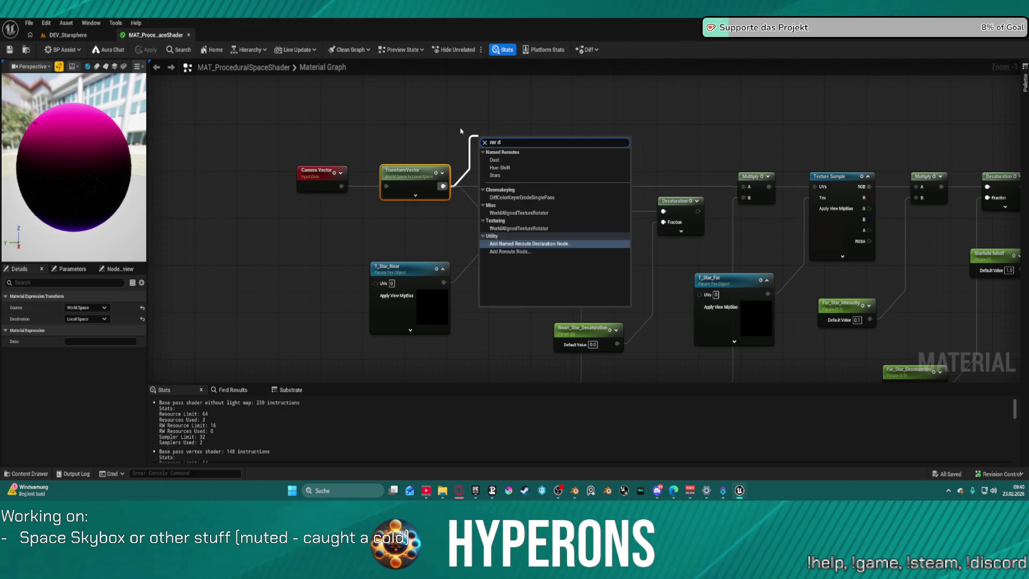
left_click(557, 244)
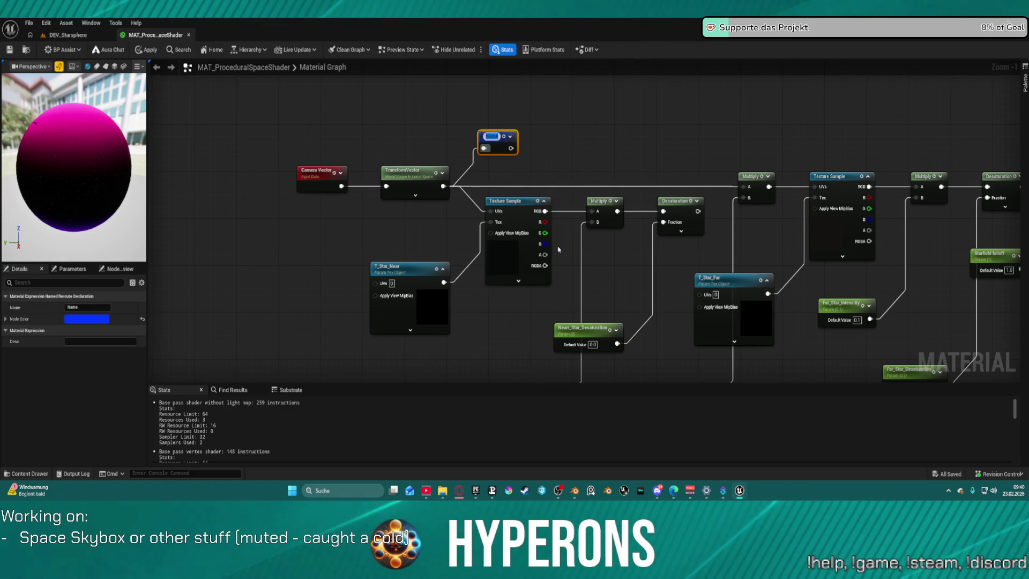
type("Camer")
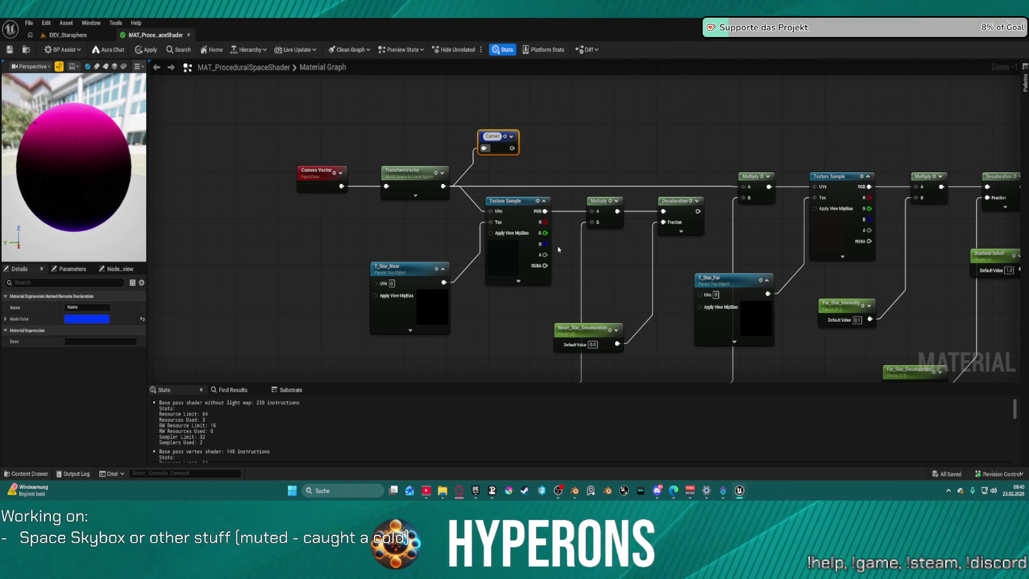
type("a Vector")
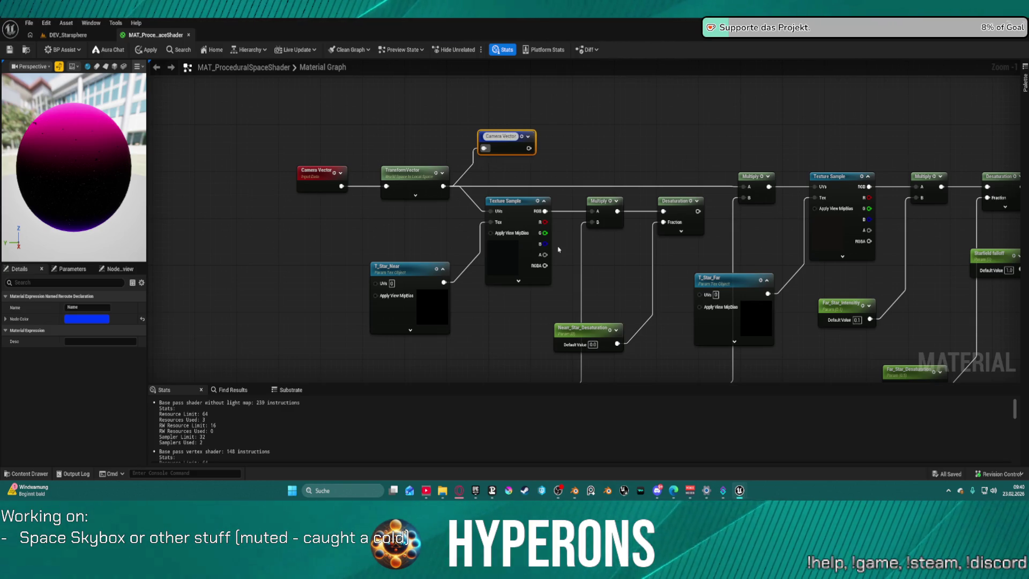
key("Return")
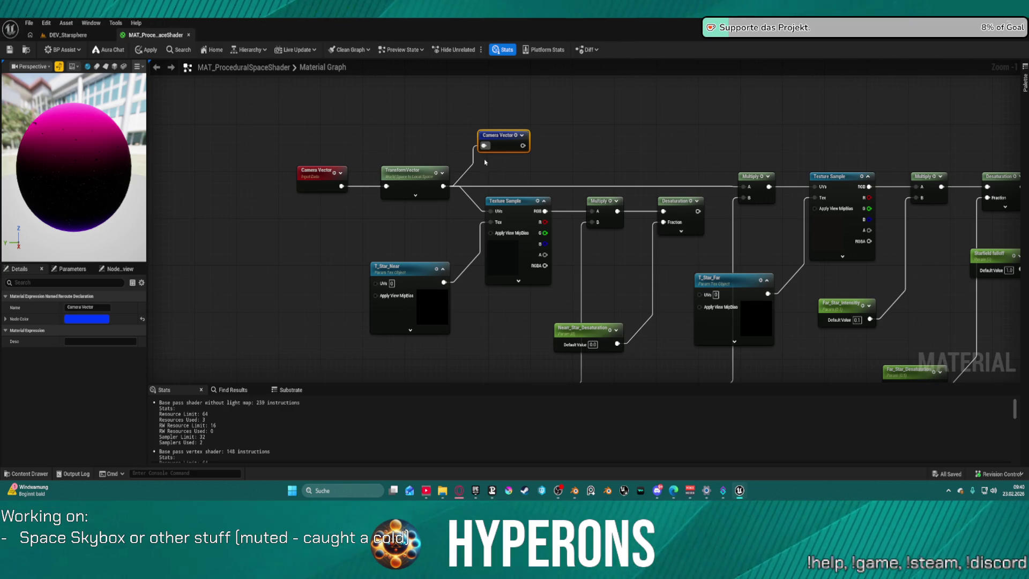
Step: Route TransformVector's outgoing wires through the Camera Vector reroute and straighten it
left_click_drag(442, 186, 521, 145)
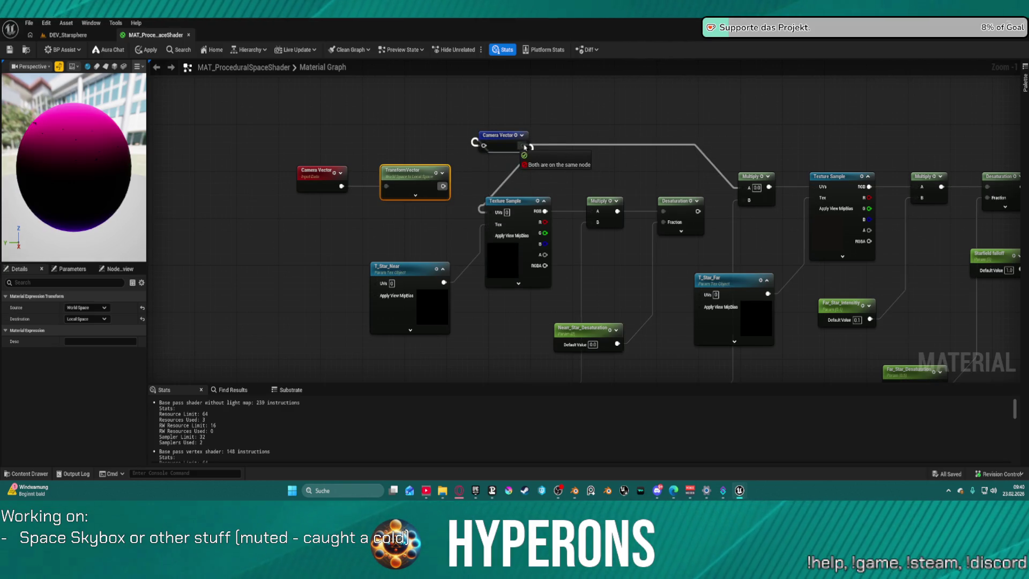
left_click(521, 146)
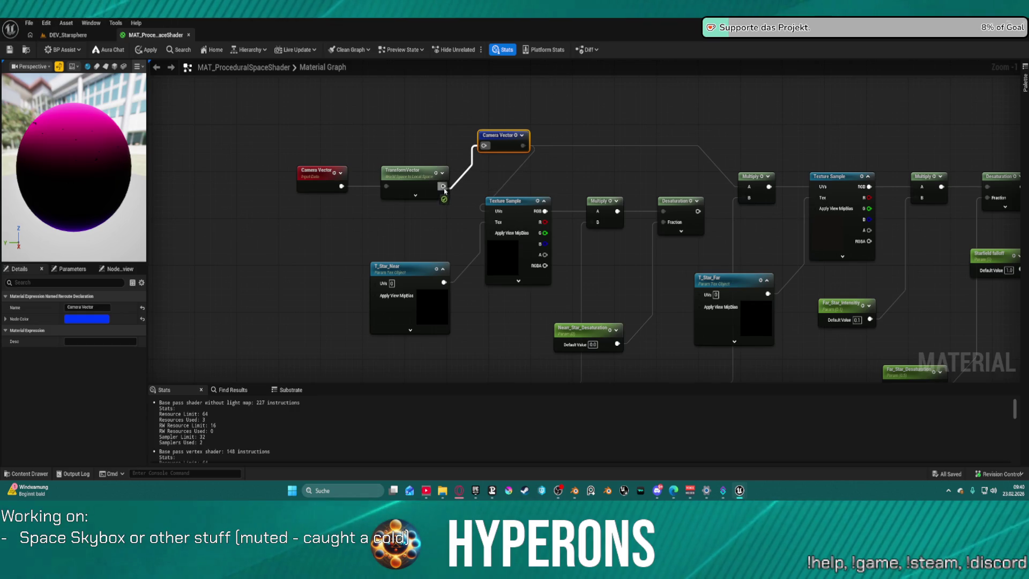
key("f")
scroll(375, 140, "down", 3)
mouse_move(263, 122)
left_mouse_down()
mouse_move(792, 349)
mouse_move(860, 354)
left_mouse_up()
scroll(734, 214, "down", 4)
left_click_drag(734, 214, 534, 263)
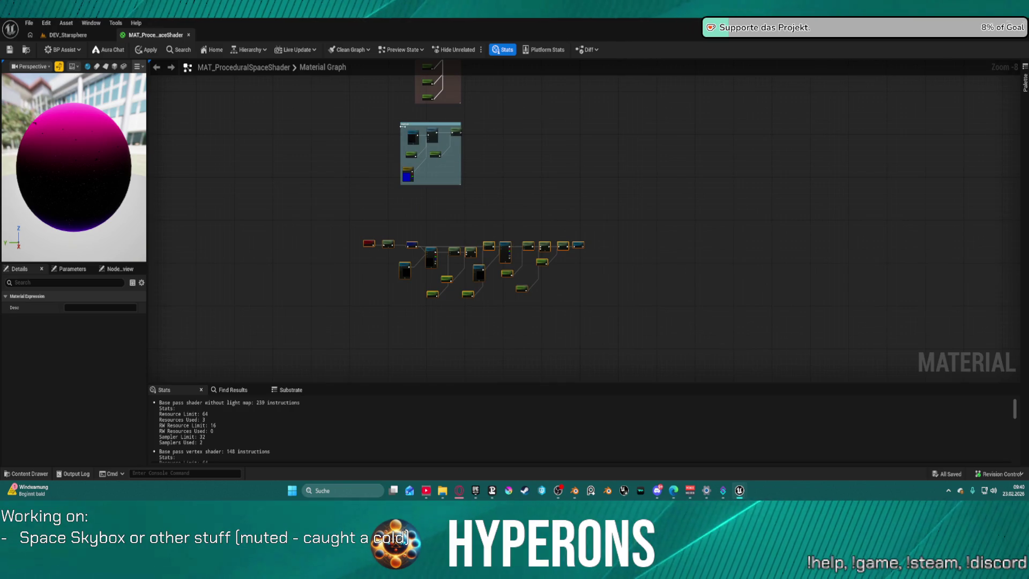
Step: Enlarge the Starfield comment box to enclose the node chain
left_click(407, 124)
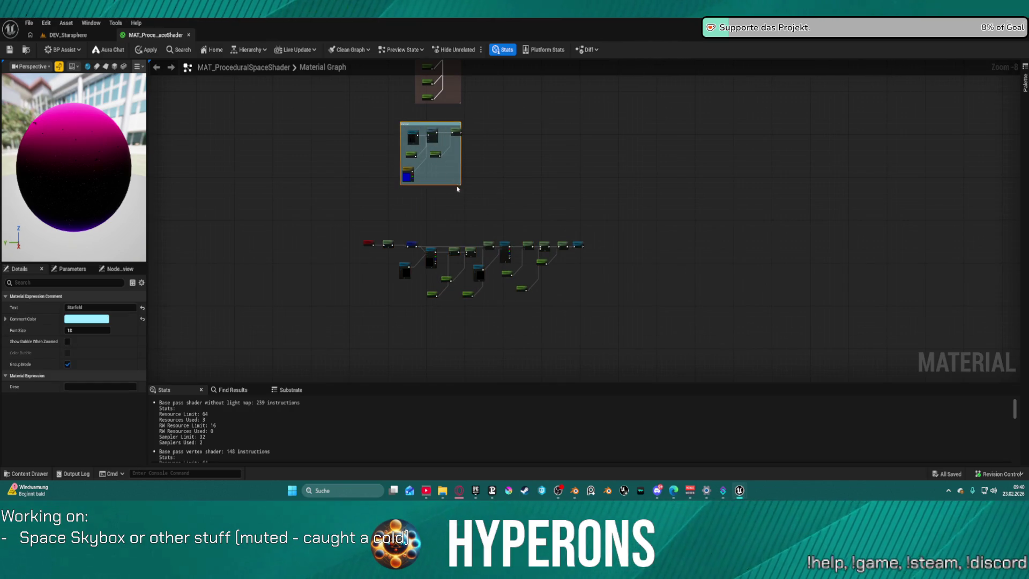
left_click_drag(458, 184, 701, 376)
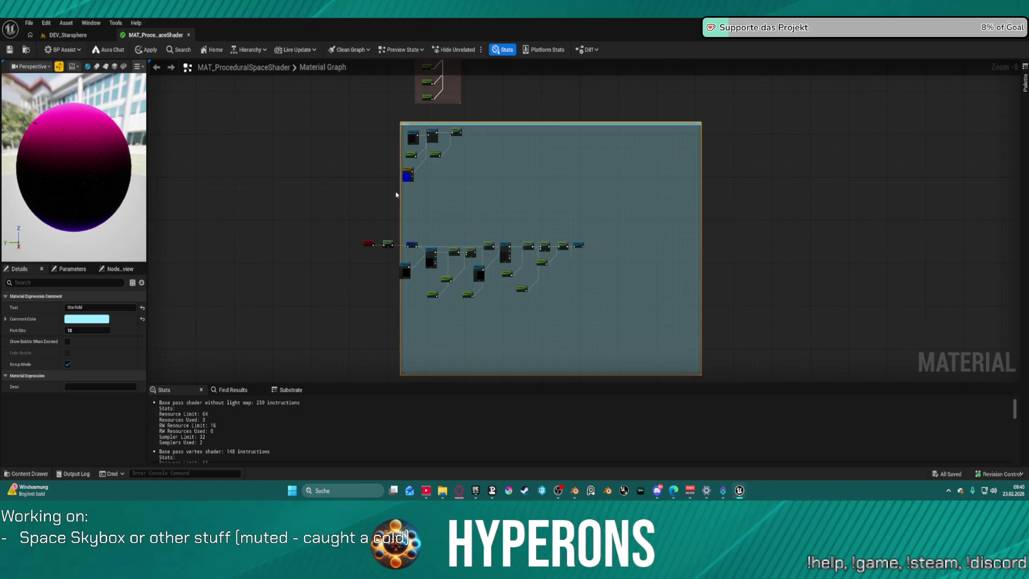
left_click_drag(401, 205, 347, 205)
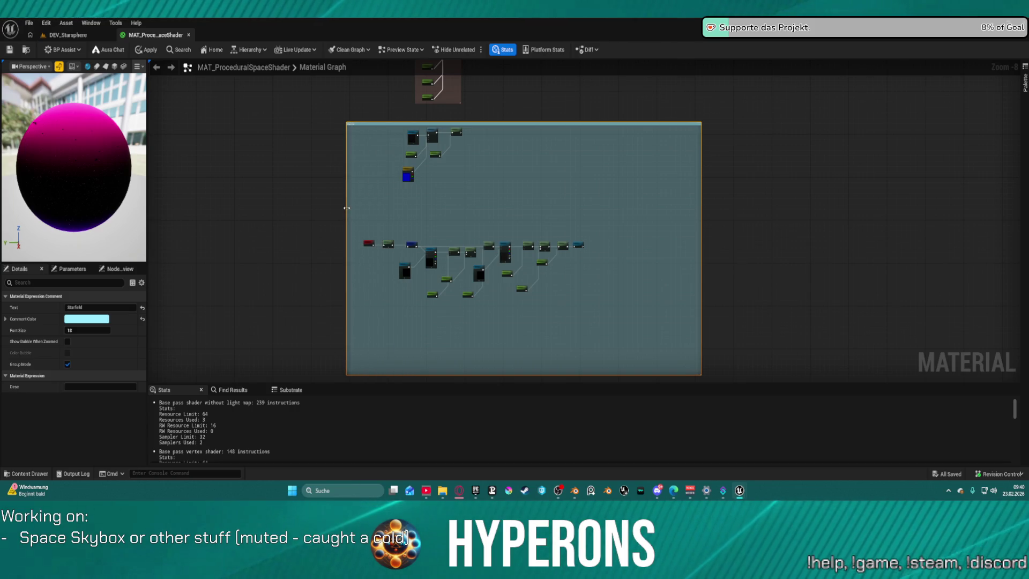
Step: Wrap the old top nodes in a comment titled OLD and move it outside Starfield
left_click_drag(491, 177, 387, 139)
key("c")
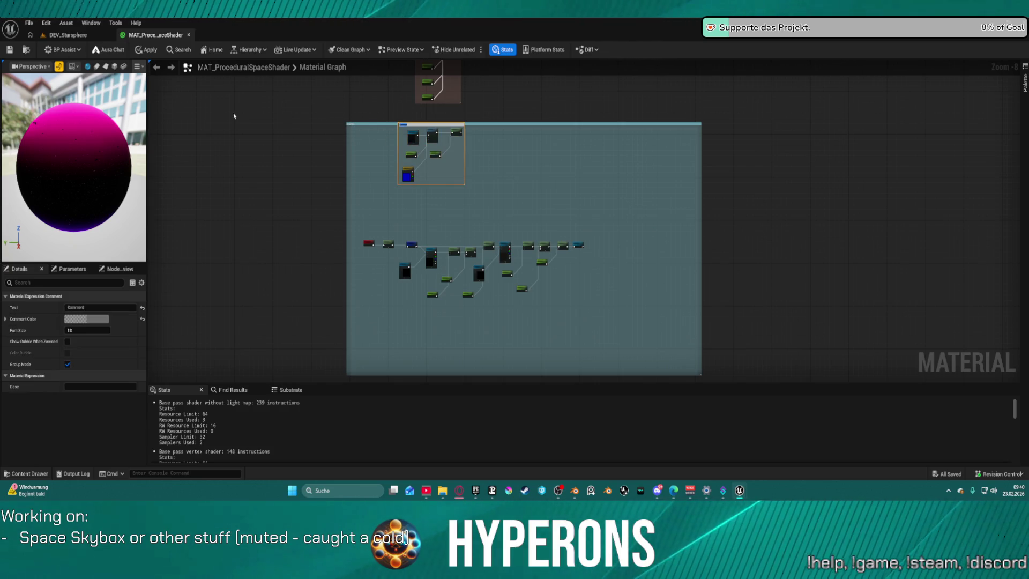
scroll(440, 206, "up", 3)
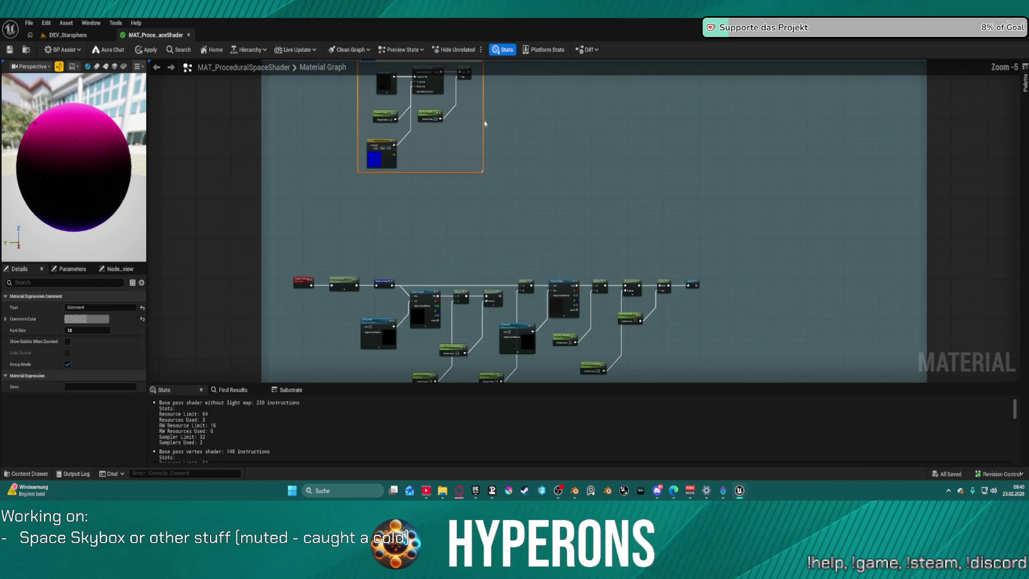
left_click(315, 169)
left_click(408, 185)
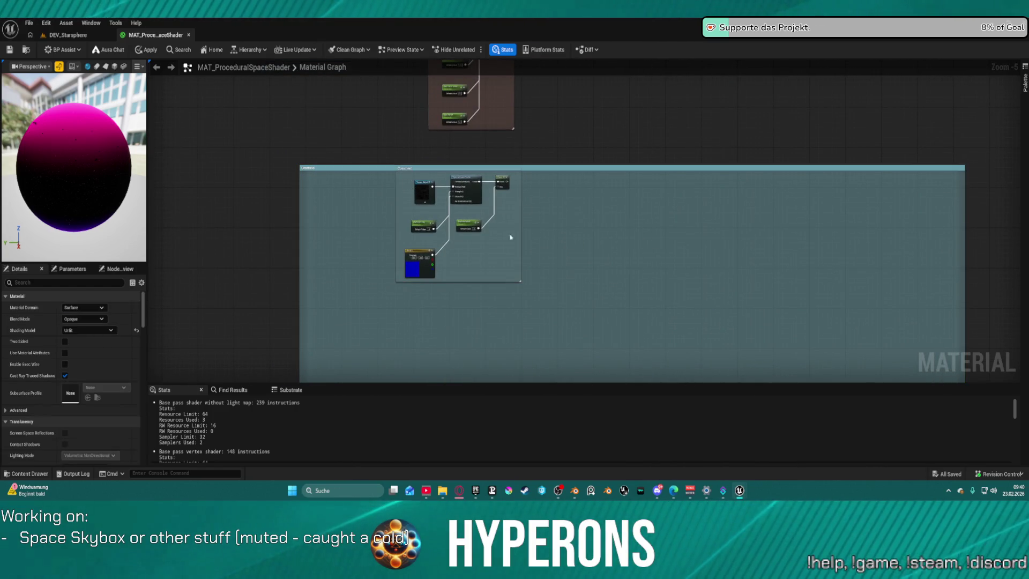
scroll(357, 109, "up", 2)
left_click_drag(526, 110, 517, 151)
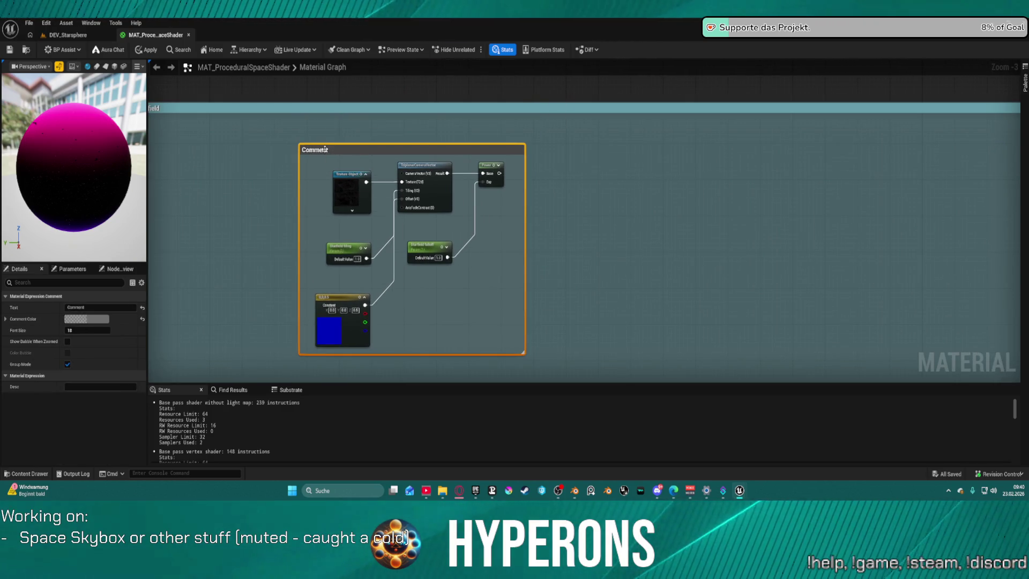
double_click(325, 150)
type("OLD")
key("Return")
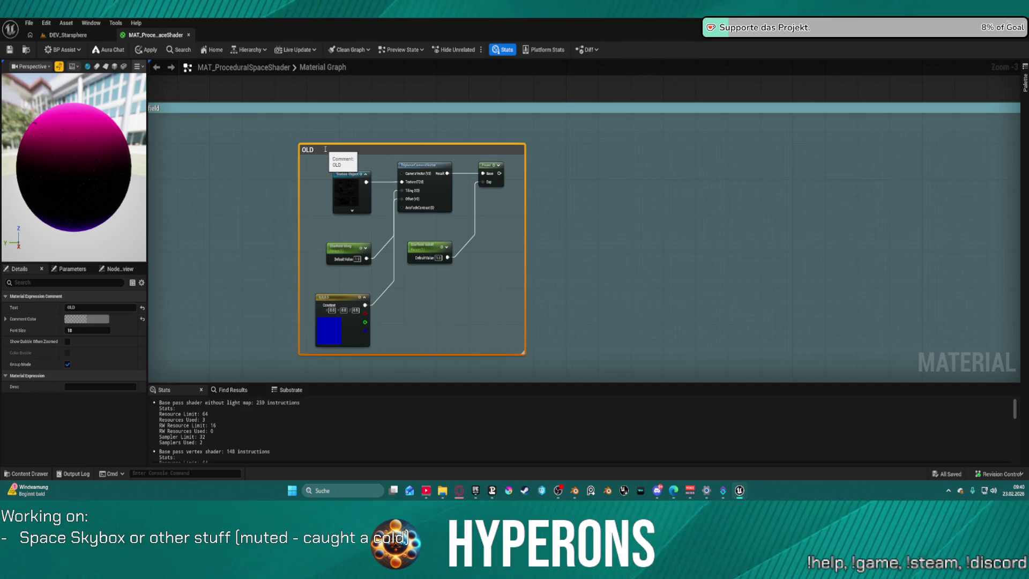
scroll(330, 148, "down", 5)
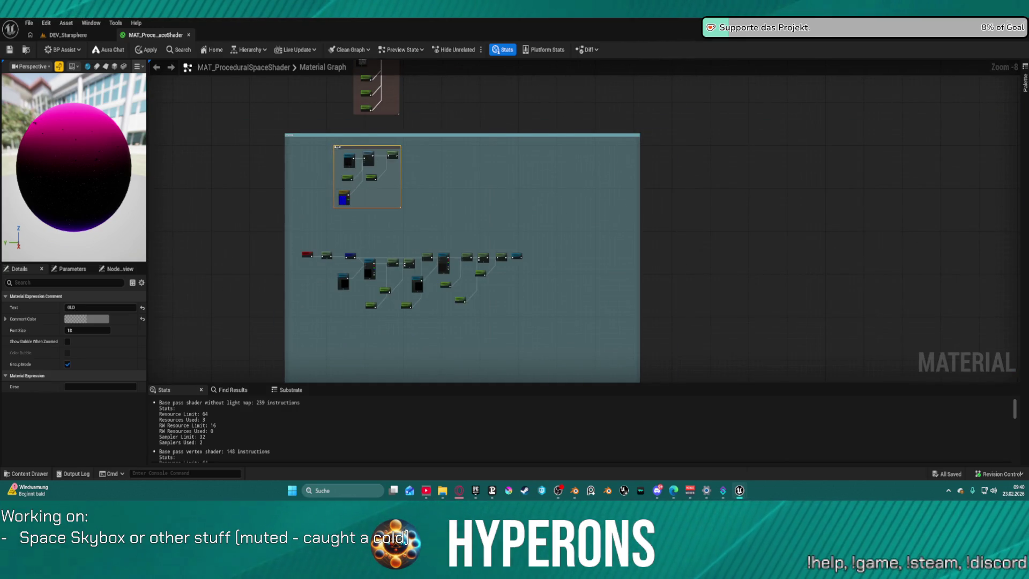
mouse_move(340, 149)
left_mouse_down()
mouse_move(161, 149)
mouse_move(429, 149)
left_mouse_up()
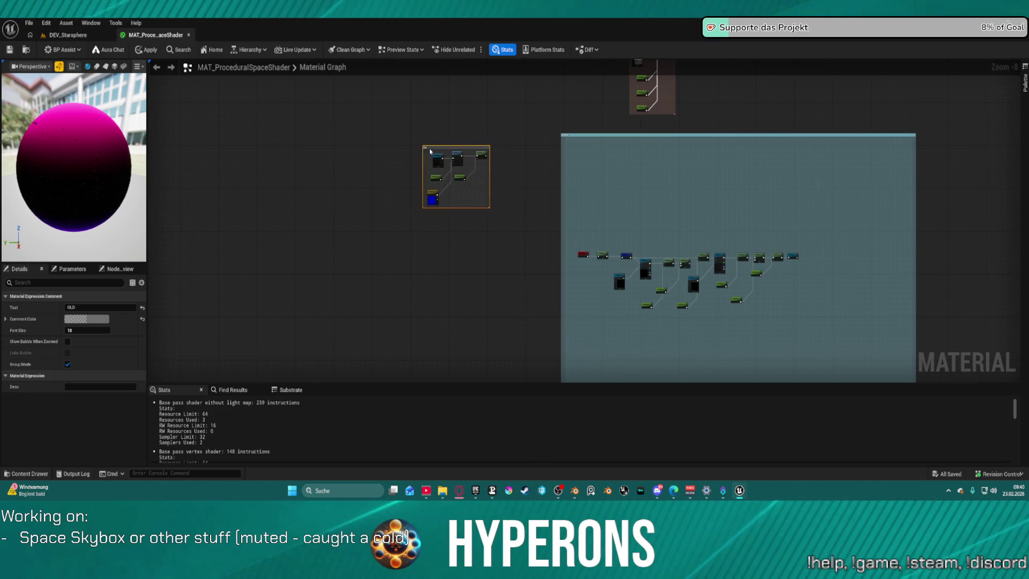
Step: Move the star node row and lower green nodes up inside the comment
mouse_move(368, 218)
left_mouse_down()
mouse_move(604, 328)
mouse_move(627, 268)
left_mouse_up()
left_click_drag(397, 234, 615, 319)
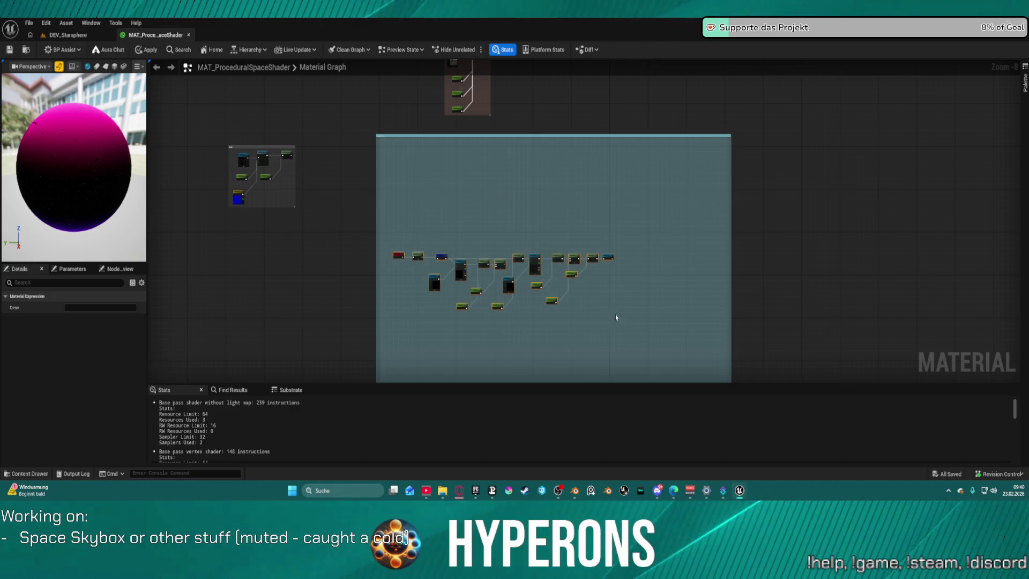
mouse_move(614, 264)
left_mouse_down()
mouse_move(611, 171)
mouse_move(605, 221)
left_mouse_up()
scroll(621, 175, "up", 4)
Step: Chain two Add nodes, feeding Power into the left Add's B and the right Add into Stars
type("add")
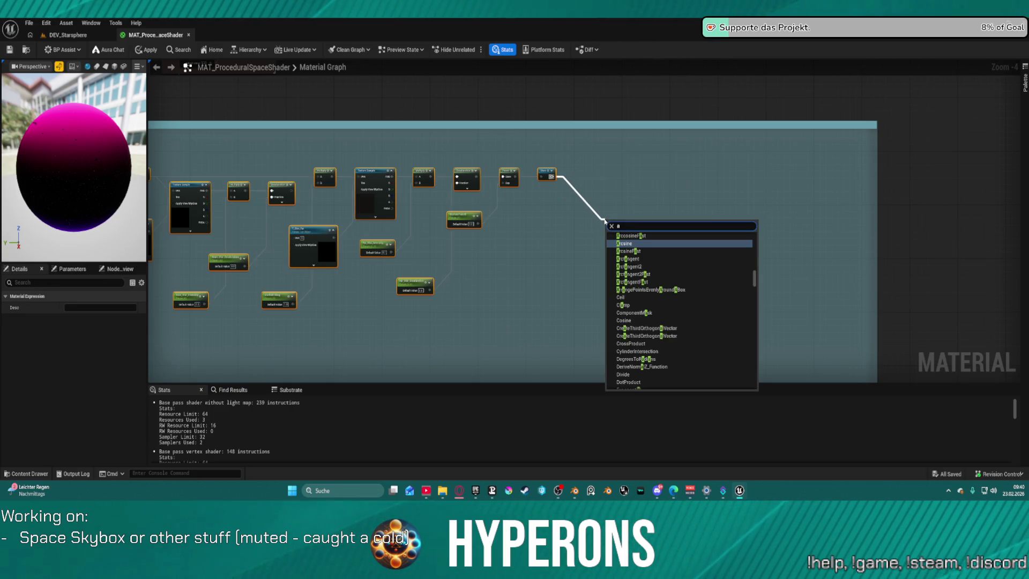
left_click(638, 278)
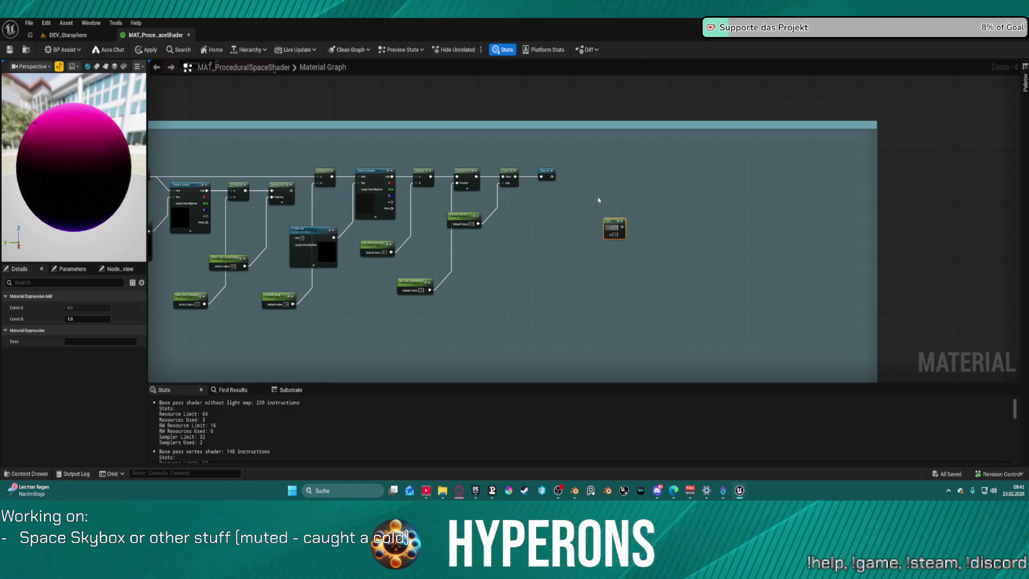
key("ctrl+d")
scroll(601, 200, "up", 5)
mouse_move(590, 246)
left_mouse_down()
mouse_move(554, 246)
mouse_move(611, 266)
mouse_move(512, 228)
mouse_move(426, 158)
left_mouse_up()
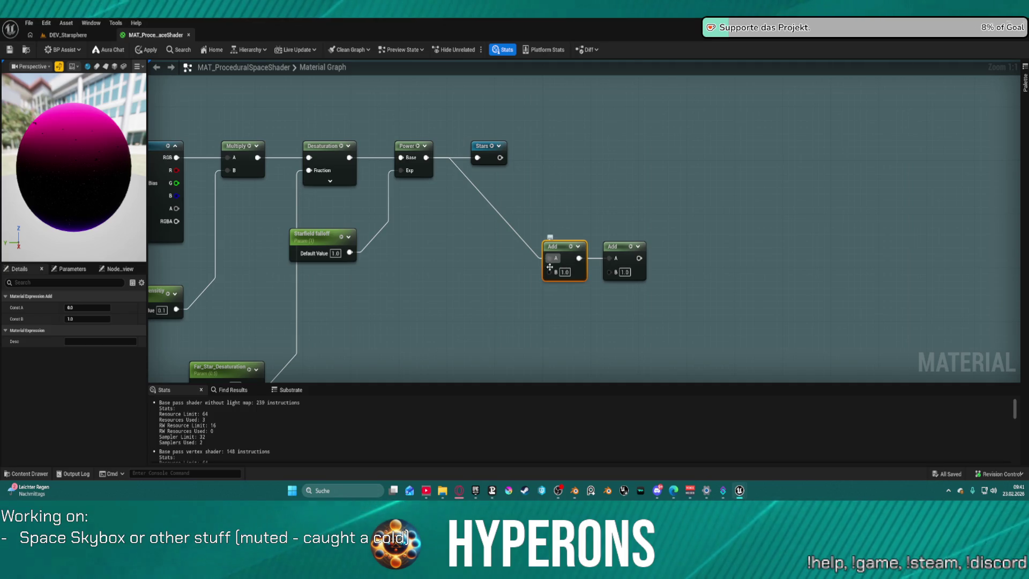
left_click_drag(549, 259, 550, 275)
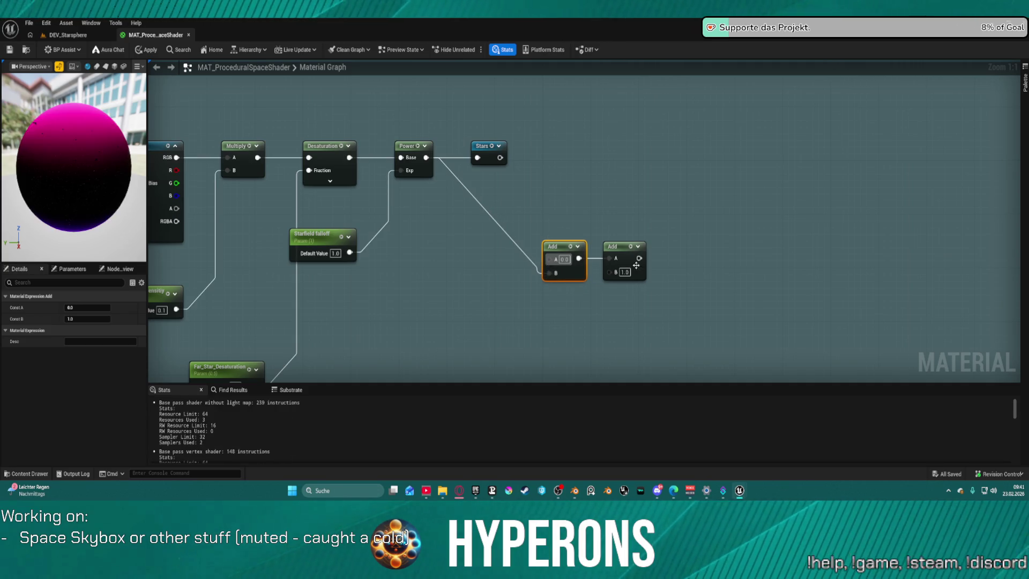
left_click_drag(638, 258, 478, 159)
mouse_move(549, 258)
left_mouse_down()
mouse_move(541, 278)
mouse_move(376, 391)
mouse_move(312, 288)
mouse_move(241, 298)
mouse_move(650, 128)
mouse_move(634, 128)
left_mouse_up()
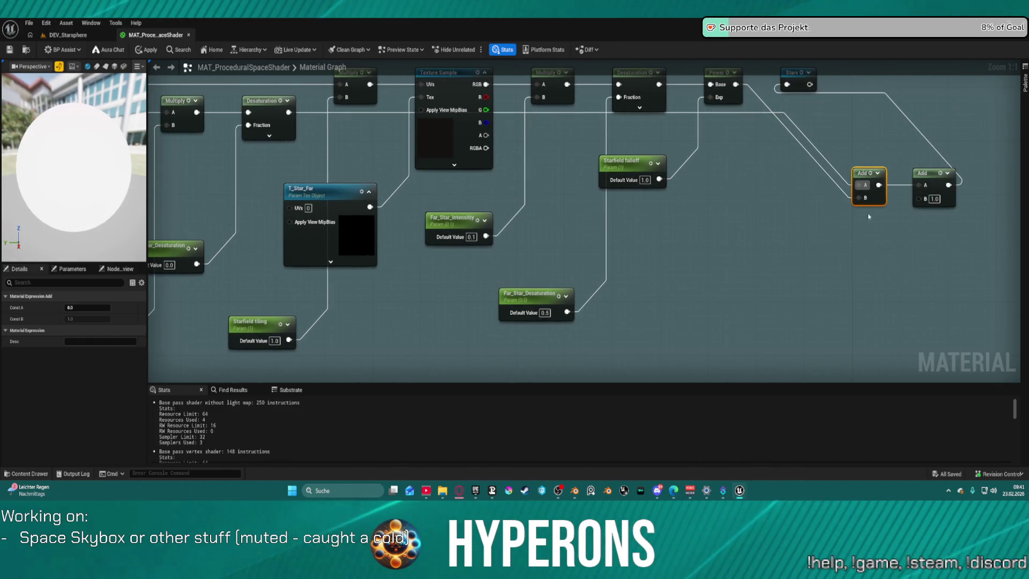
Step: Widen the comment box to the right around the extended chain
scroll(707, 222, "down", 2)
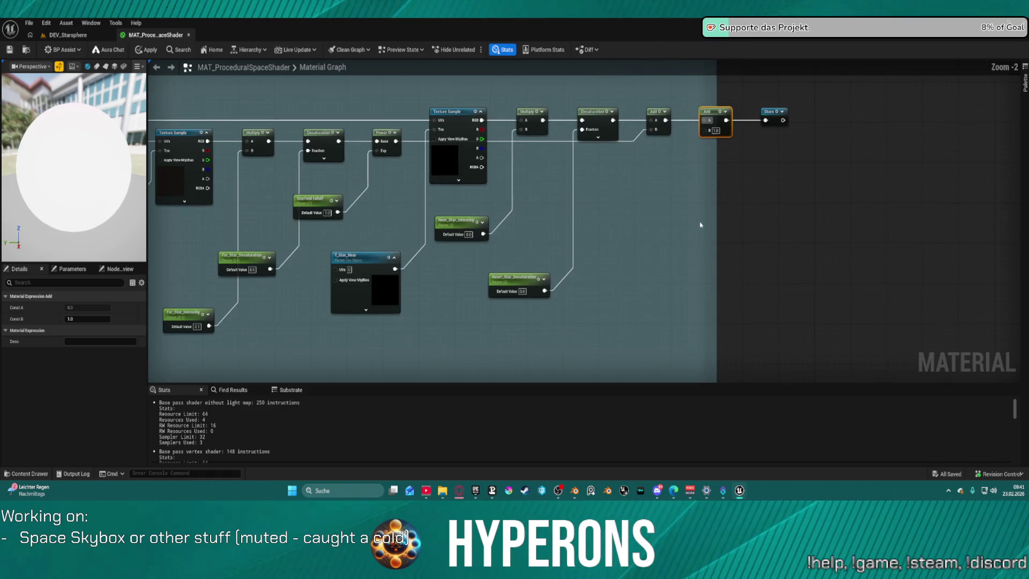
right_click(720, 198)
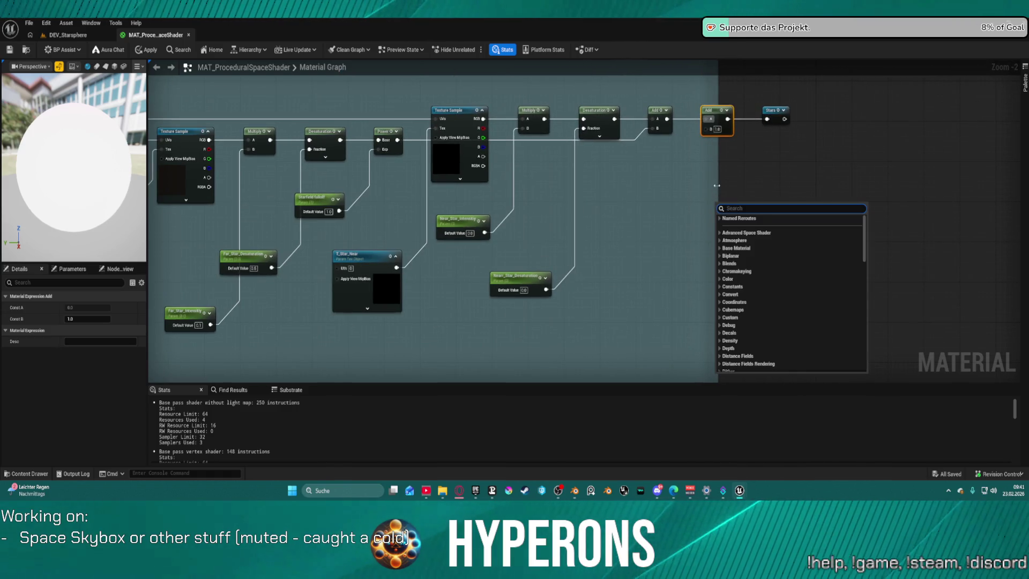
left_click_drag(717, 185, 840, 184)
scroll(772, 202, "down", 4)
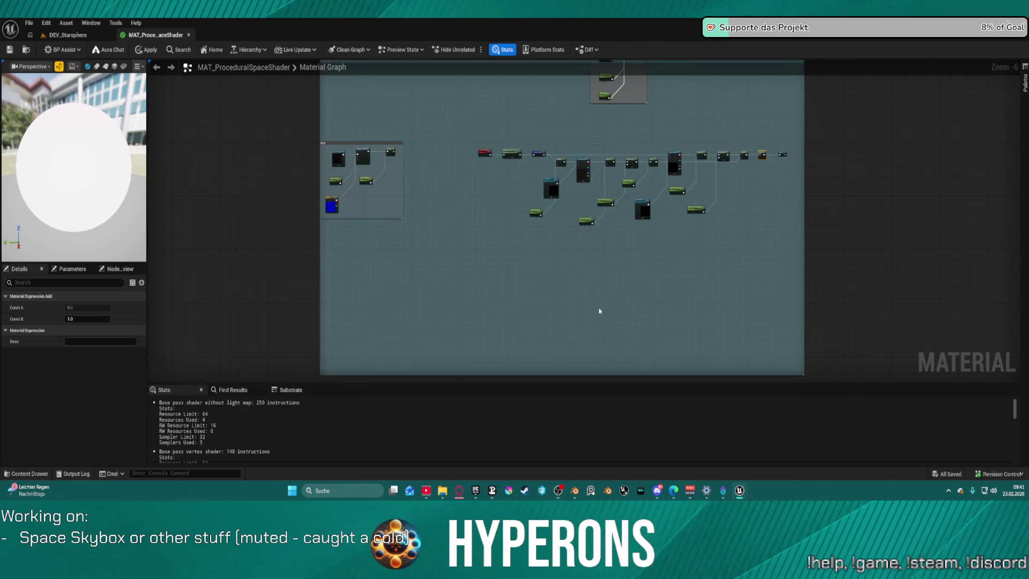
mouse_move(603, 324)
left_mouse_down()
mouse_move(598, 258)
mouse_move(620, 115)
mouse_move(567, 285)
left_mouse_up()
Step: Shrink the big comment box from the top and left, placing the OLD comment beside it
right_click(418, 318)
left_click(594, 140)
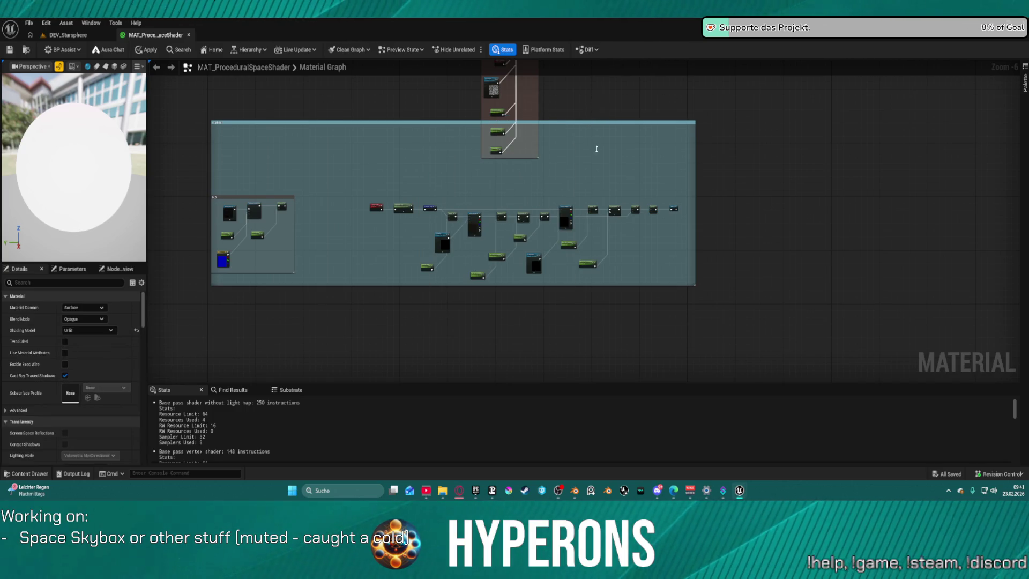
left_click_drag(594, 139, 600, 185)
mouse_move(251, 198)
left_mouse_down()
mouse_move(311, 298)
mouse_move(164, 164)
mouse_move(168, 117)
left_mouse_up()
left_click_drag(215, 236, 362, 236)
mouse_move(186, 121)
left_mouse_down()
mouse_move(253, 182)
mouse_move(326, 202)
left_mouse_up()
Step: Pan around the graph to frame the full star node chain and empty space below
left_click_drag(674, 274, 604, 180)
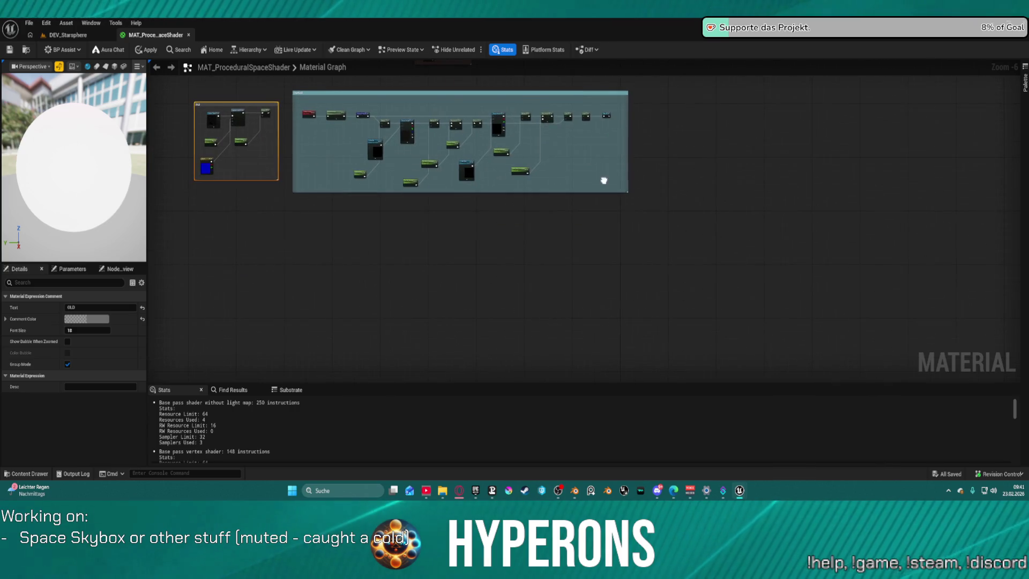
scroll(461, 225, "down", 3)
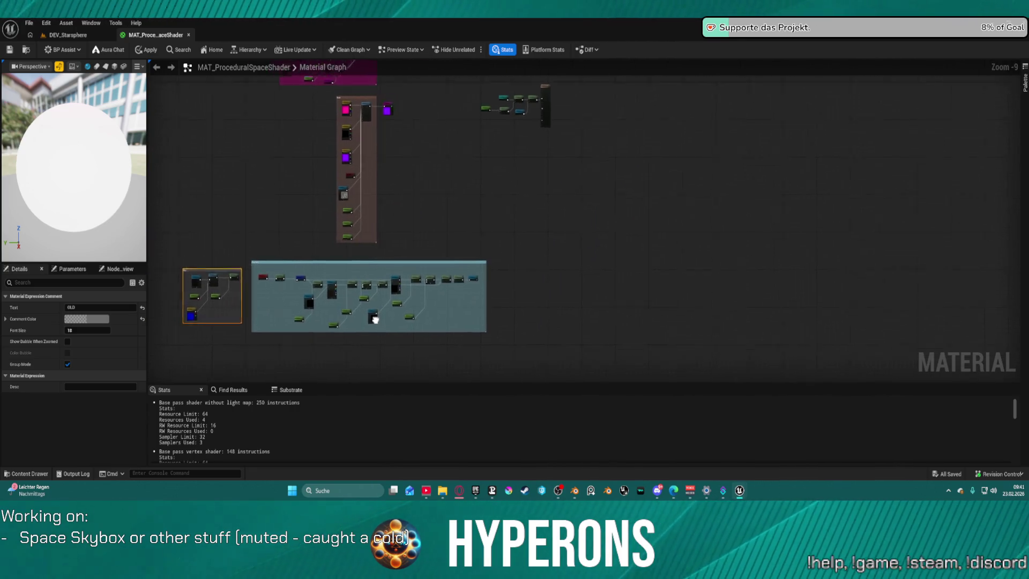
left_click_drag(370, 322, 427, 234)
mouse_move(533, 147)
left_mouse_down()
mouse_move(529, 321)
mouse_move(697, 33)
left_mouse_up()
scroll(574, 145, "up", 5)
mouse_move(466, 312)
left_mouse_down()
mouse_move(462, 384)
mouse_move(538, 283)
mouse_move(395, 344)
mouse_move(537, 298)
left_mouse_up()
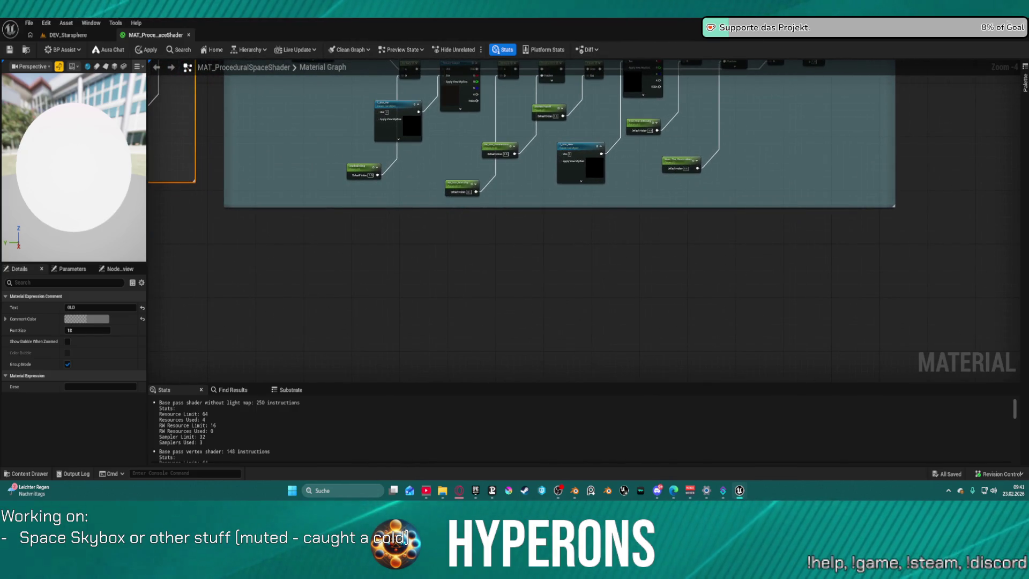
mouse_move(336, 202)
left_mouse_down()
mouse_move(361, 262)
mouse_move(362, 121)
left_mouse_up()
right_click(312, 228)
Step: Search 'camer ve' and place a Camera Vector named reroute node below the Starfield comment
type("came")
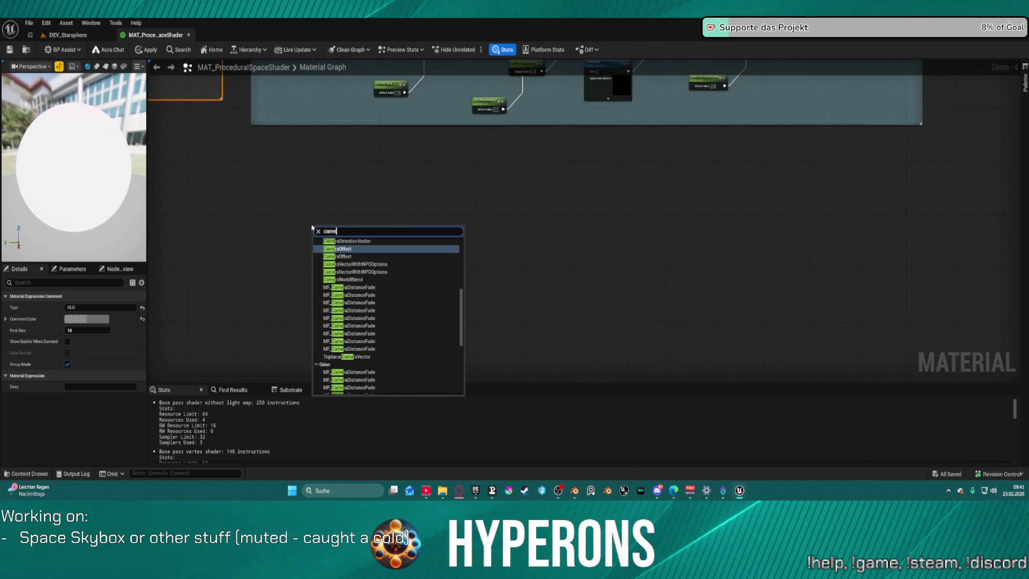
type("r ve")
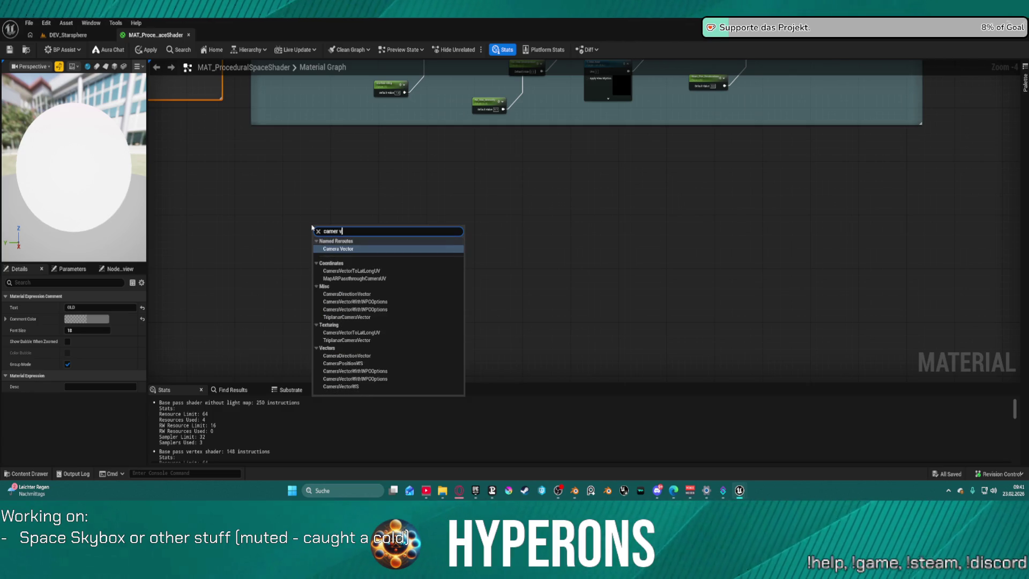
left_click(341, 249)
mouse_move(303, 230)
left_mouse_down()
mouse_move(280, 225)
mouse_move(554, 230)
mouse_move(510, 222)
mouse_move(432, 244)
left_mouse_up()
scroll(432, 200, "up", 3)
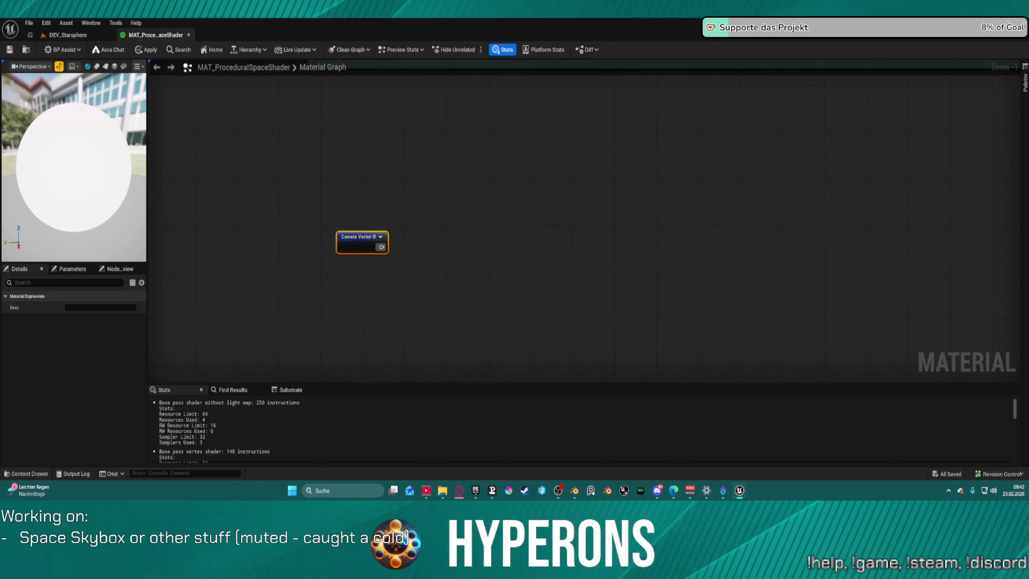
scroll(448, 168, "down", 3)
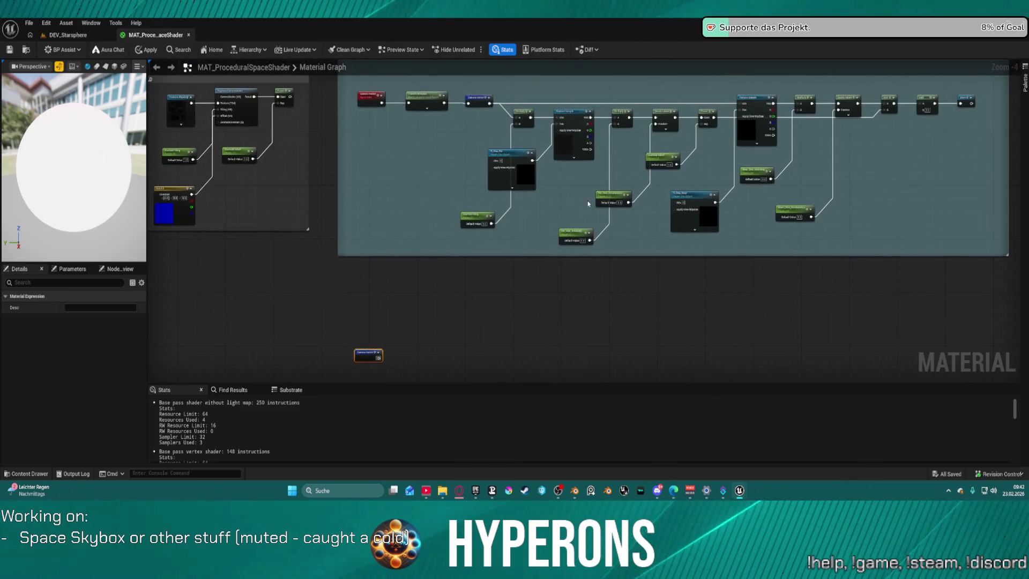
Step: Paste copies of the T_Star_Far texture node pair and rename one parameter T_Cubemap_Extra
left_click_drag(537, 152, 535, 65)
key("ctrl+v")
mouse_move(439, 283)
left_mouse_down()
mouse_move(550, 357)
mouse_move(512, 246)
mouse_move(432, 164)
left_mouse_up()
key("ctrl+v")
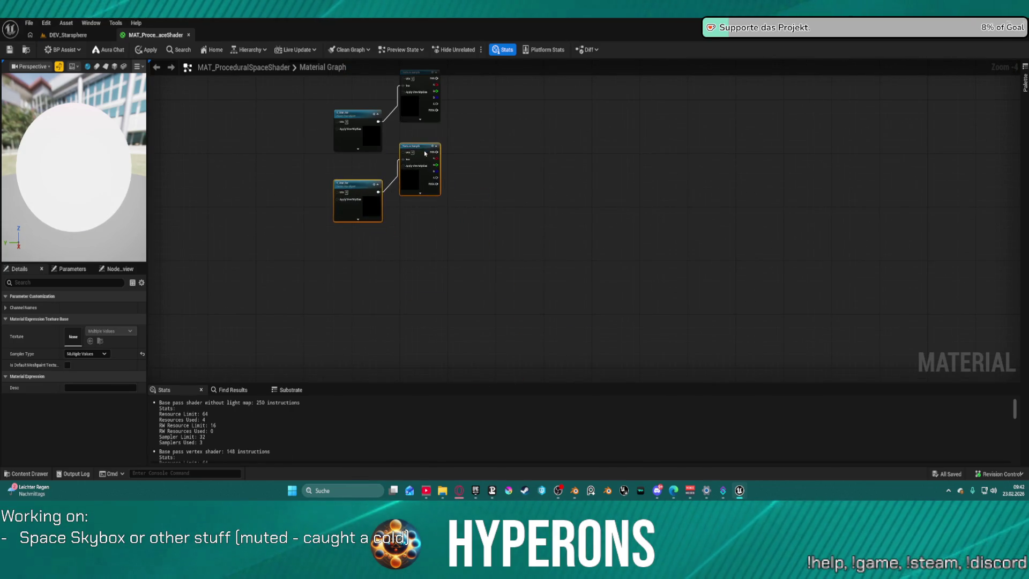
scroll(509, 179, "up", 5)
left_click(320, 221)
type("T_Cubemap")
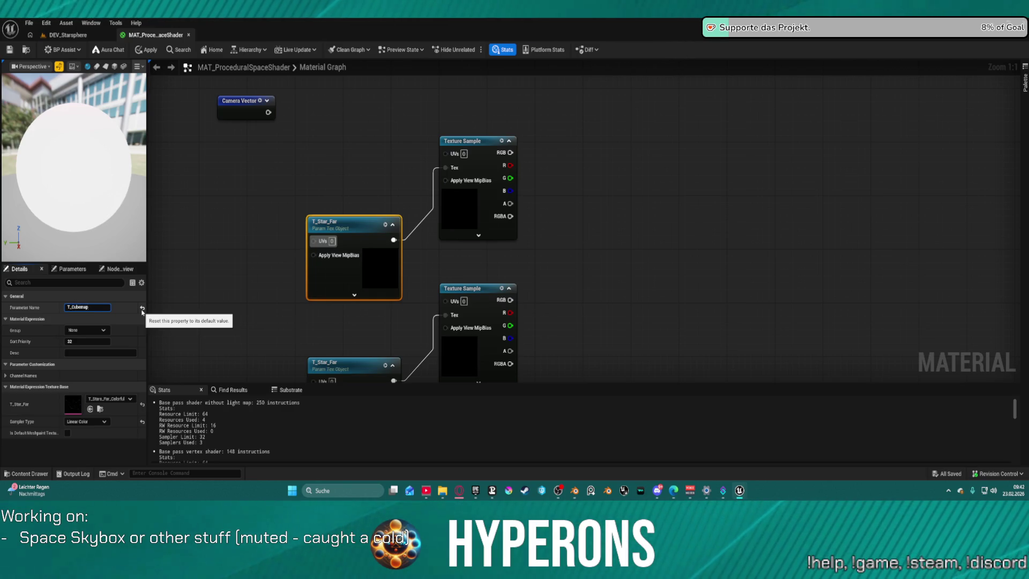
type("Extra")
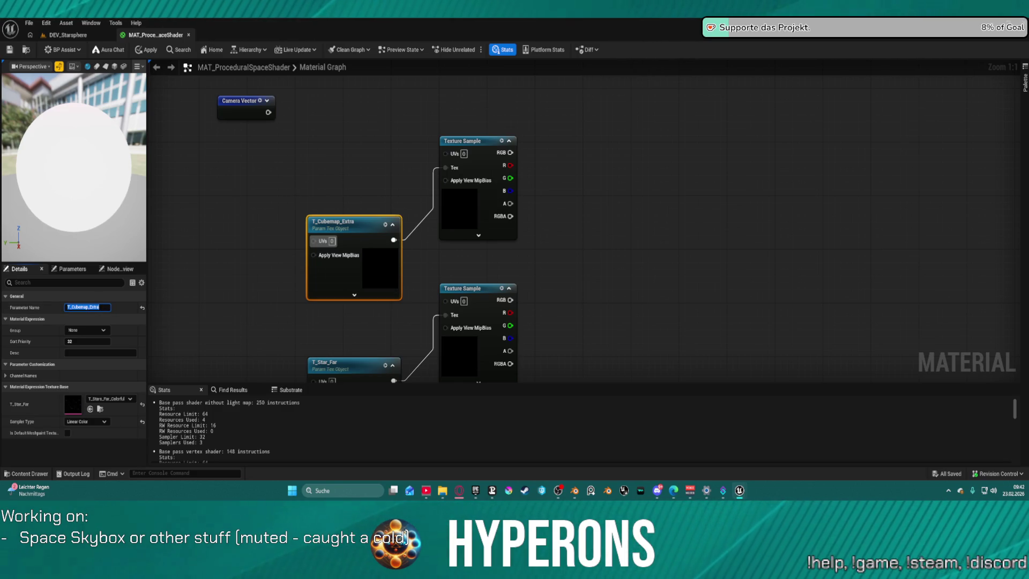
key("Return")
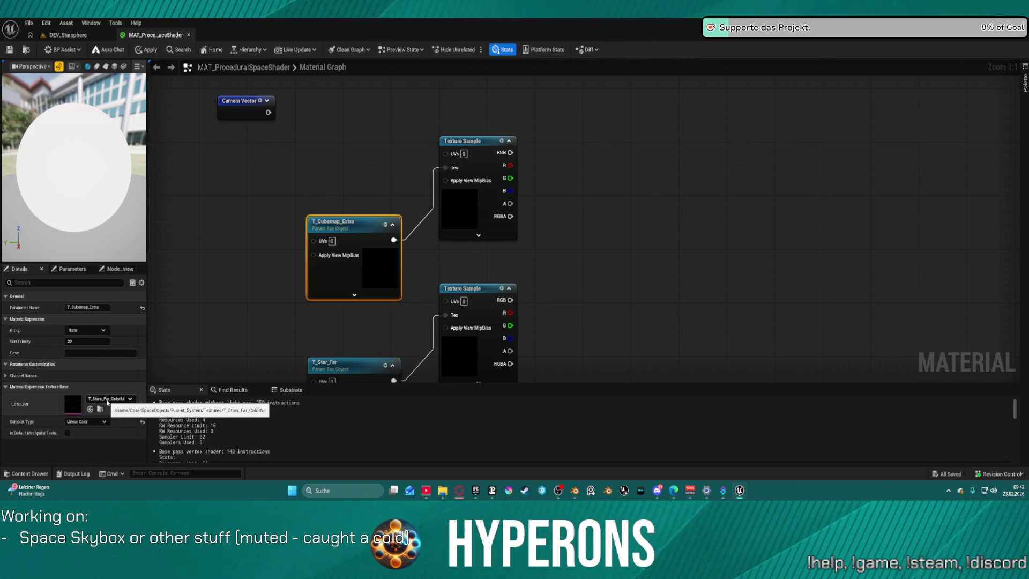
Step: Rename the T_Star_Far parameter to T_Alpha_Cubemap_Extra in the Details panel
left_click_drag(327, 351, 310, 223)
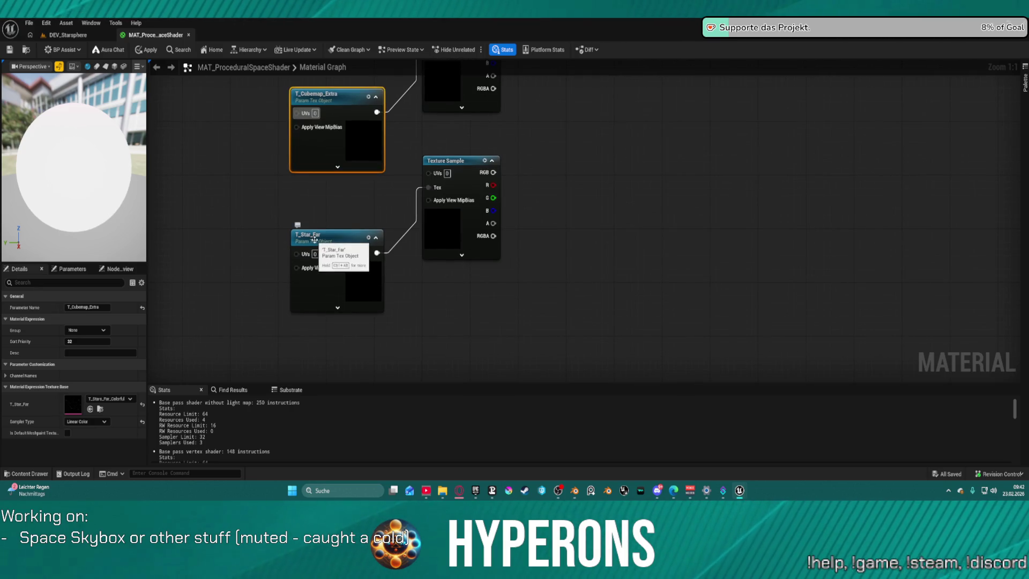
left_click(315, 240)
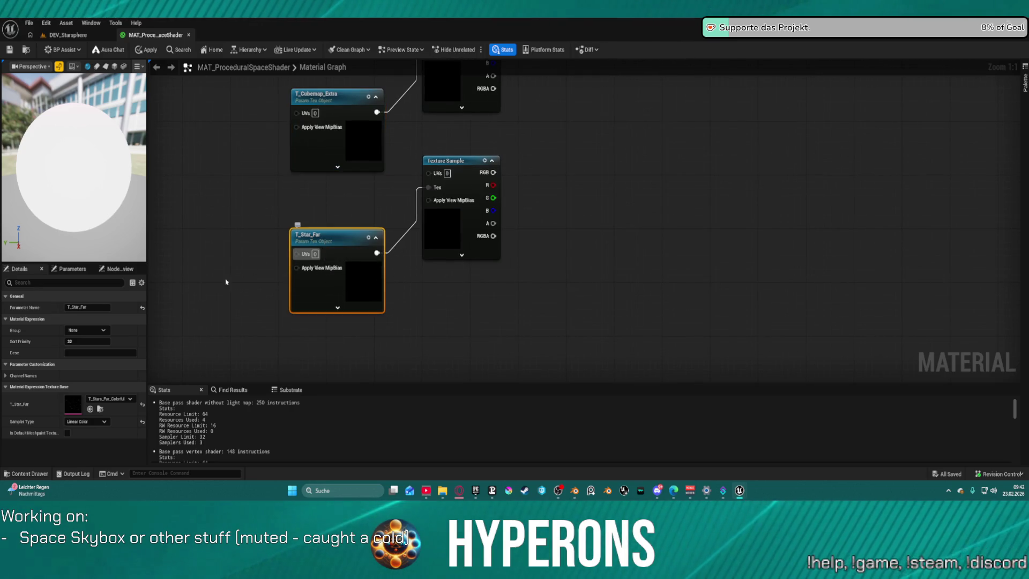
left_click(316, 96)
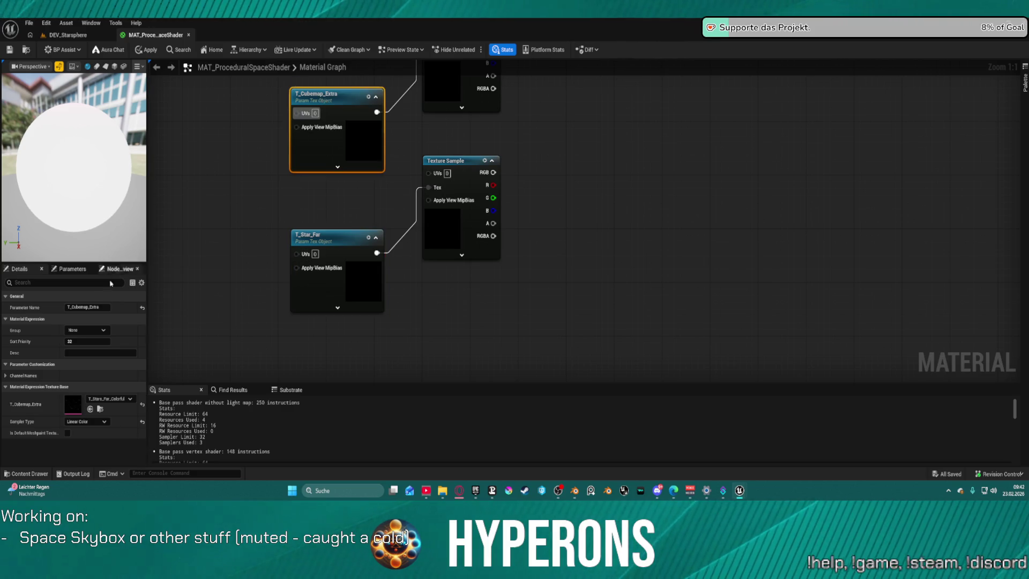
left_click(87, 307)
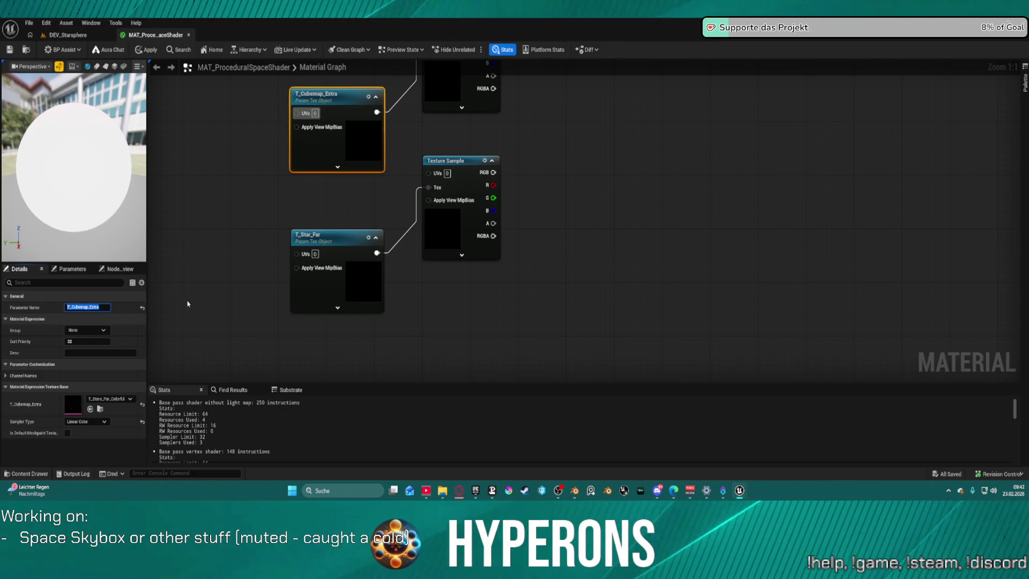
left_click(298, 252)
left_click(88, 307)
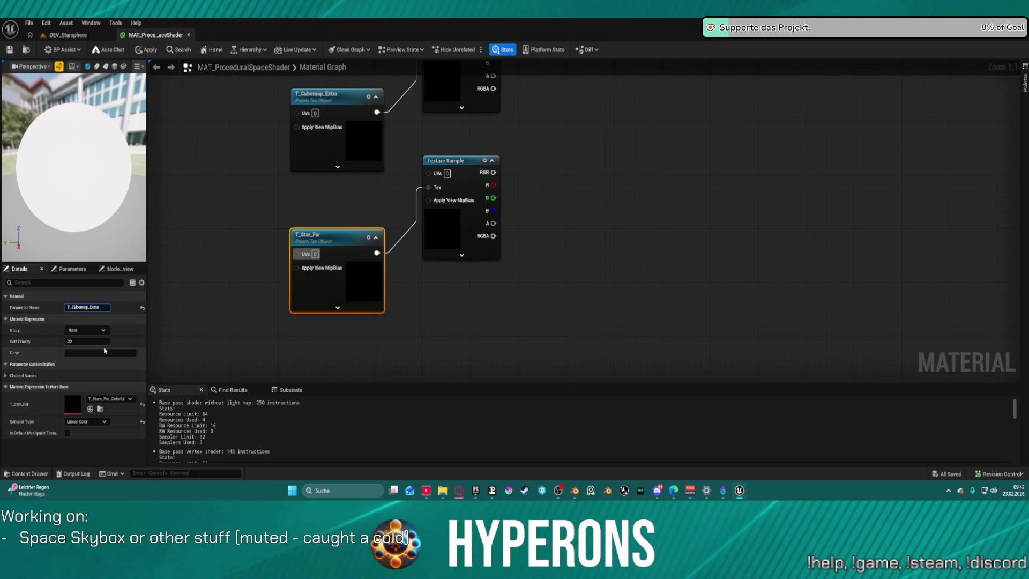
type("Al")
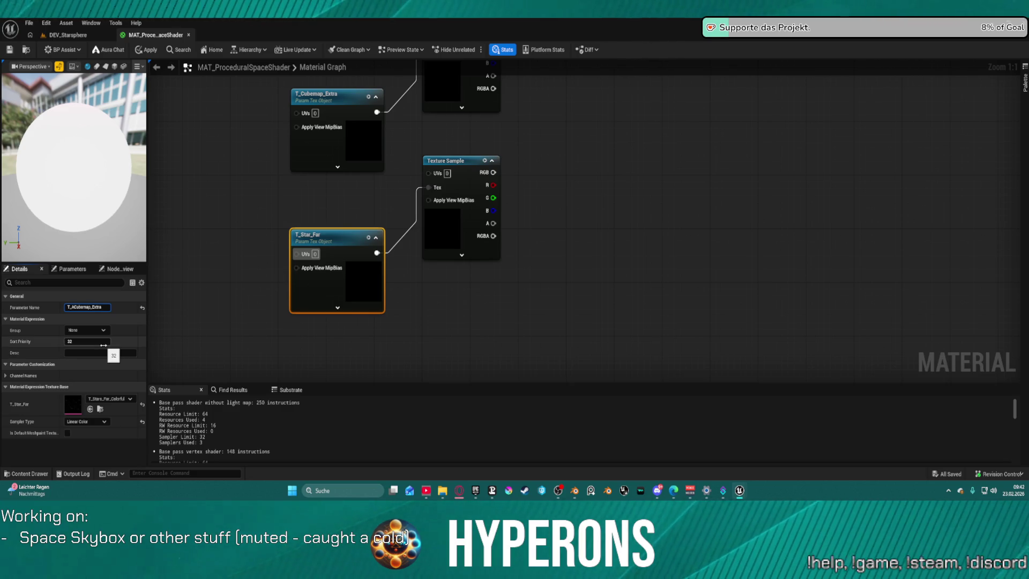
type("pha_")
key("Return")
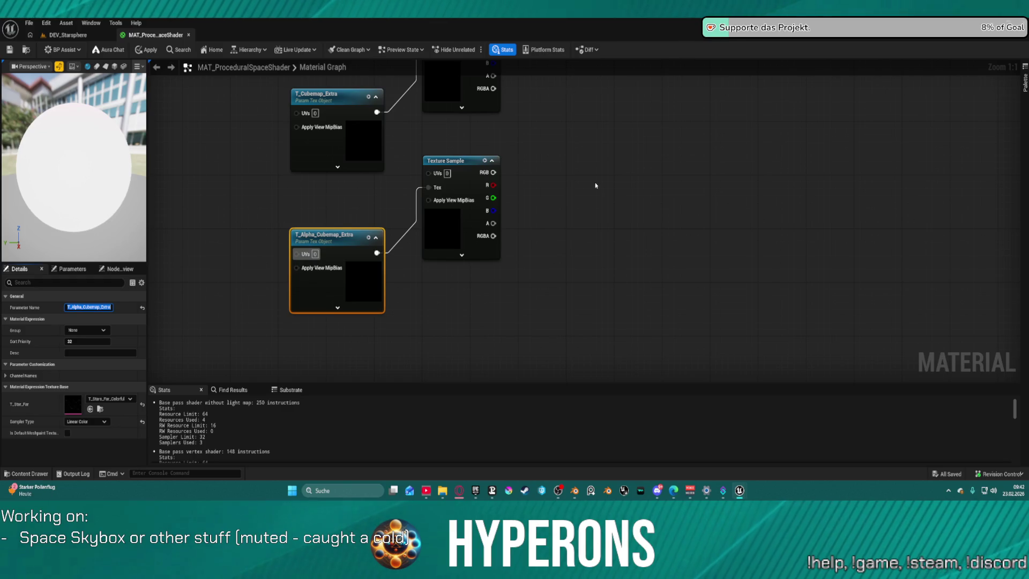
left_click_drag(596, 186, 548, 289)
mouse_move(616, 165)
left_mouse_down()
mouse_move(634, 287)
mouse_move(574, 169)
mouse_move(724, 289)
mouse_move(597, 288)
left_mouse_up()
left_click_drag(581, 246, 503, 159)
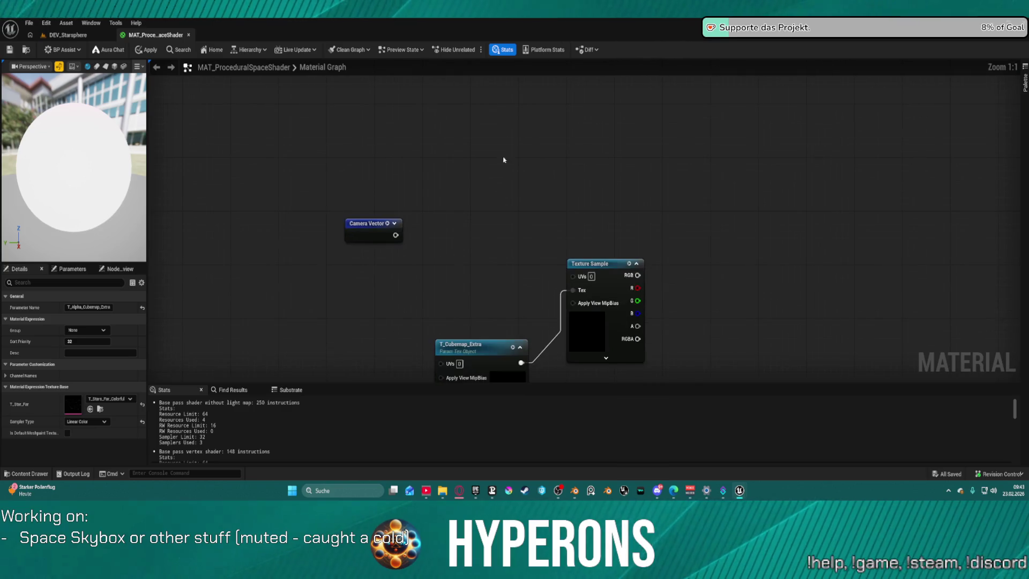
Step: Add a RotateAboutAxis node from Camera Vector and wire it into the Texture Sample UVs
mouse_move(351, 239)
left_mouse_down()
mouse_move(248, 244)
mouse_move(384, 240)
left_mouse_up()
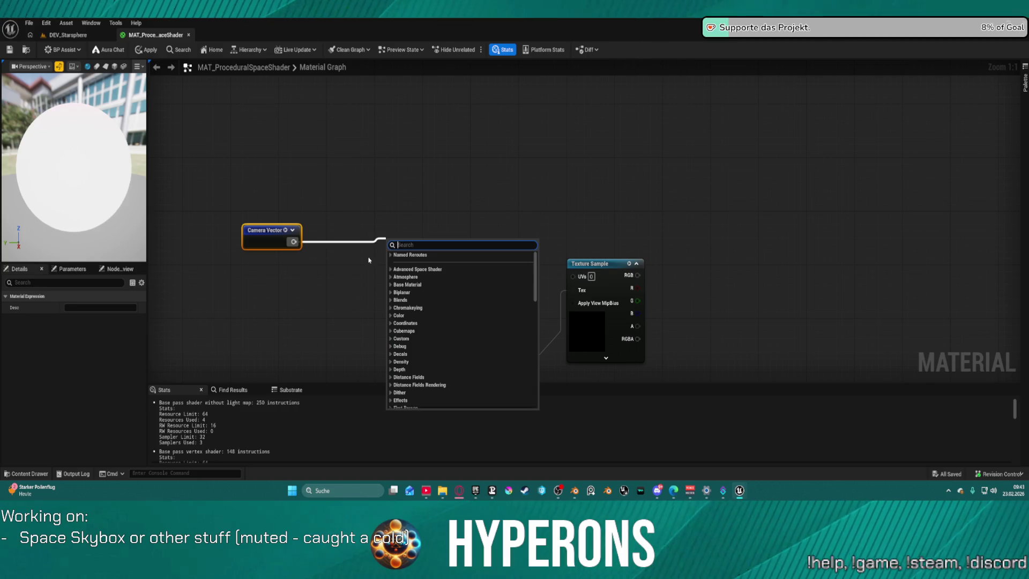
type("rotat")
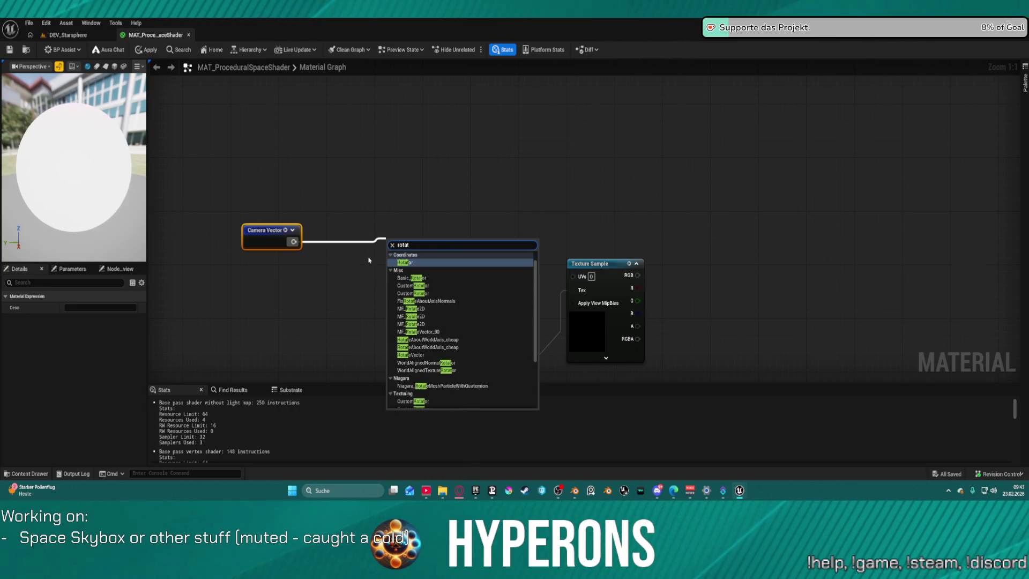
type(" a")
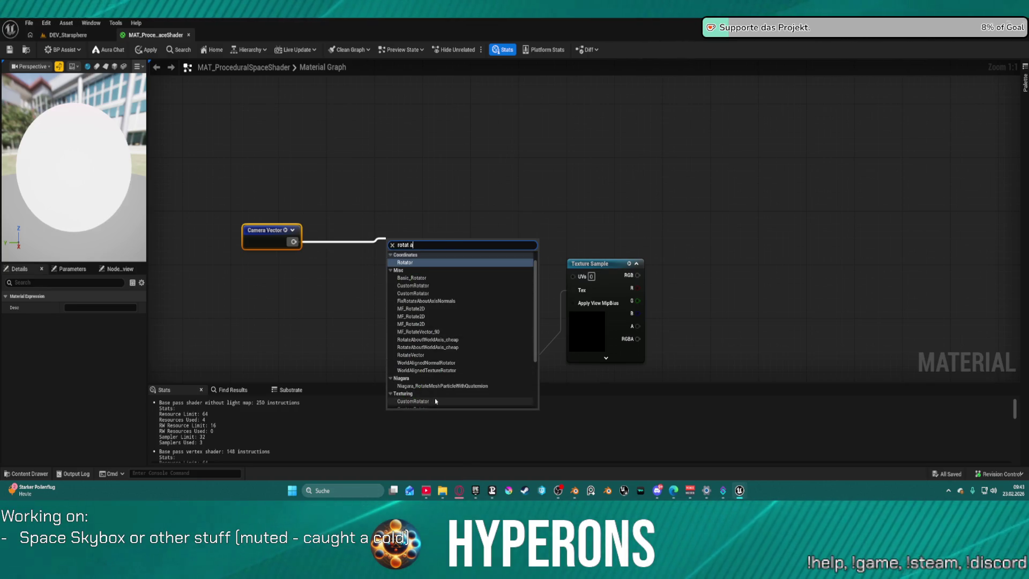
type("b")
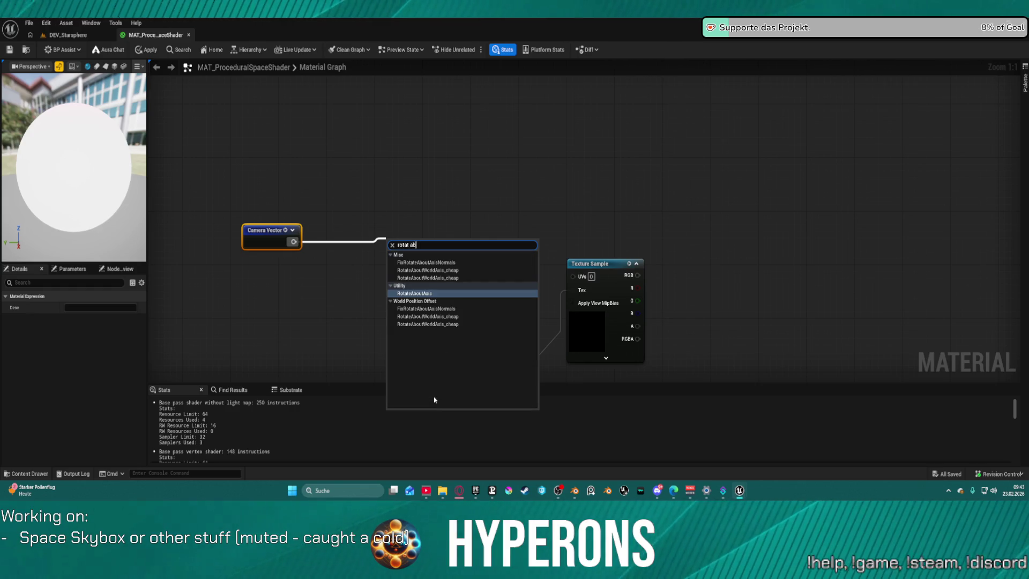
left_click(418, 293)
left_click_drag(450, 256, 575, 283)
key("Home")
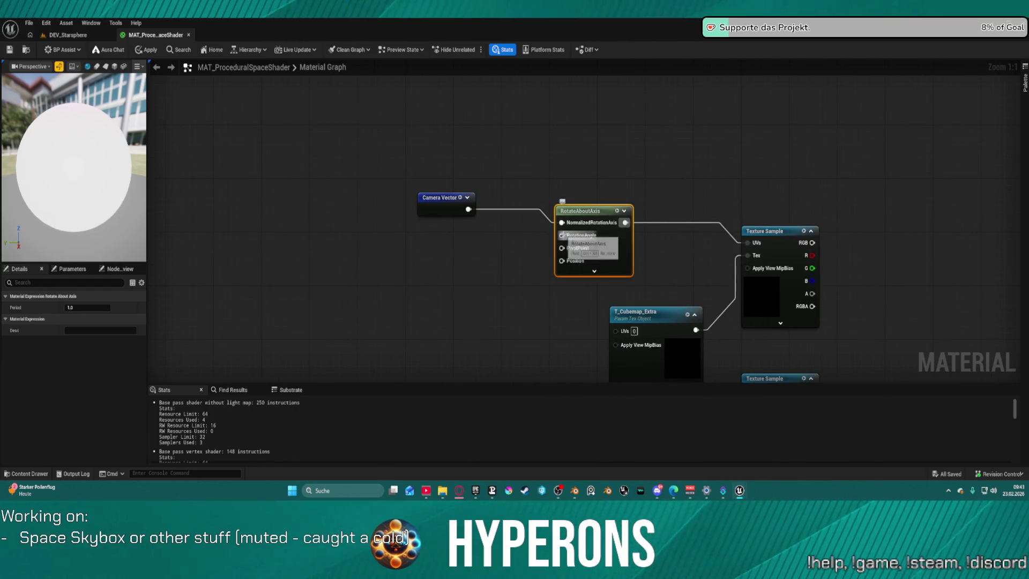
Step: Drive RotationAngle with a scalar parameter named CameMap_Rotation
key("s")
left_click(506, 234)
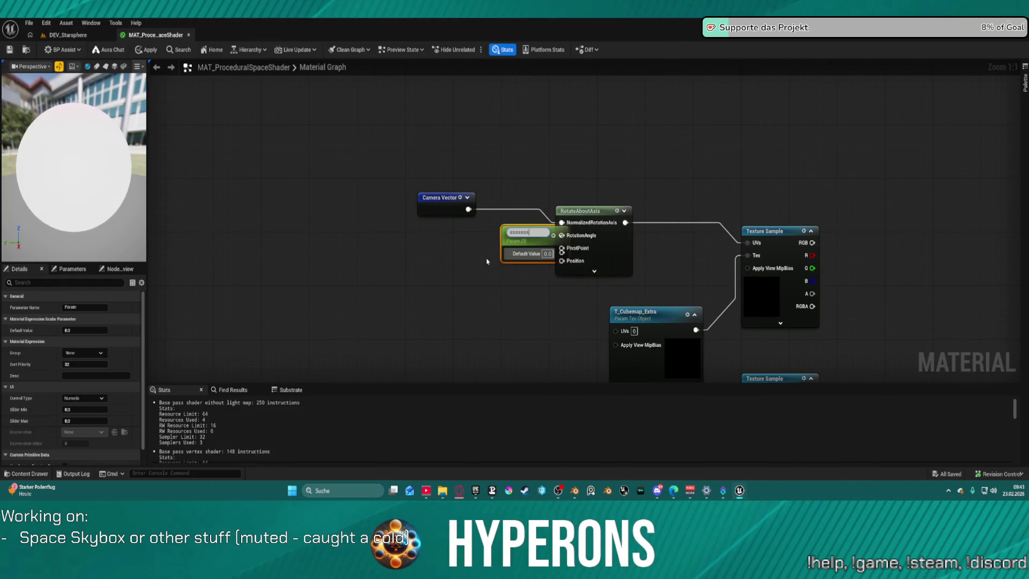
mouse_move(514, 253)
left_mouse_down()
mouse_move(473, 243)
mouse_move(457, 251)
left_mouse_up()
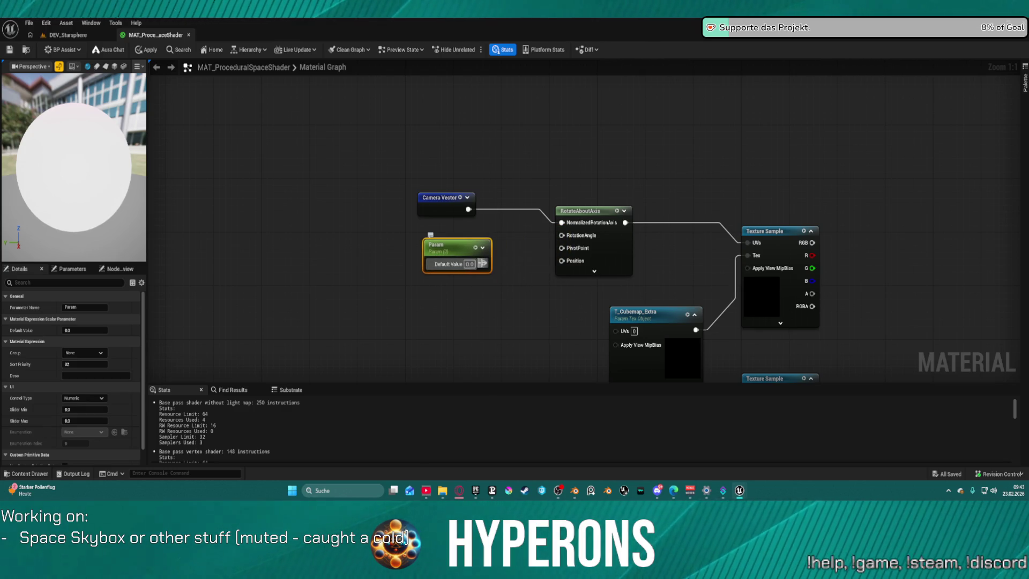
left_click(87, 308)
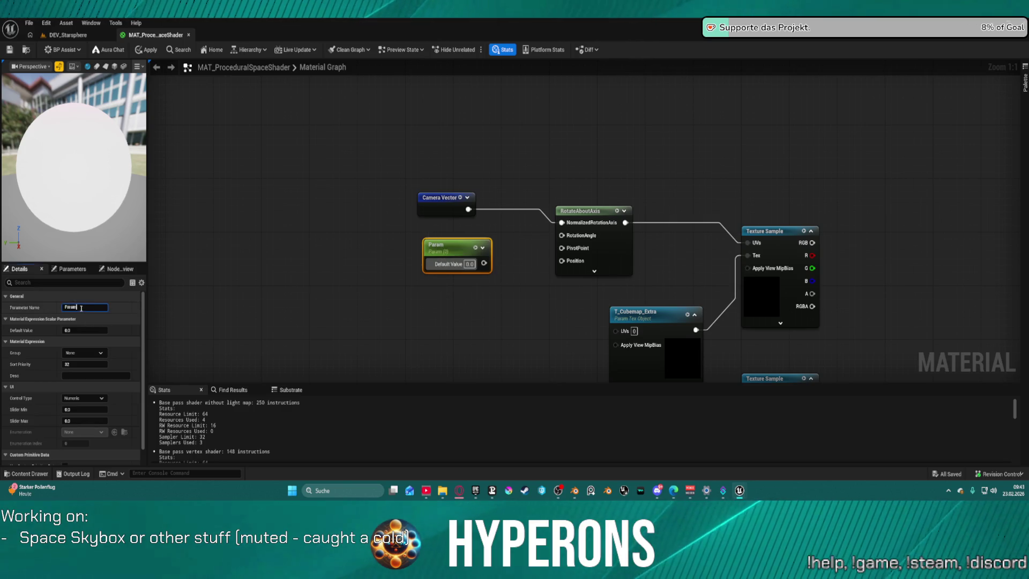
type("d")
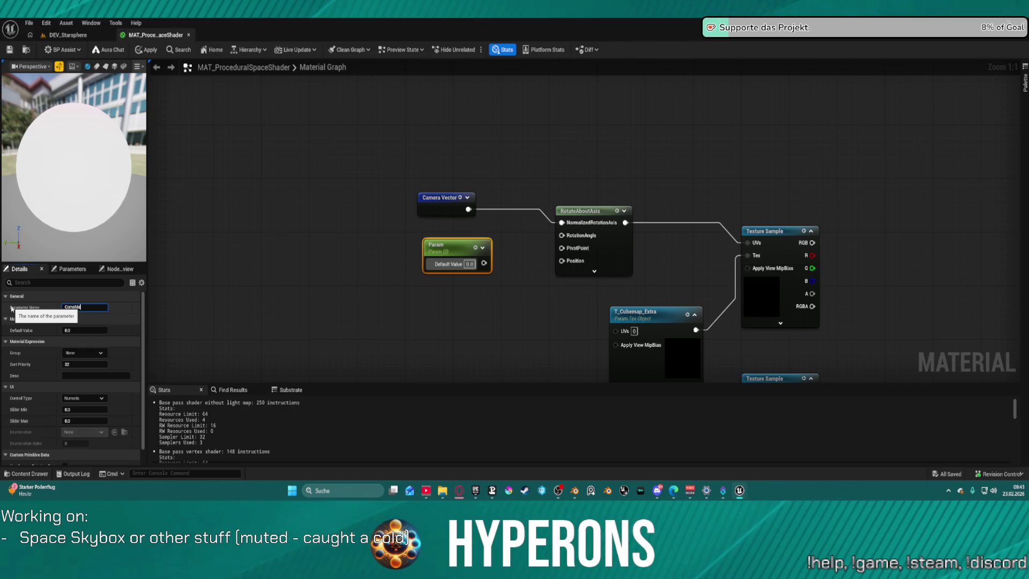
type("_")
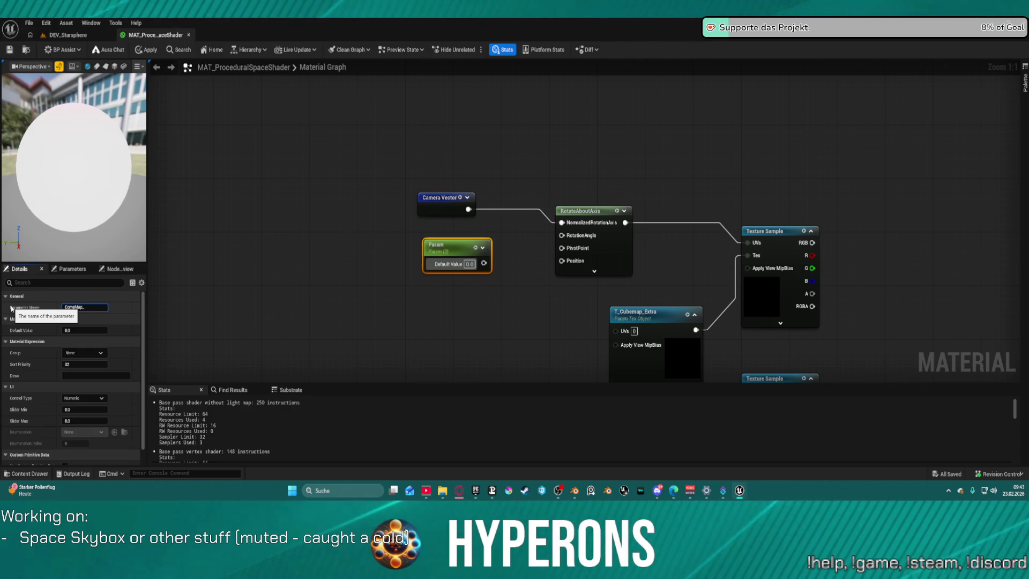
type("Rotation")
mouse_move(484, 263)
left_mouse_down()
mouse_move(501, 283)
mouse_move(562, 235)
left_mouse_up()
left_click(510, 303)
Step: Wire a constant 0 into PivotPoint and Camera Vector into Position
left_click(475, 318)
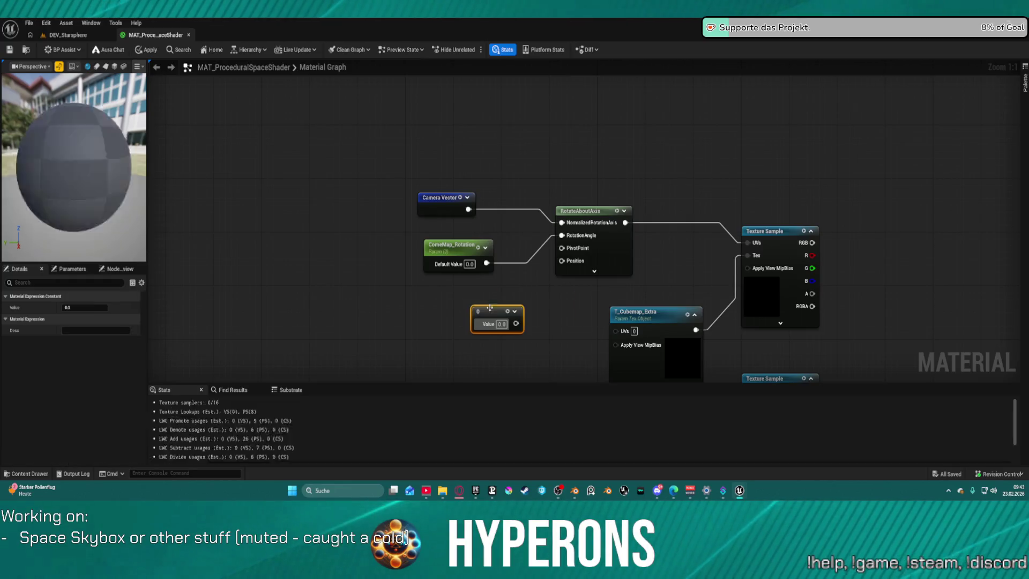
left_click_drag(516, 323, 562, 247)
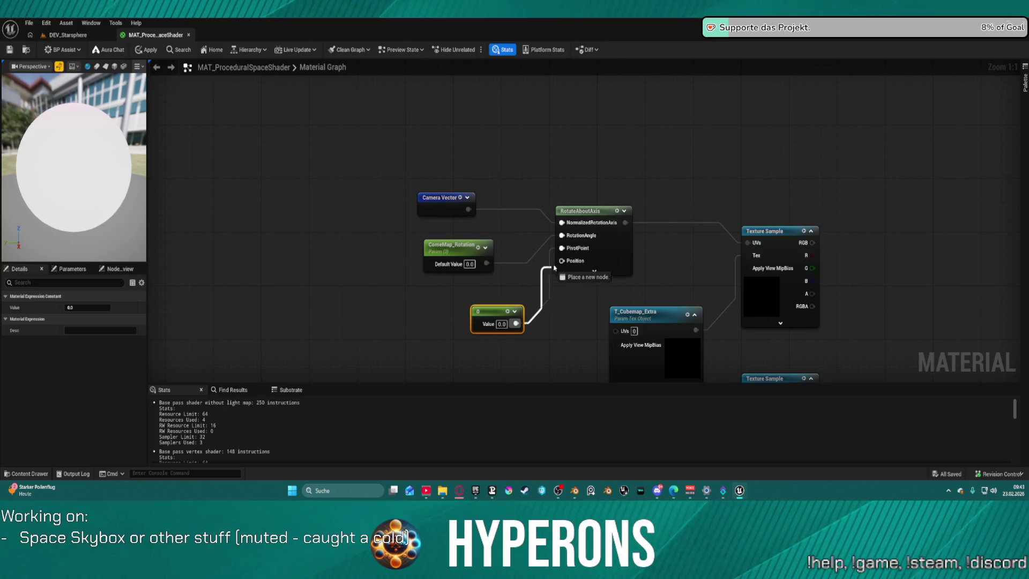
left_click_drag(558, 292, 583, 261)
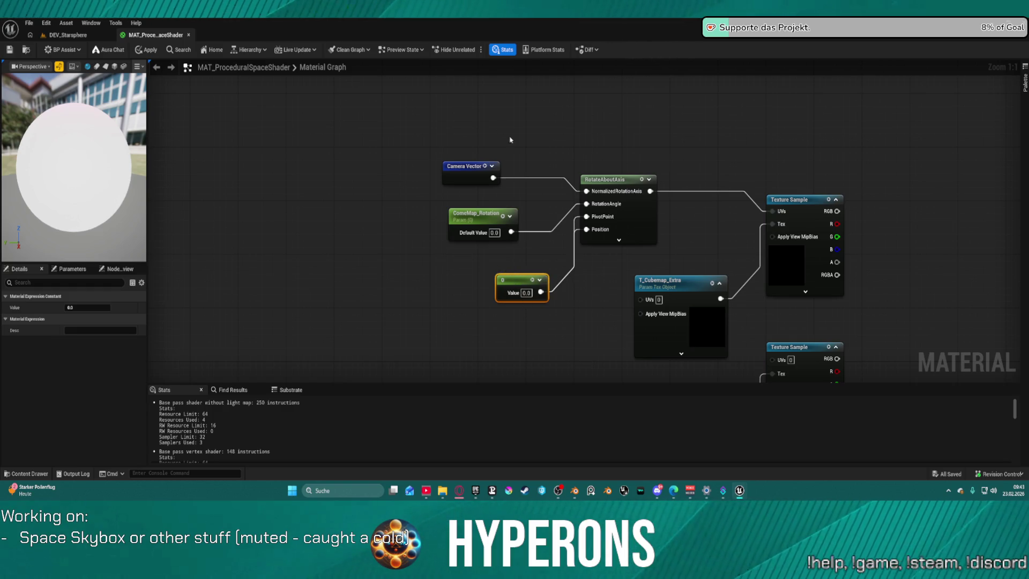
mouse_move(467, 163)
left_mouse_down()
mouse_move(412, 171)
mouse_move(450, 191)
mouse_move(590, 230)
left_mouse_up()
Step: Commit Camera Vector to Position and connect a Constant3Vector as RotateAboutAxis's axis
left_click(532, 139)
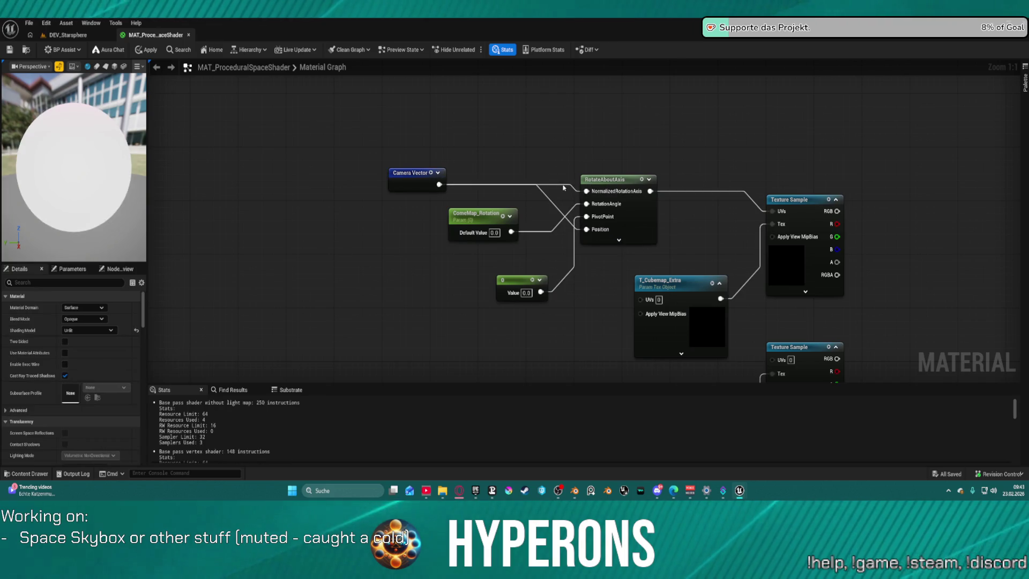
left_click(482, 98)
left_click_drag(554, 110, 588, 217)
mouse_move(628, 319)
left_mouse_down()
mouse_move(591, 291)
mouse_move(533, 198)
left_mouse_up()
Step: Move T_Alpha_Cubemap_Extra and its sample down, placing T_Cubemap_Extra beside its Texture Sample
scroll(533, 197, "down", 2)
left_click_drag(423, 153, 471, 324)
mouse_move(434, 250)
left_mouse_down()
mouse_move(443, 177)
mouse_move(443, 205)
left_mouse_up()
mouse_move(493, 177)
left_mouse_down()
mouse_move(565, 345)
mouse_move(558, 322)
left_mouse_up()
left_click_drag(526, 194, 530, 316)
left_click(517, 146)
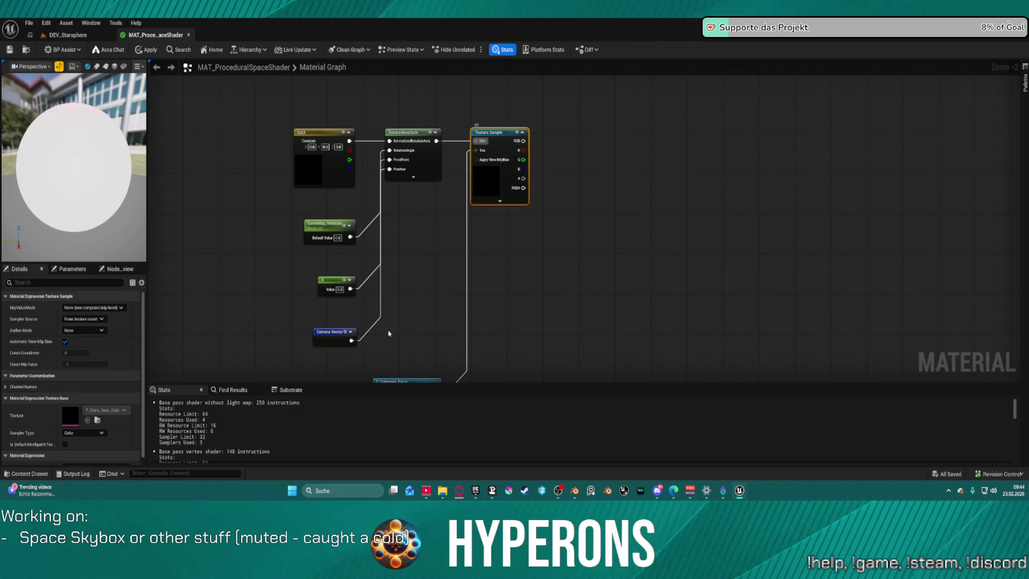
mouse_move(405, 380)
left_mouse_down()
mouse_move(469, 162)
mouse_move(427, 190)
left_mouse_up()
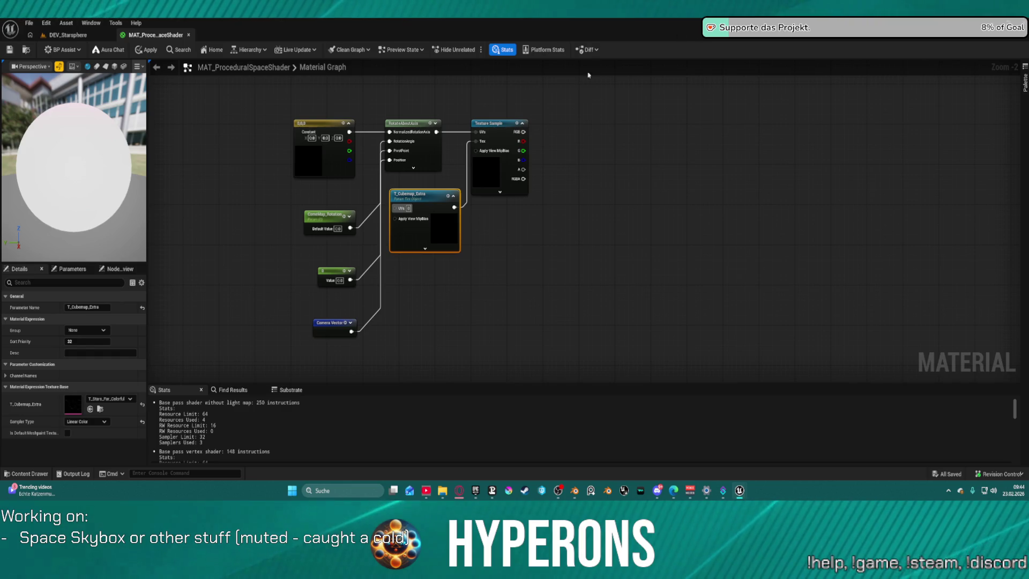
Step: Add an Add node after the Texture Sample with Camera Vector in B; assign Render_01_edited to T_Cubemap_Extra
mouse_move(524, 132)
left_mouse_down()
mouse_move(592, 140)
mouse_move(555, 127)
mouse_move(523, 132)
left_mouse_up()
left_click(565, 132)
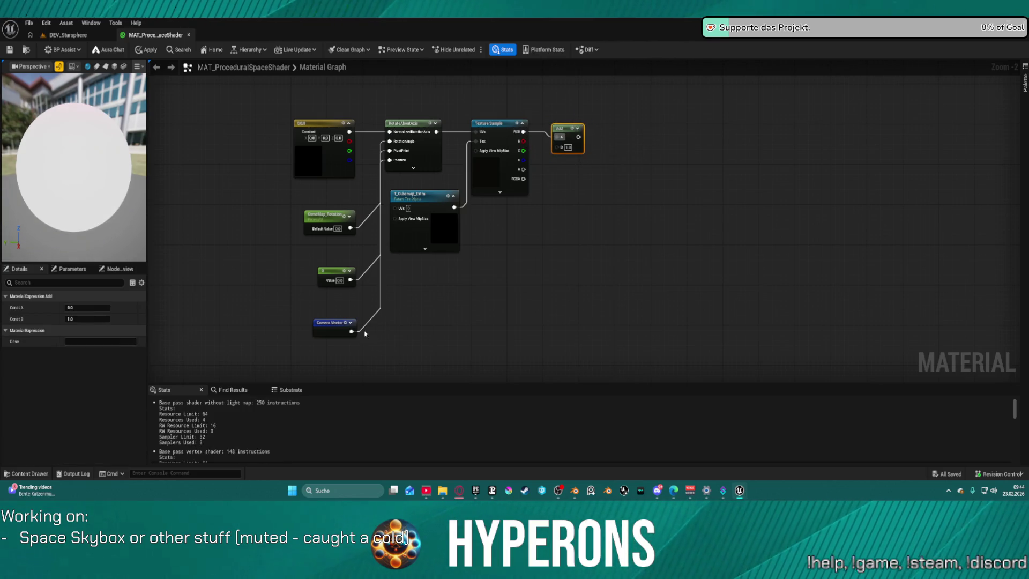
left_click(345, 328)
mouse_move(351, 332)
left_mouse_down()
mouse_move(566, 172)
mouse_move(558, 146)
left_mouse_up()
left_click(427, 198)
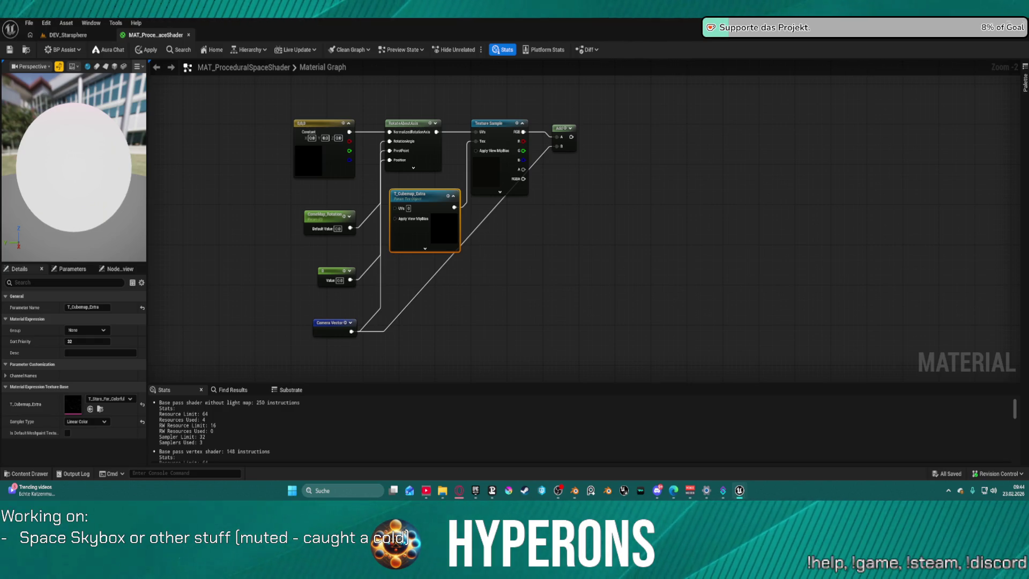
mouse_move(375, 161)
left_mouse_down()
mouse_move(202, 230)
mouse_move(80, 403)
left_mouse_up()
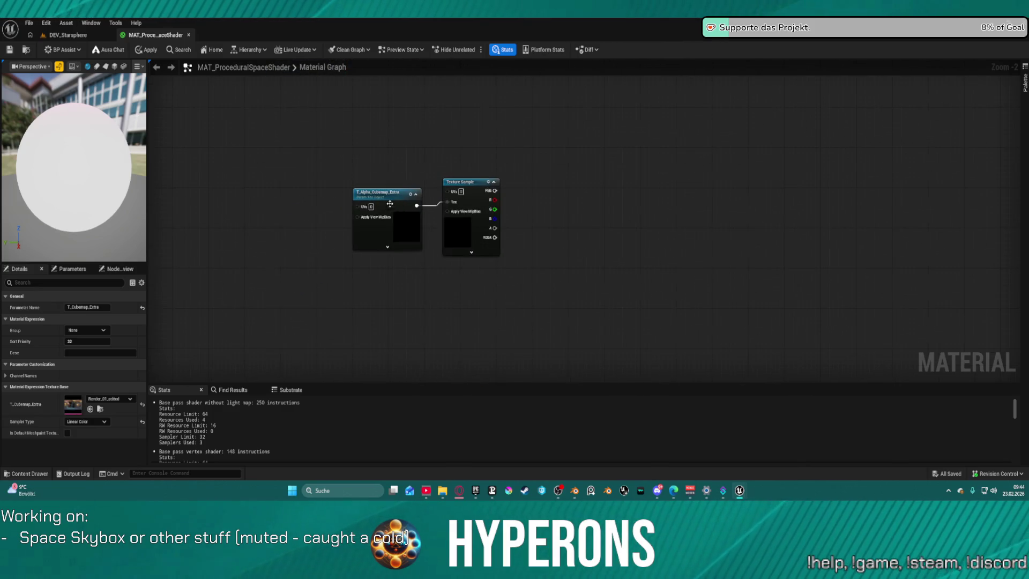
Step: Set T_Alpha_Cubemap_Extra to T_Skybox_6_Alpha and feed a normalized Add output into its Texture Sample UVs
mouse_move(483, 17)
left_mouse_down()
mouse_move(417, 47)
mouse_move(144, 258)
mouse_move(65, 408)
left_mouse_up()
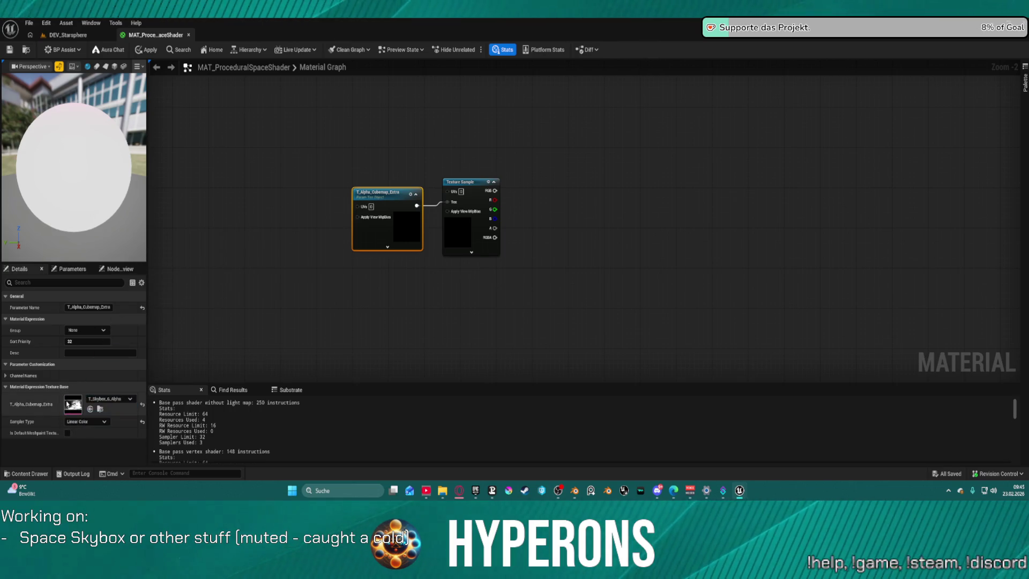
left_click_drag(592, 142, 573, 310)
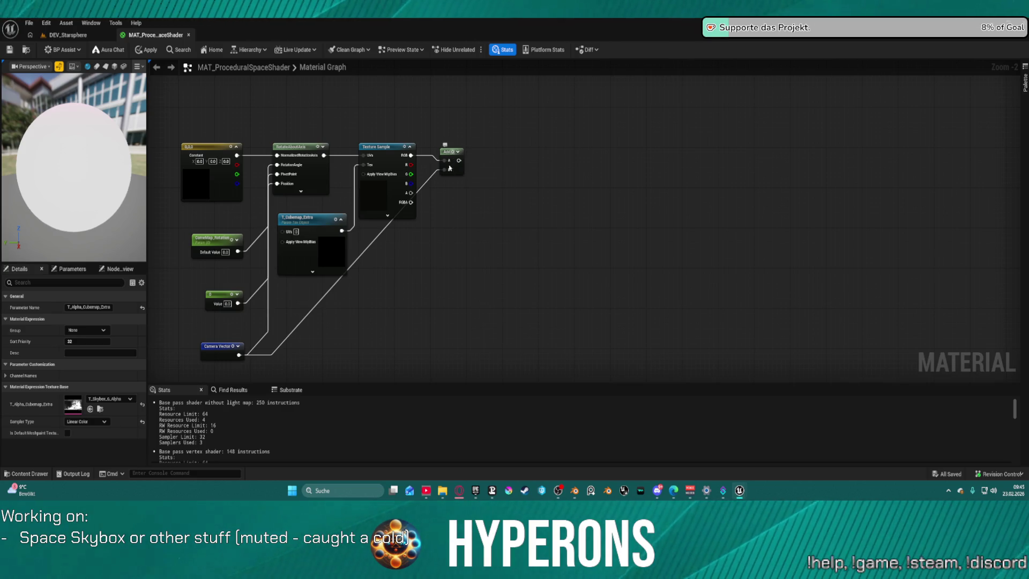
left_click_drag(438, 234, 515, 209)
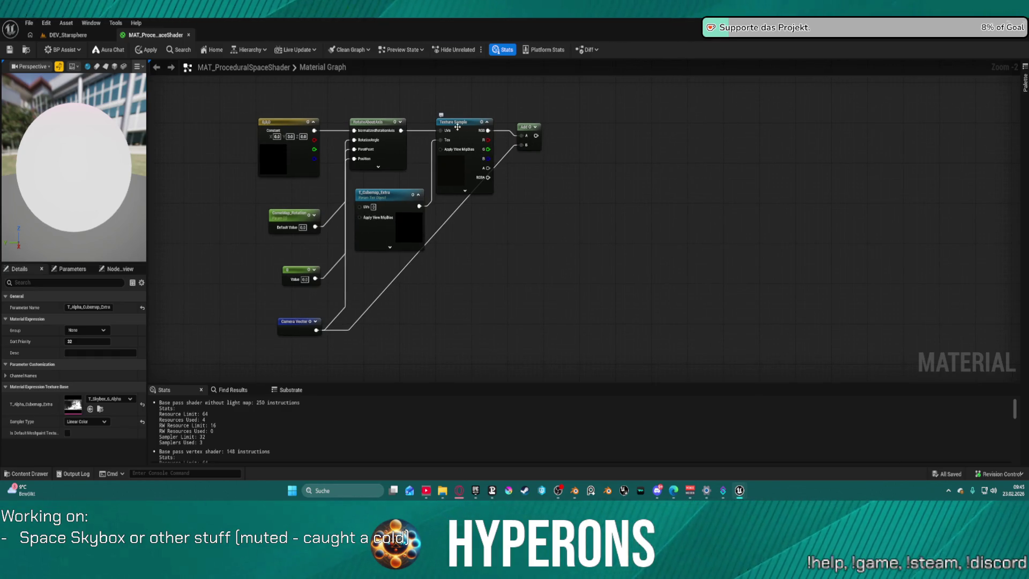
left_click_drag(537, 136, 573, 149)
type("no")
key("Return")
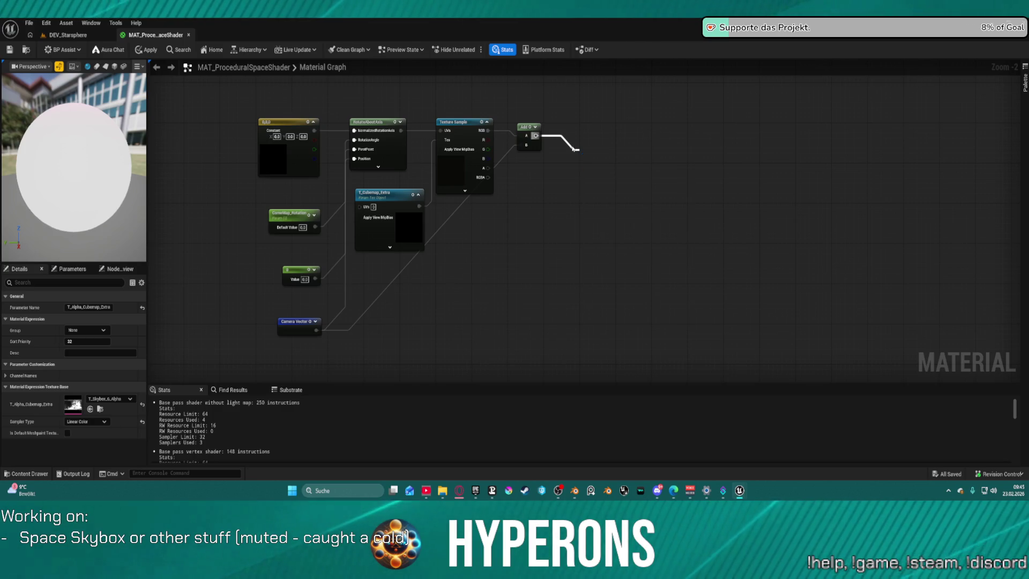
mouse_move(595, 152)
left_mouse_down()
mouse_move(397, 103)
mouse_move(426, 99)
mouse_move(446, 169)
left_mouse_up()
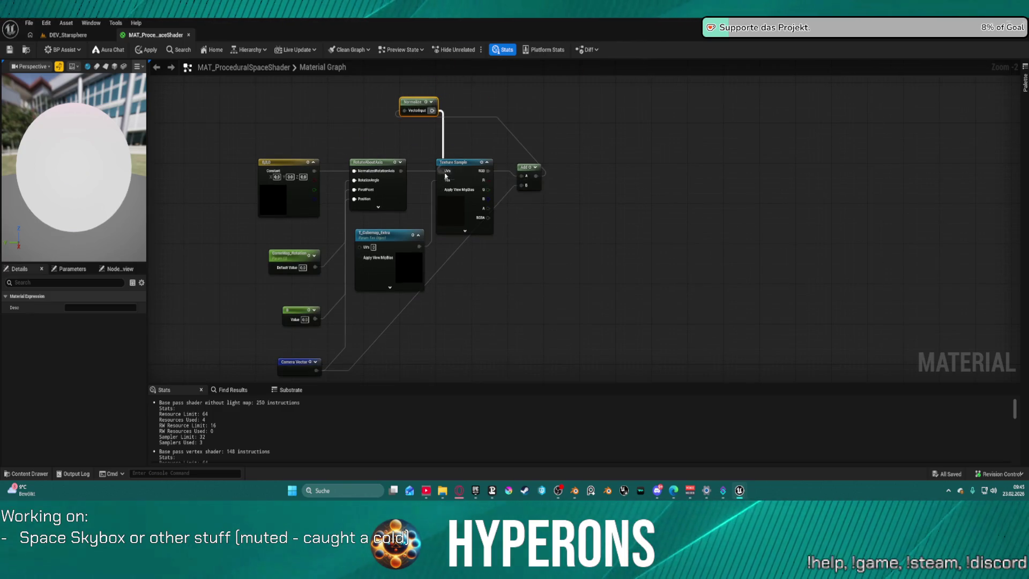
Step: Straighten the chain and add three Multiply nodes fed by the sample's R, G and B channels
mouse_move(532, 173)
left_mouse_down()
mouse_move(417, 188)
mouse_move(423, 167)
mouse_move(420, 180)
left_mouse_up()
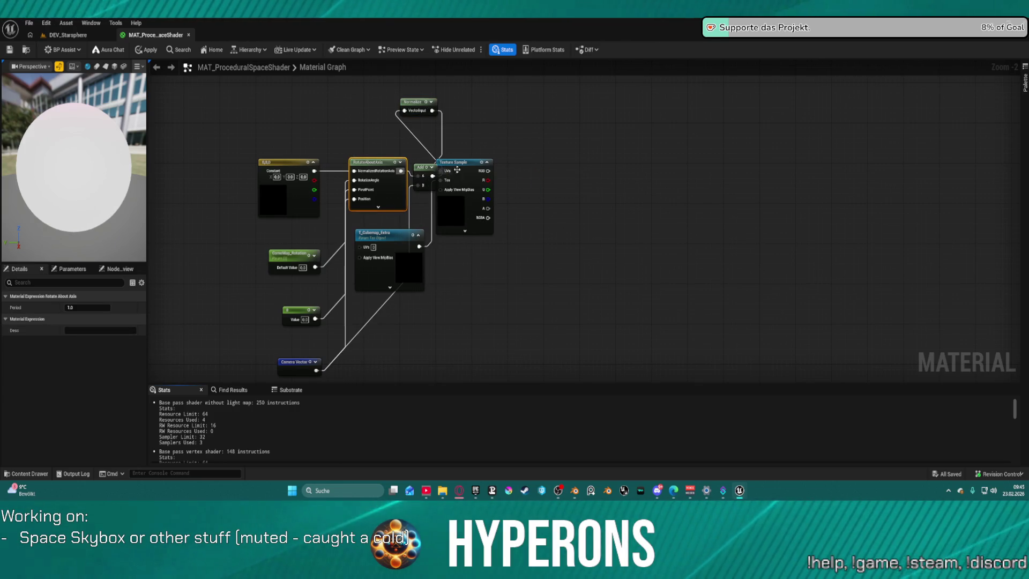
left_click(464, 209)
key("f")
mouse_move(554, 231)
left_mouse_down()
mouse_move(642, 217)
mouse_move(556, 131)
mouse_move(489, 192)
left_mouse_up()
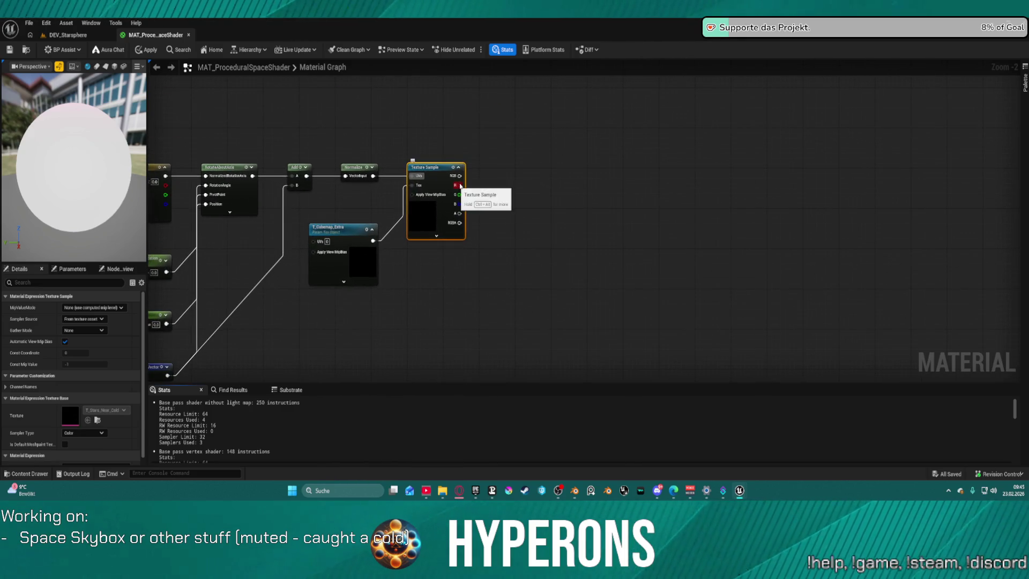
left_click(497, 153)
left_click(504, 197)
left_click(515, 240)
mouse_move(518, 252)
left_mouse_down()
mouse_move(456, 211)
mouse_move(459, 194)
mouse_move(503, 161)
left_mouse_up()
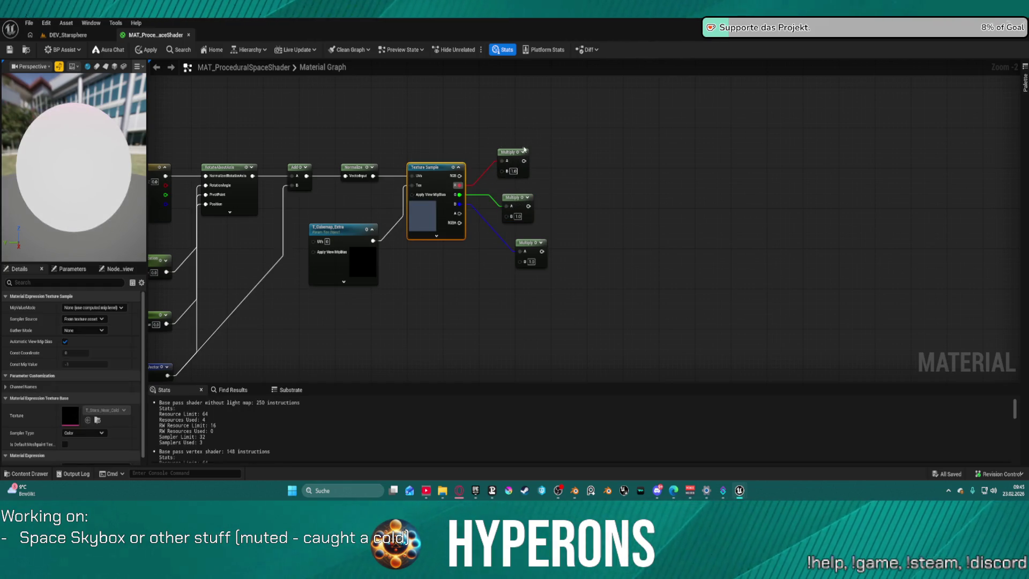
Step: Add a scalar parameter named Red_Level_ExtraCubeMap
left_click(460, 121)
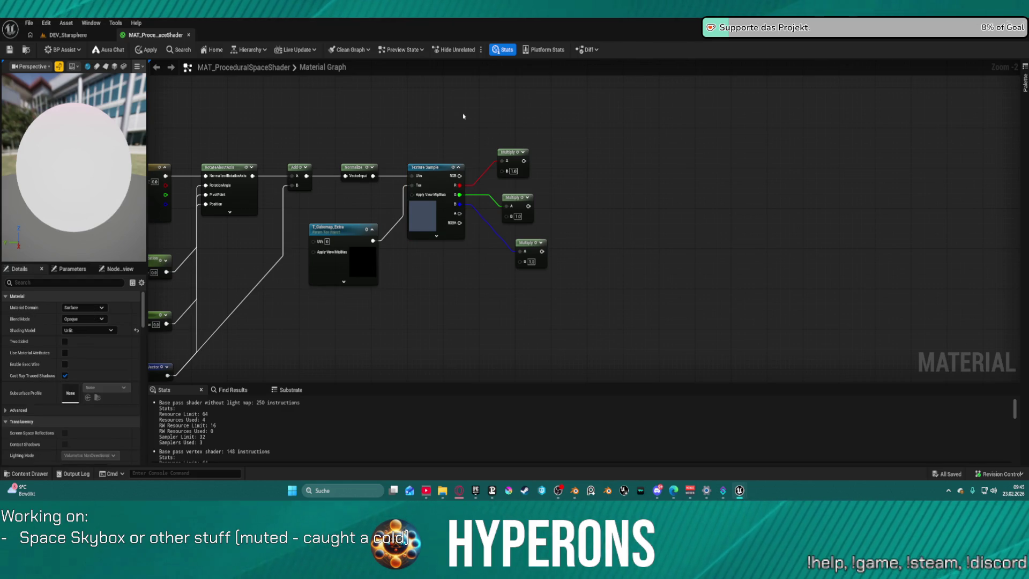
left_click(453, 89)
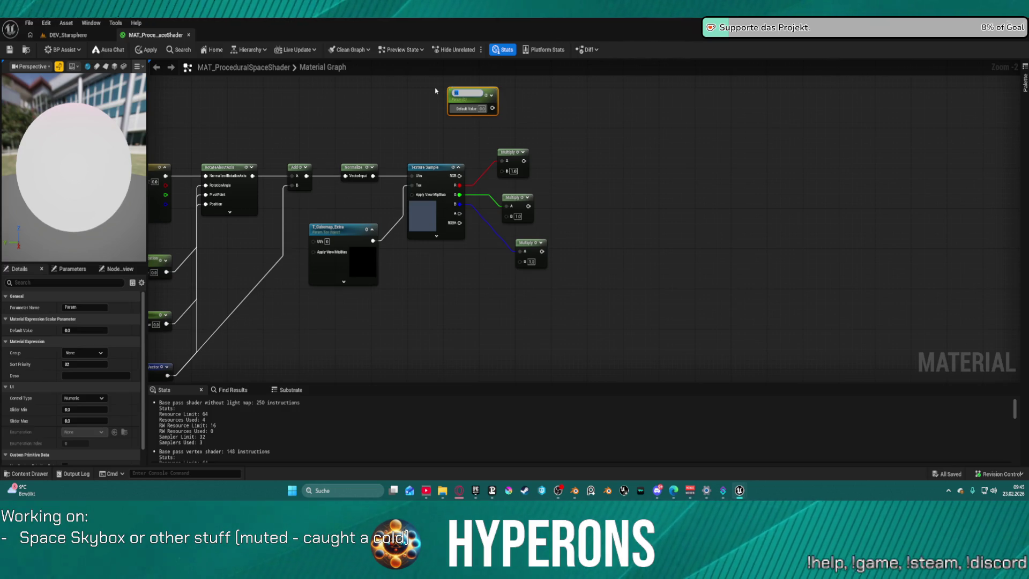
type("Rot")
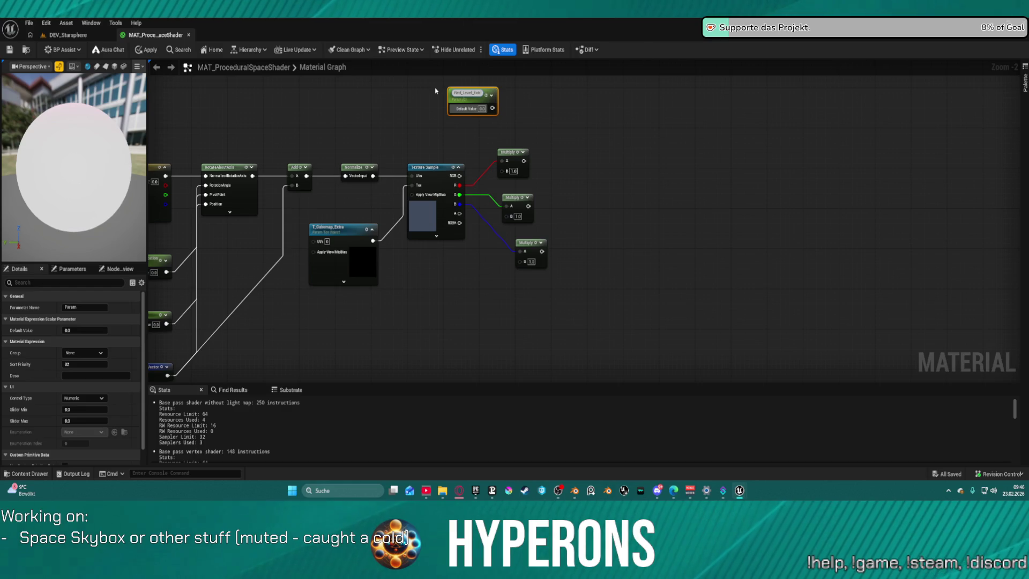
type("CubeM")
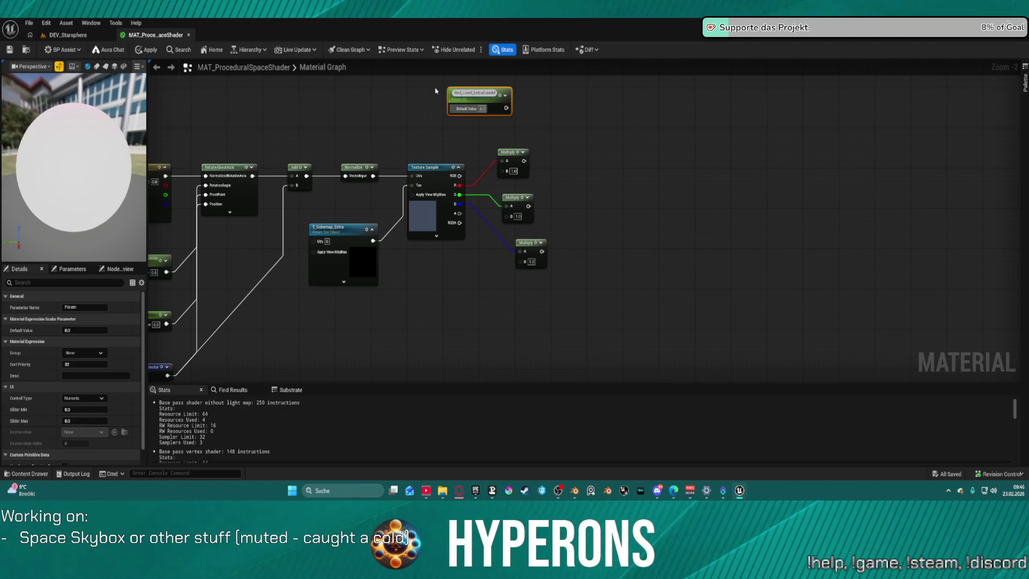
type("ap")
key("Return")
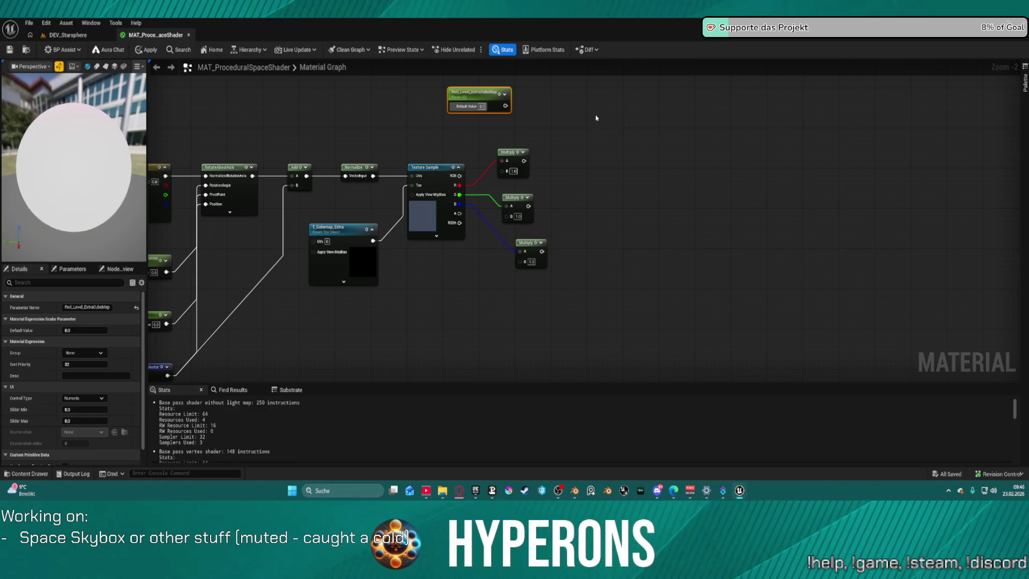
Step: Duplicate it twice and rename the copies Green_Level_ExtraCubeMap and Blue_Level_ExtraCubeMap
key("ctrl+c")
key("ctrl+v")
key("ctrl+v")
left_click(614, 122)
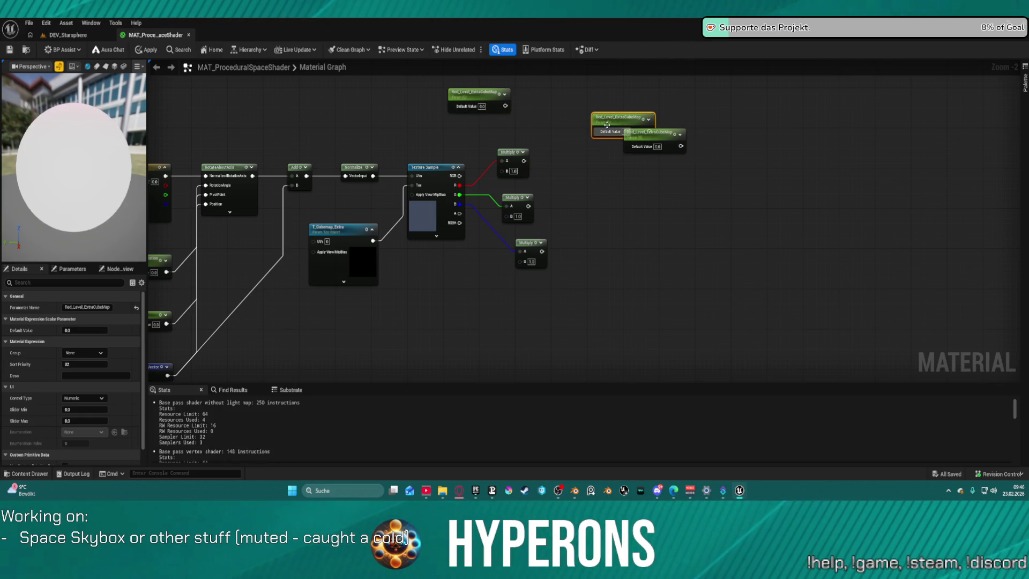
left_click(86, 307)
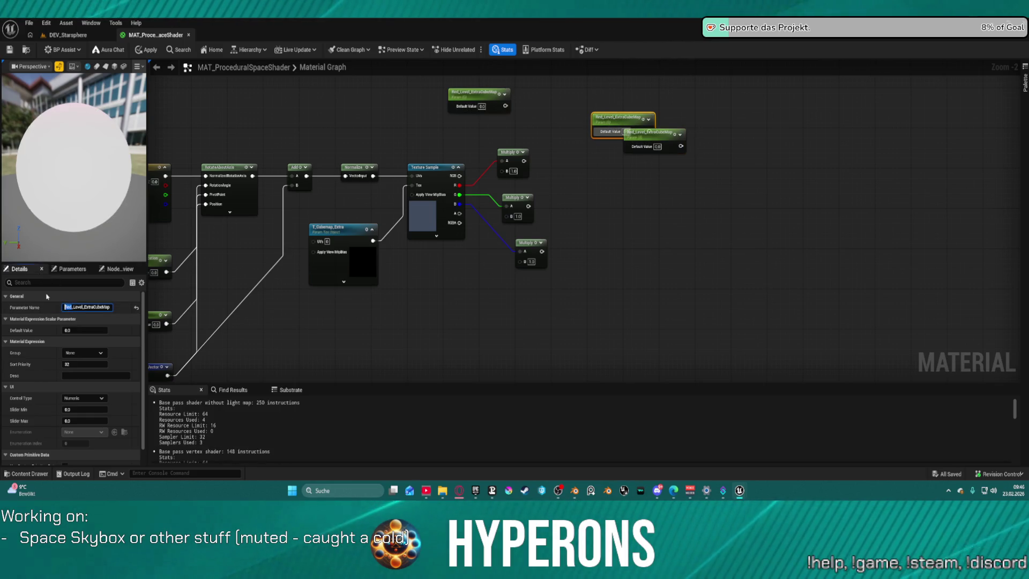
type("Green")
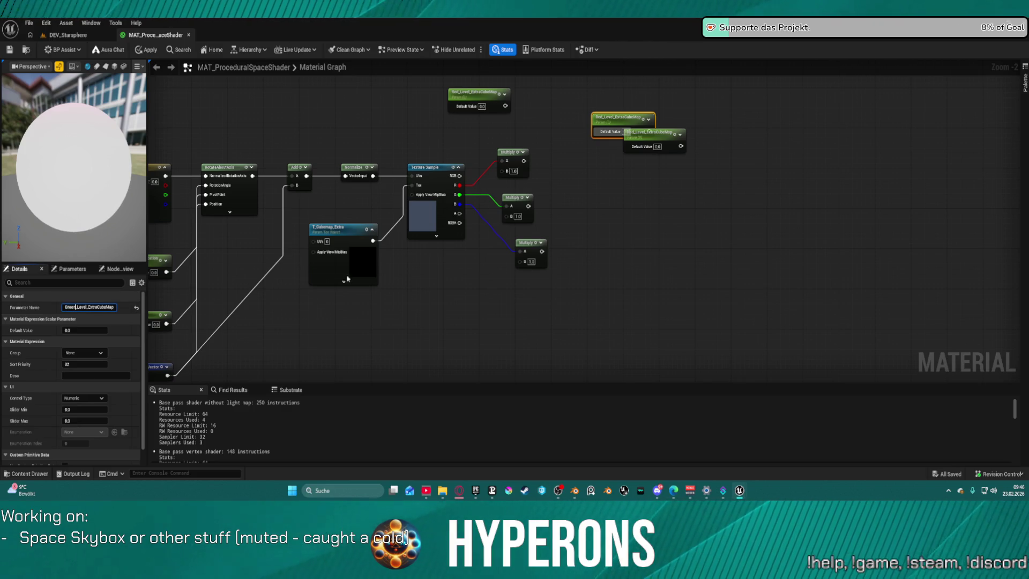
left_click(488, 189)
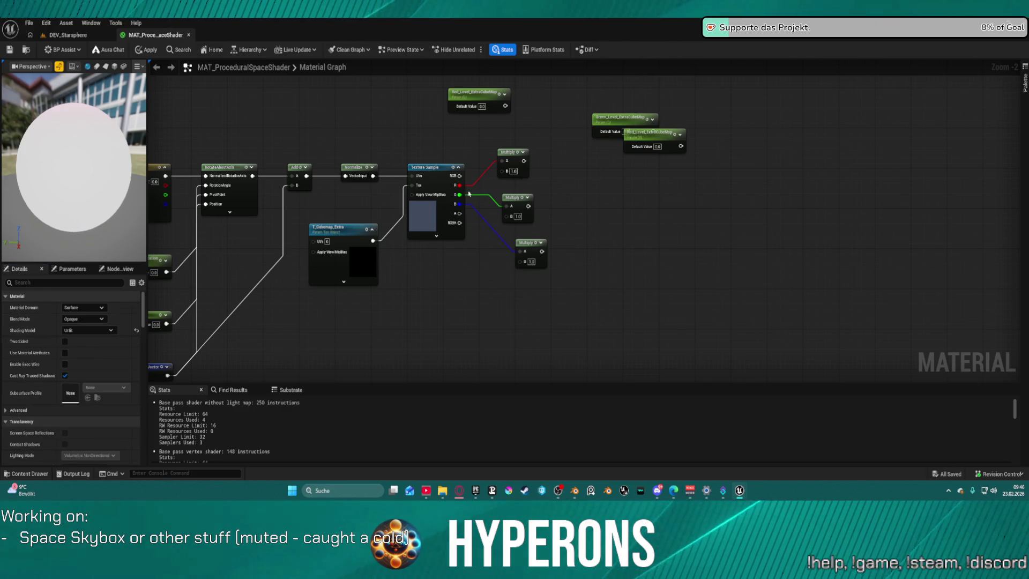
left_click(669, 130)
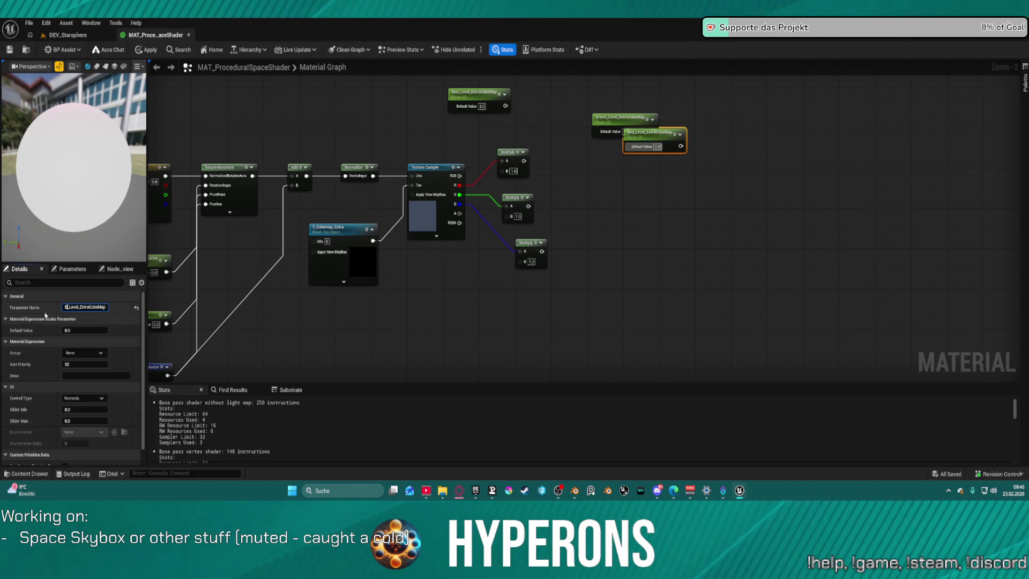
type("lue")
key("Return")
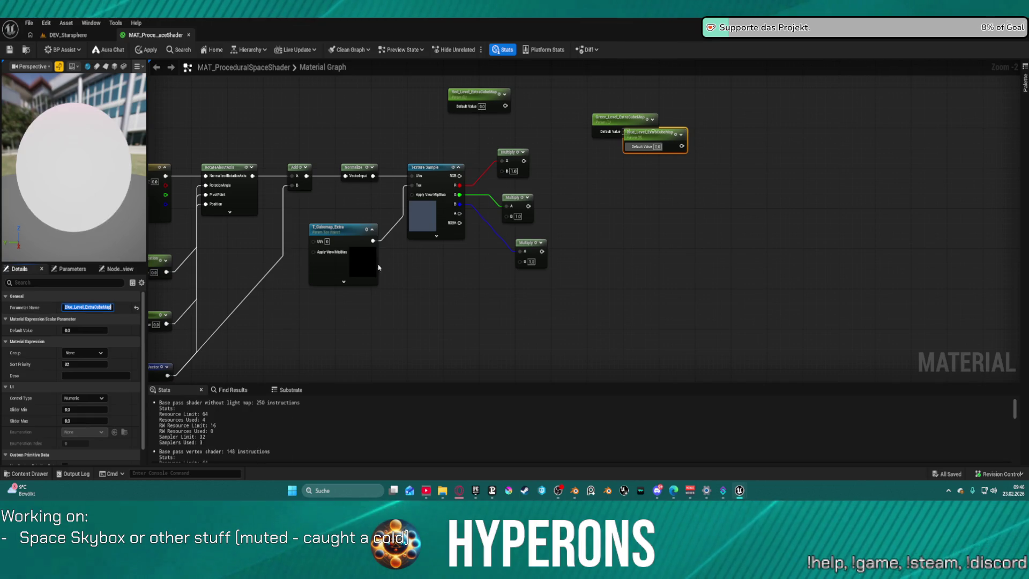
left_click(670, 158)
Step: Wire the Red, Green and Blue level parameters into the B inputs of the three Multiply nodes
mouse_move(667, 142)
left_mouse_down()
mouse_move(445, 292)
mouse_move(517, 287)
mouse_move(525, 263)
left_mouse_up()
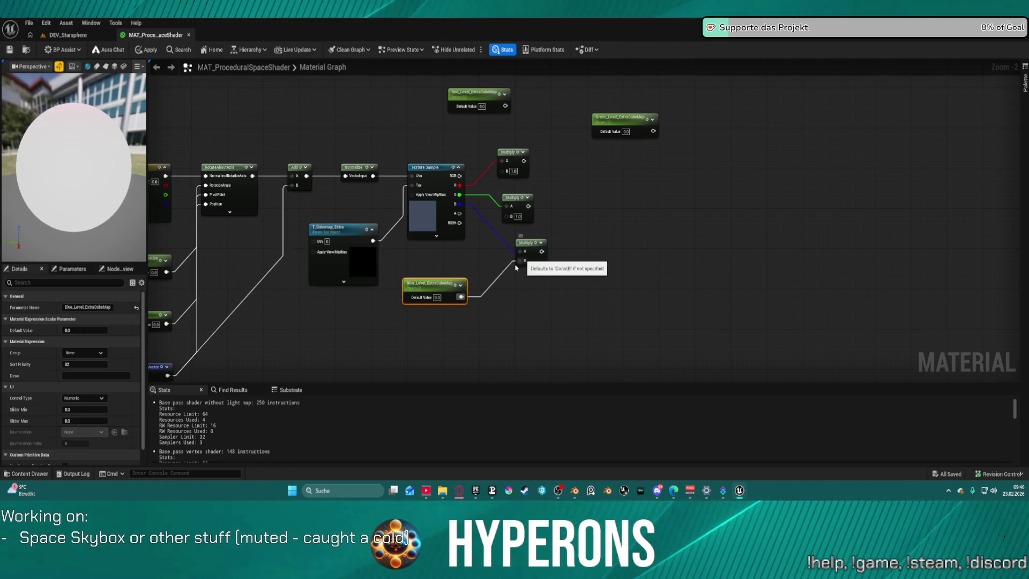
mouse_move(647, 128)
left_mouse_down()
mouse_move(487, 243)
mouse_move(440, 263)
mouse_move(516, 235)
mouse_move(503, 216)
left_mouse_up()
mouse_move(505, 107)
left_mouse_down()
mouse_move(507, 171)
mouse_move(540, 156)
left_mouse_up()
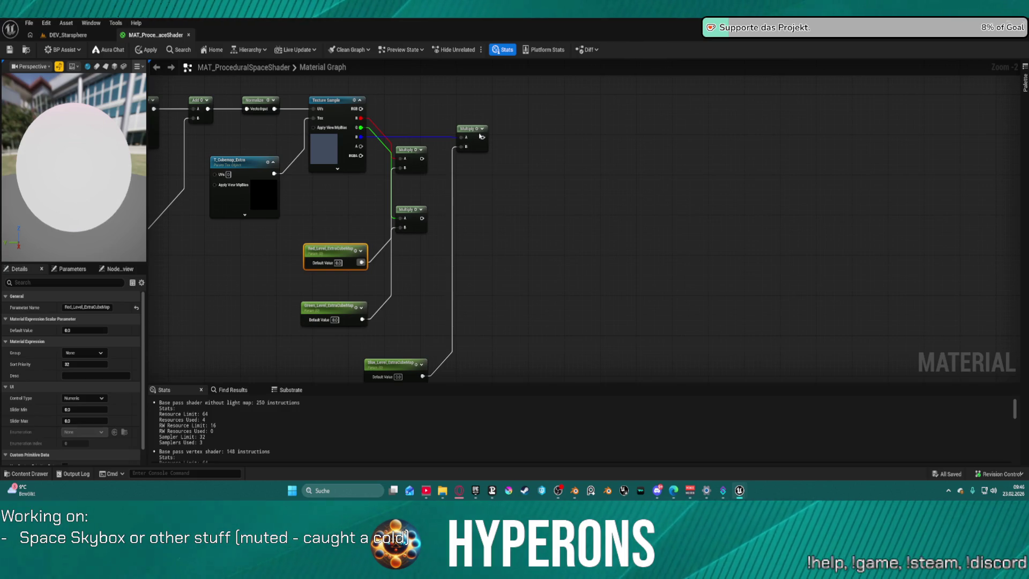
left_click_drag(466, 128, 404, 249)
Step: Copy the Red level's 1.0 default and paste it into the Green and Blue level defaults
left_click(343, 263)
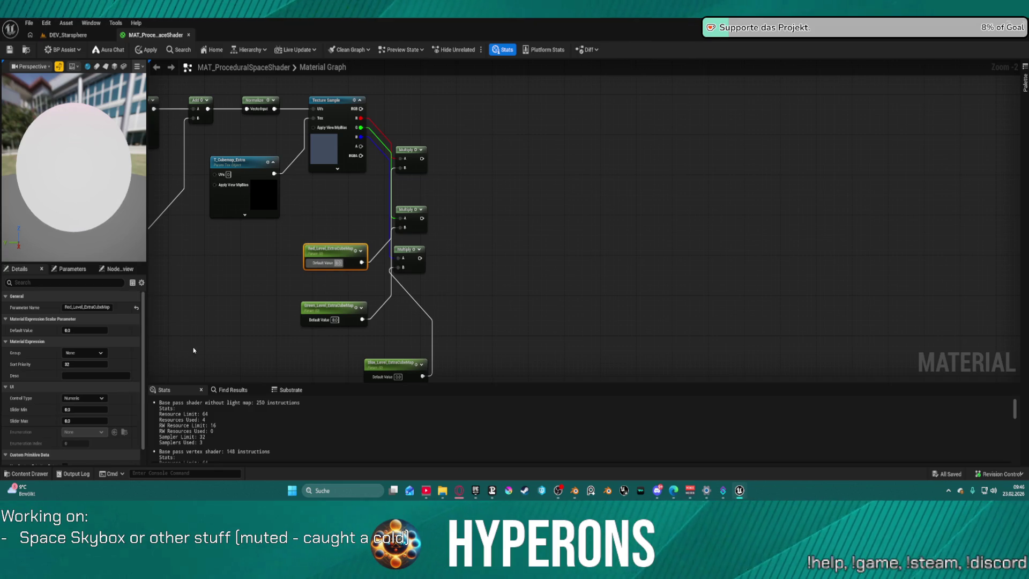
type("1")
left_click(326, 303)
left_click(324, 262)
key("ctrl+c")
left_click(325, 319)
key("ctrl+v")
left_click(393, 371)
key("ctrl+v")
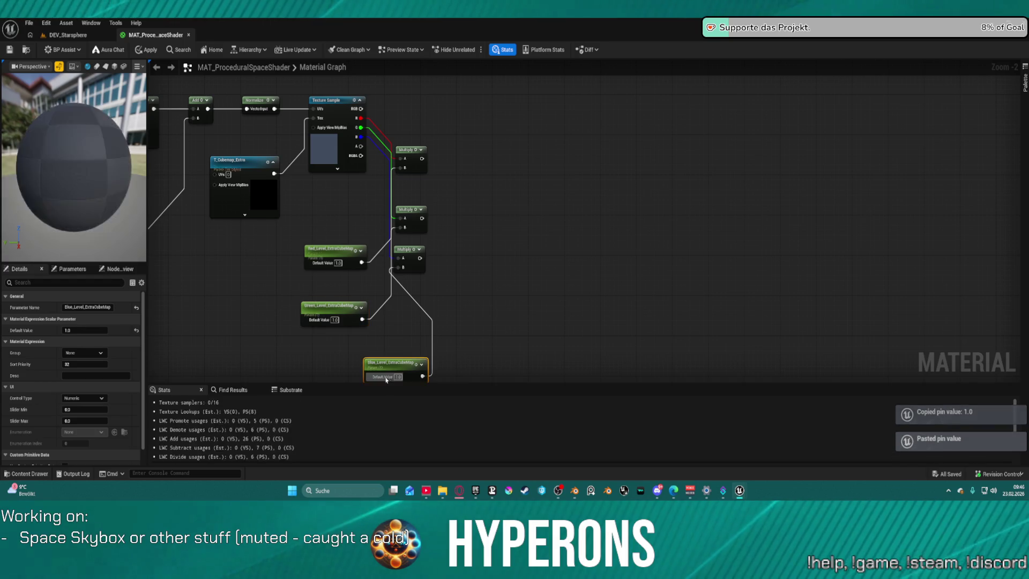
left_click_drag(558, 233, 483, 314)
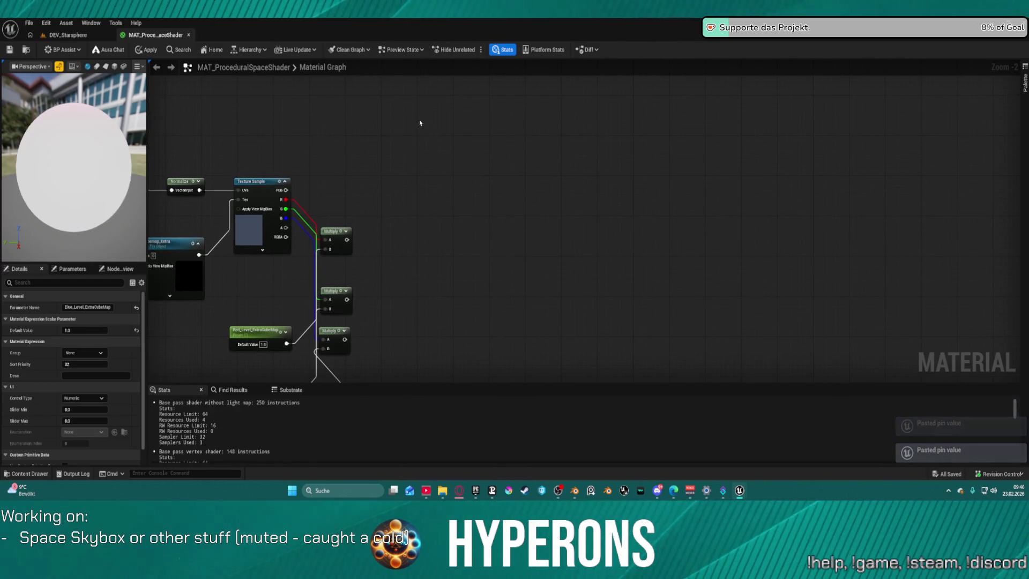
mouse_move(347, 239)
left_mouse_down()
mouse_move(376, 252)
mouse_move(403, 225)
left_mouse_up()
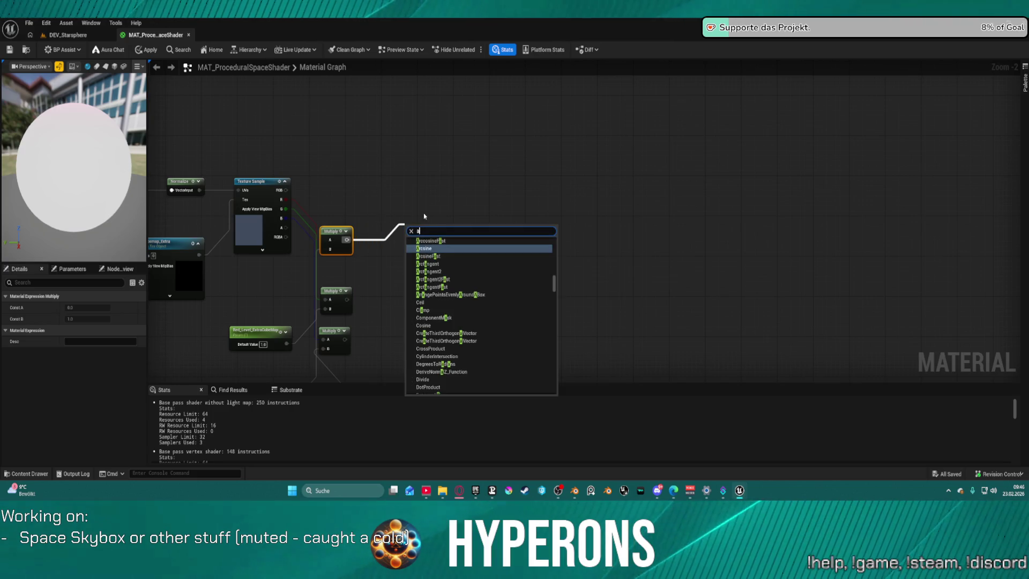
Step: Chain two Append nodes combining the top, second and third Multiply outputs into one RGB value
type("append")
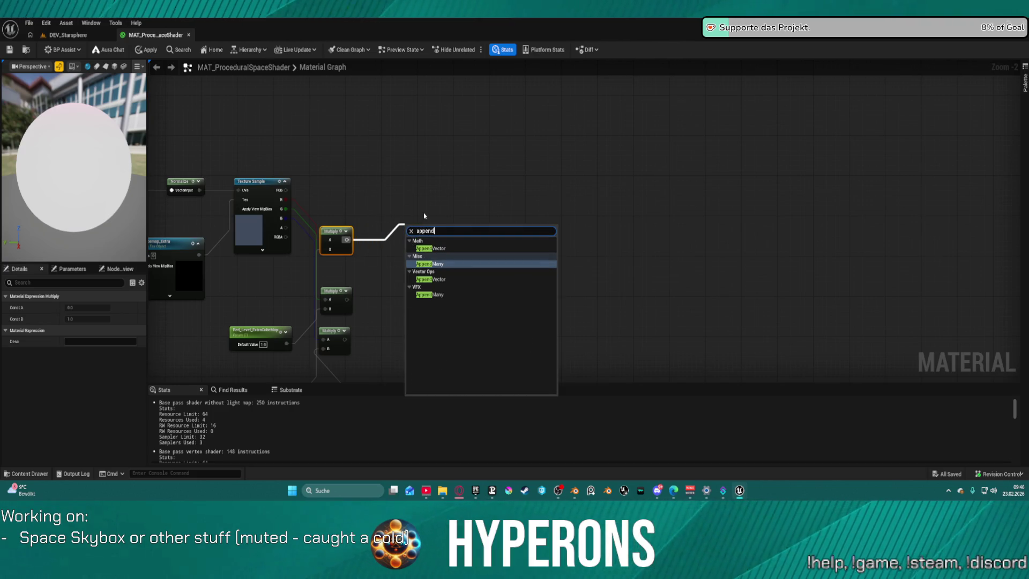
left_click(462, 249)
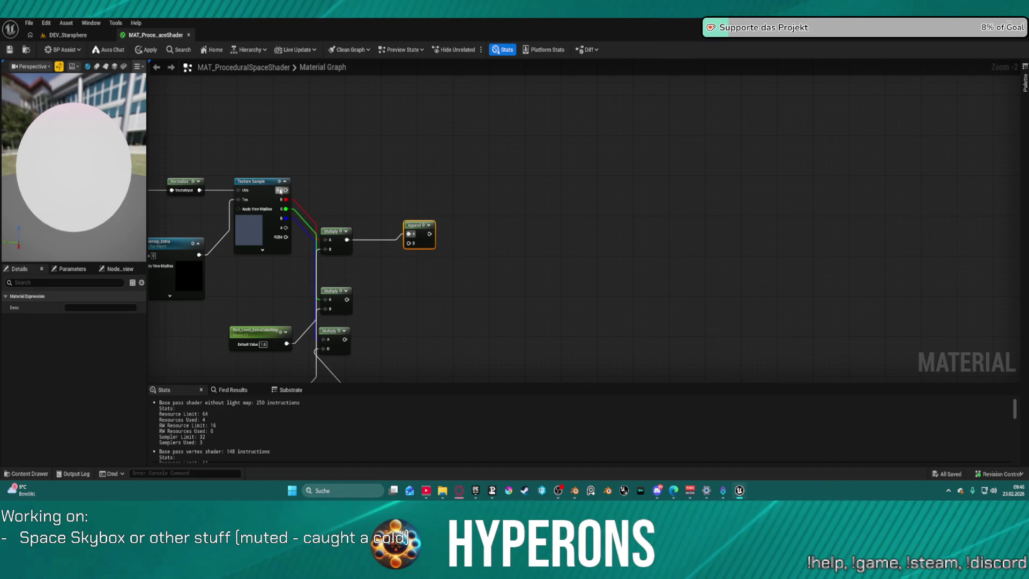
mouse_move(347, 300)
left_mouse_down()
mouse_move(414, 259)
mouse_move(411, 243)
left_mouse_up()
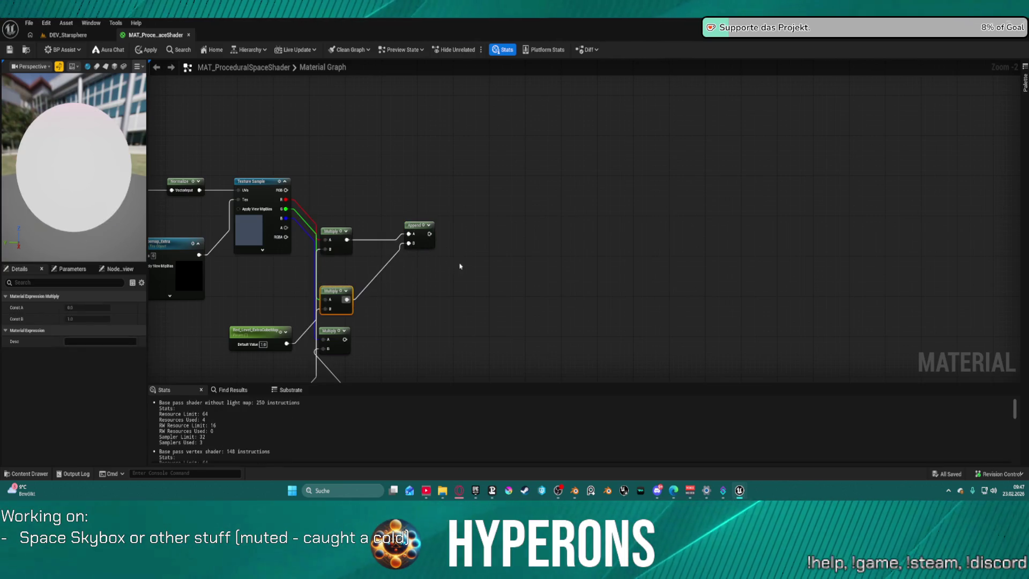
left_click(426, 236)
key("ctrl+d")
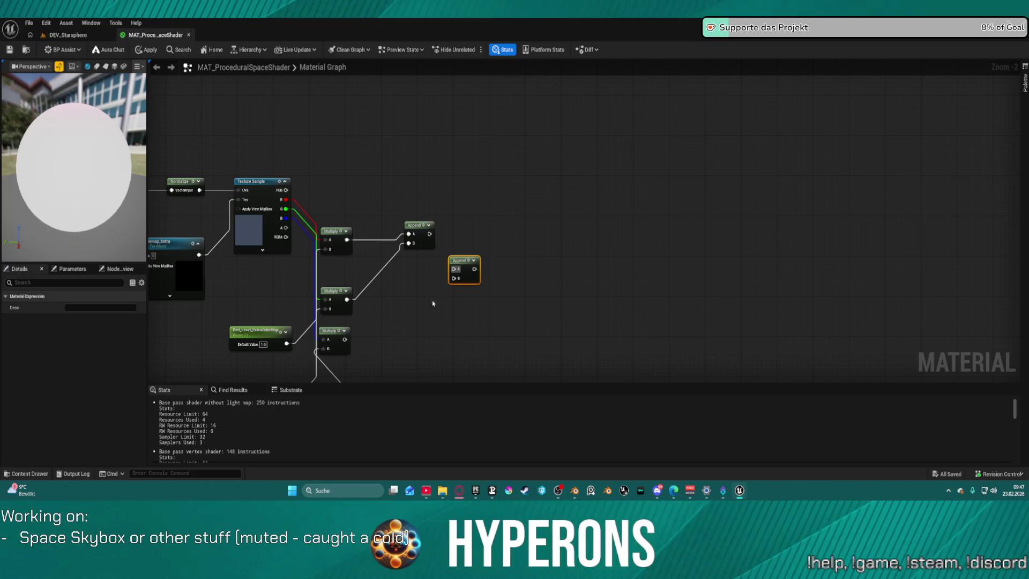
mouse_move(343, 339)
left_mouse_down()
mouse_move(448, 284)
mouse_move(448, 250)
mouse_move(471, 248)
mouse_move(463, 254)
left_mouse_up()
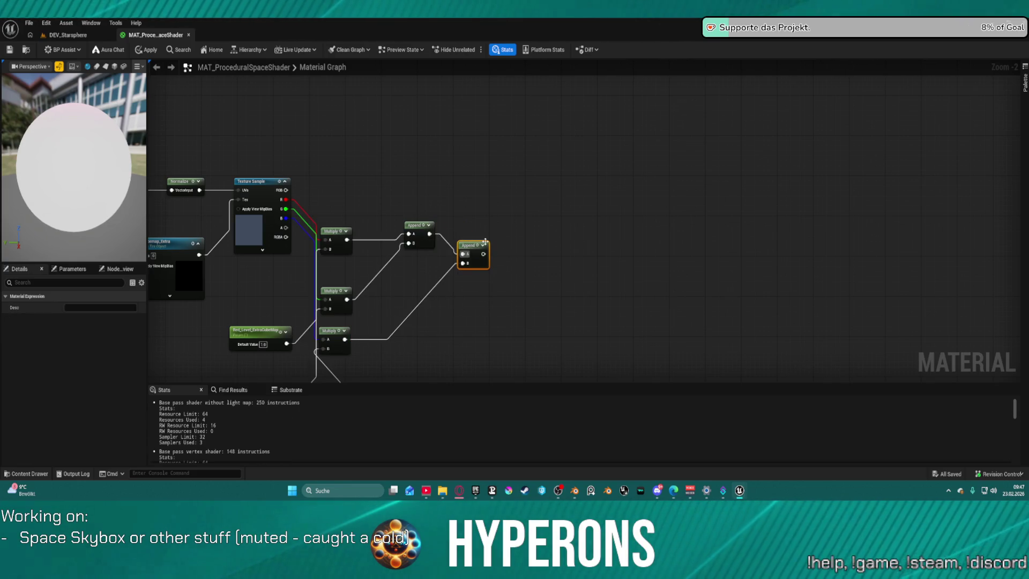
key("f")
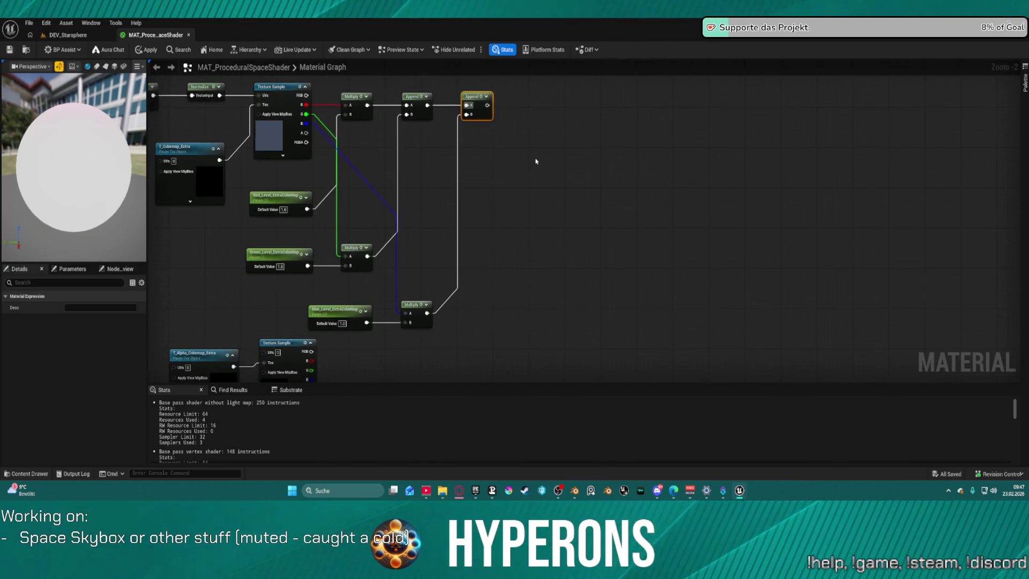
left_click_drag(395, 255, 459, 294)
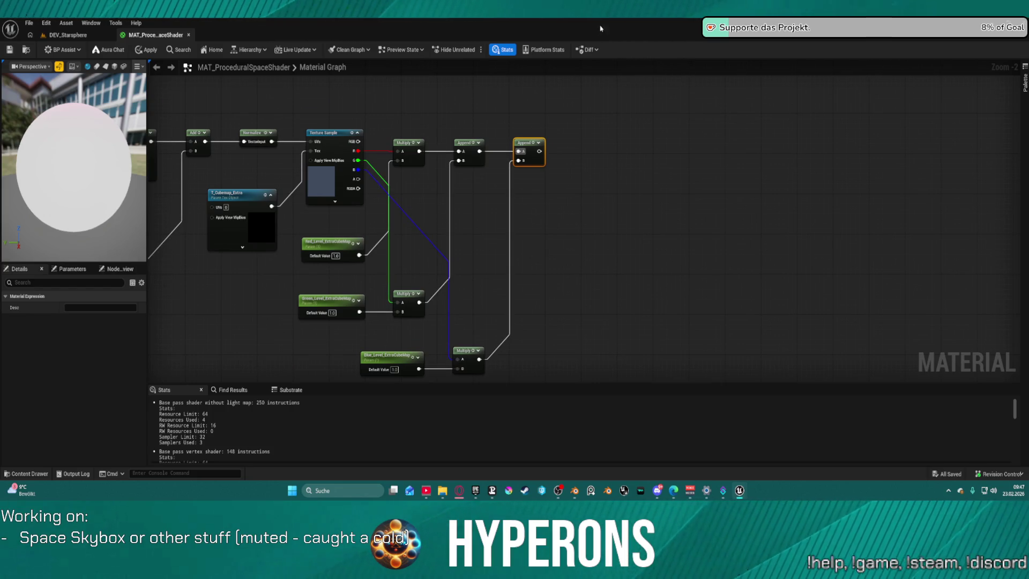
left_click_drag(598, 129, 455, 127)
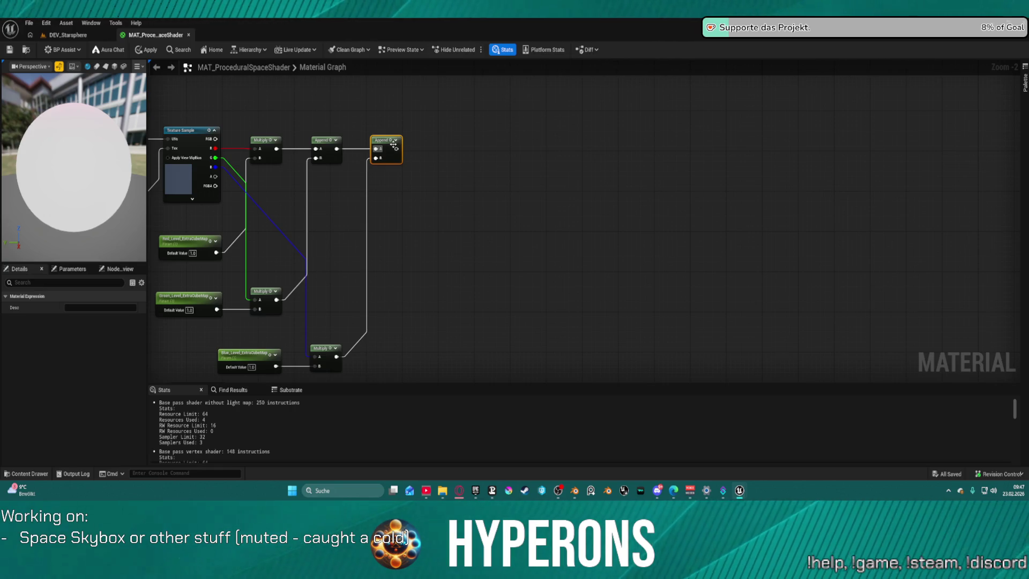
left_click_drag(396, 148, 513, 145)
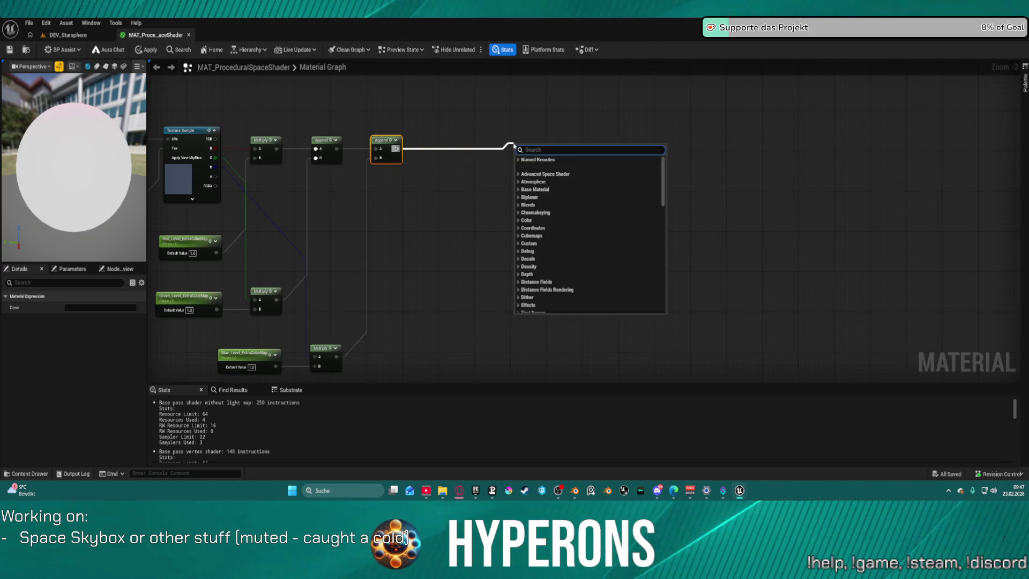
Step: Add a Power node on the Append output, its exponent from Power_Extra_Cubemap with default 0.3
type("pow")
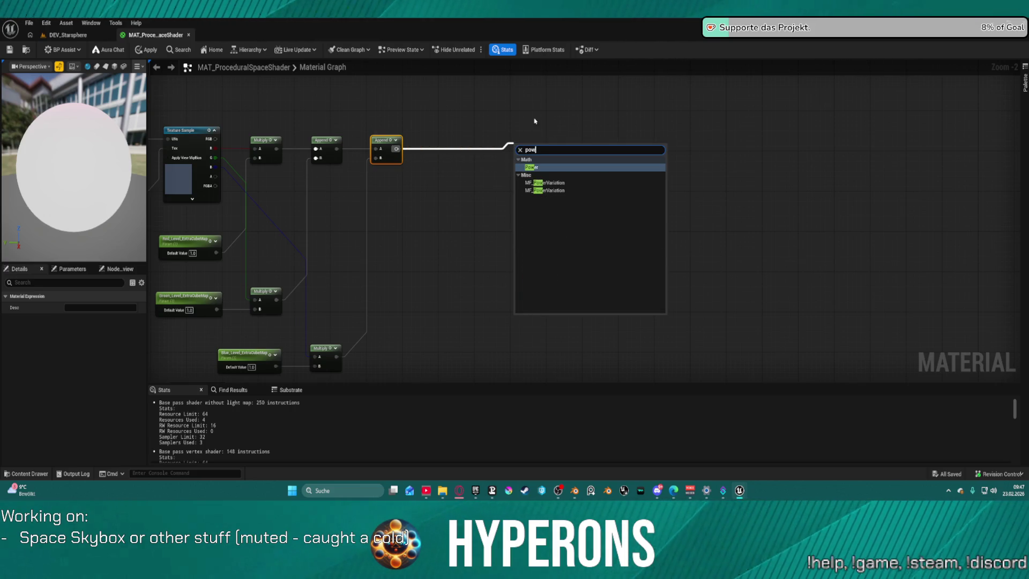
left_click(529, 168)
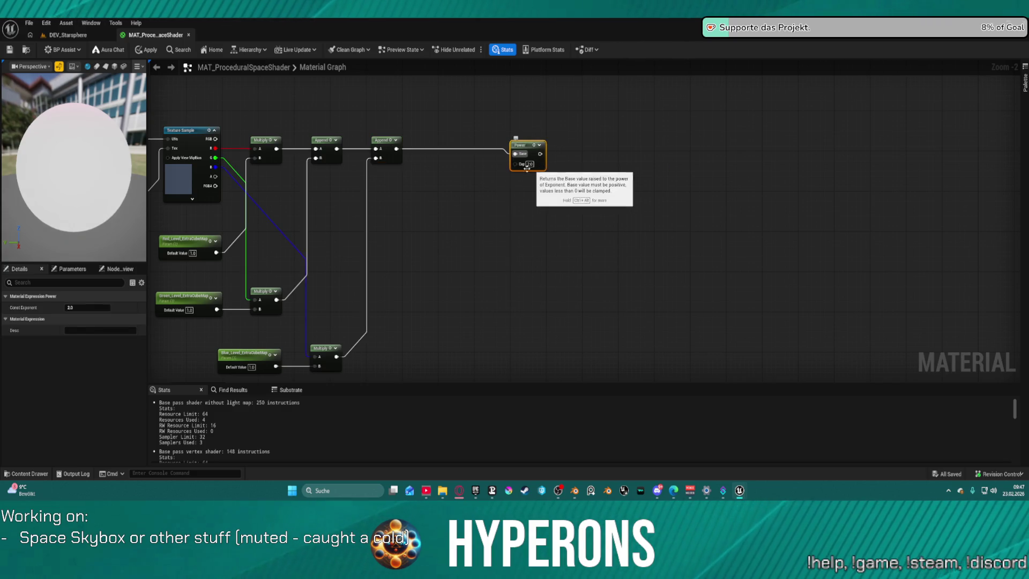
left_click(439, 199)
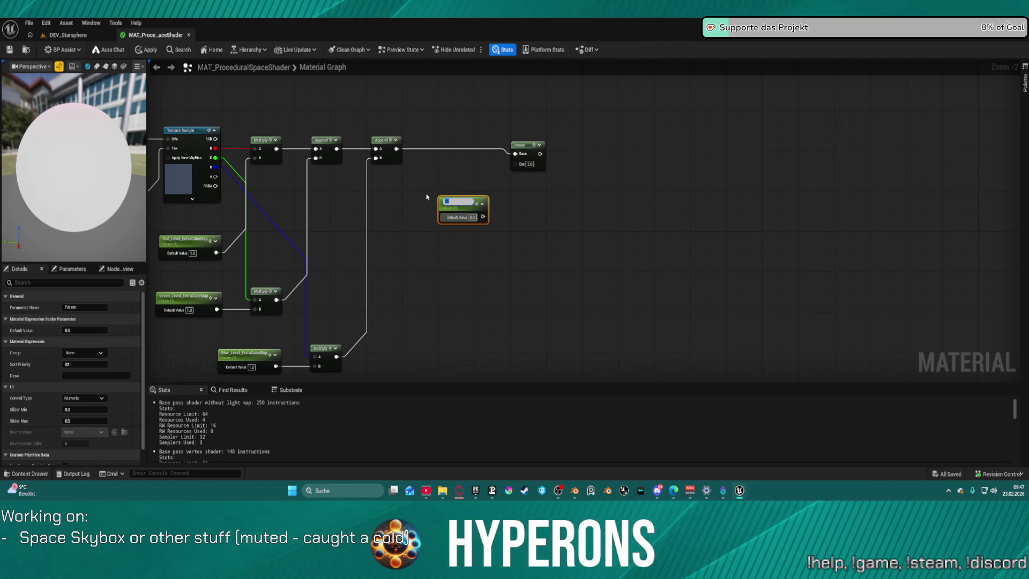
type("ower_Ext")
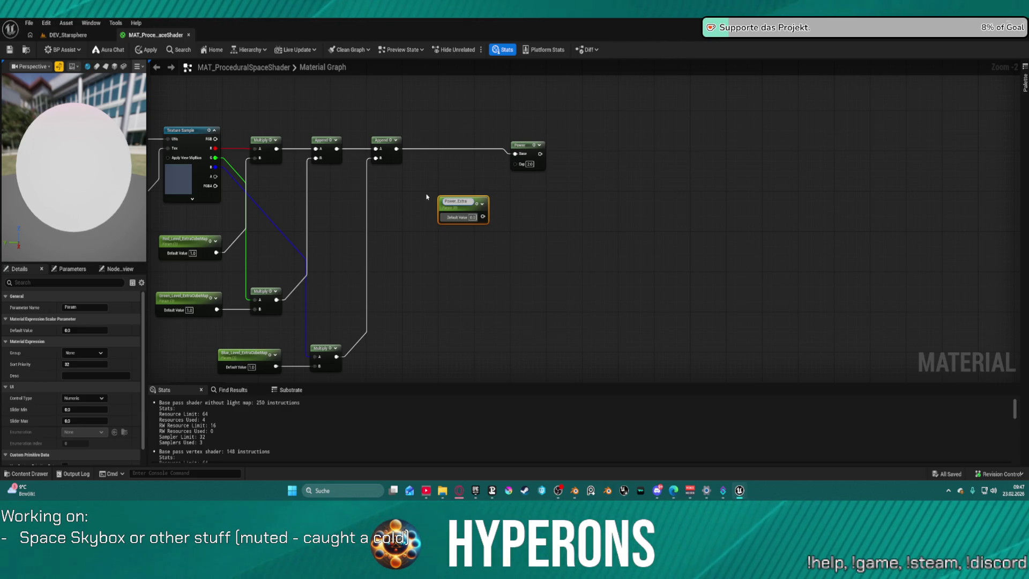
type("emap")
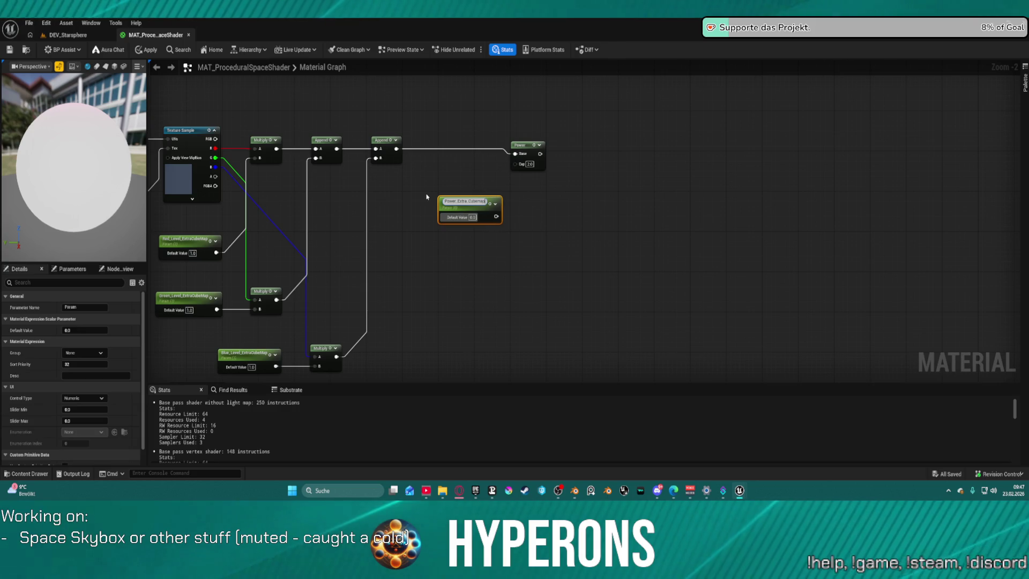
key("Return")
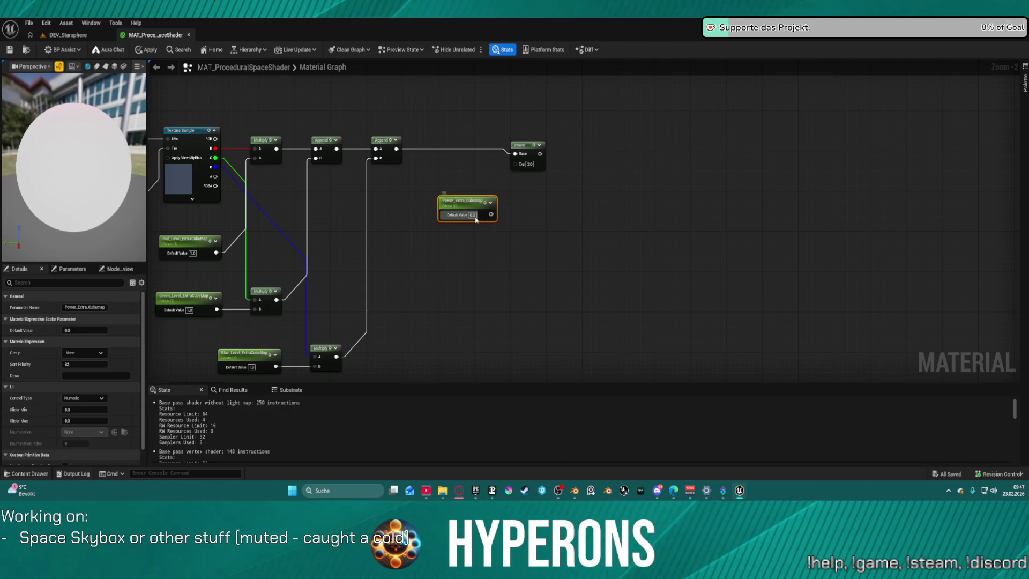
left_click(474, 215)
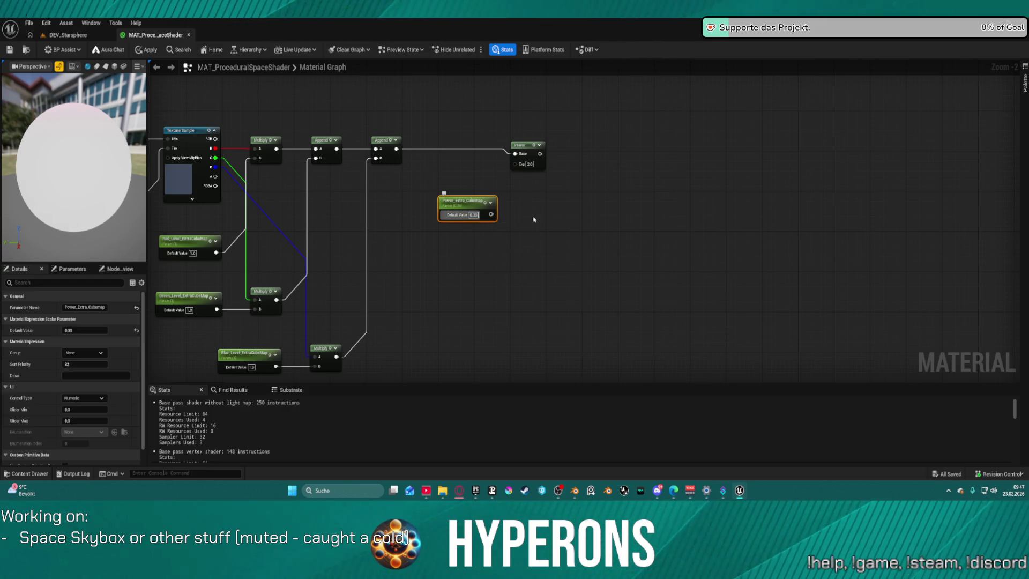
left_click_drag(491, 214, 518, 165)
left_click(474, 215)
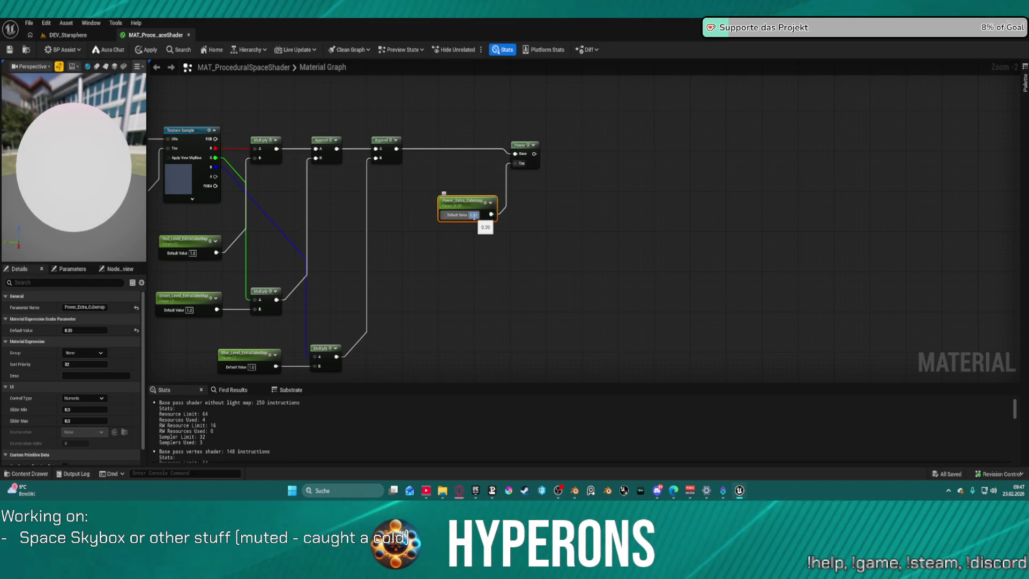
type("0.3")
key("Return")
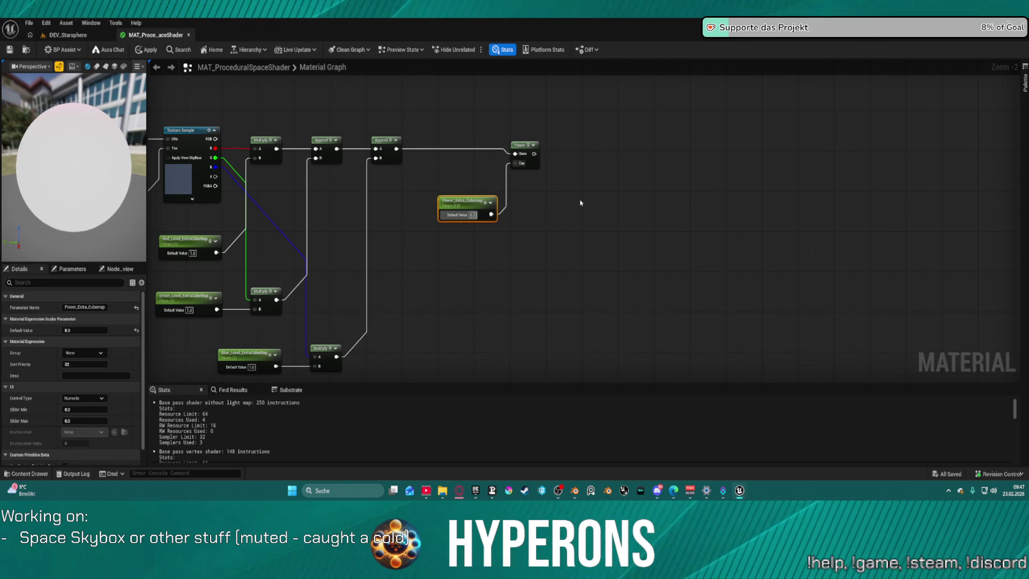
left_click(581, 203)
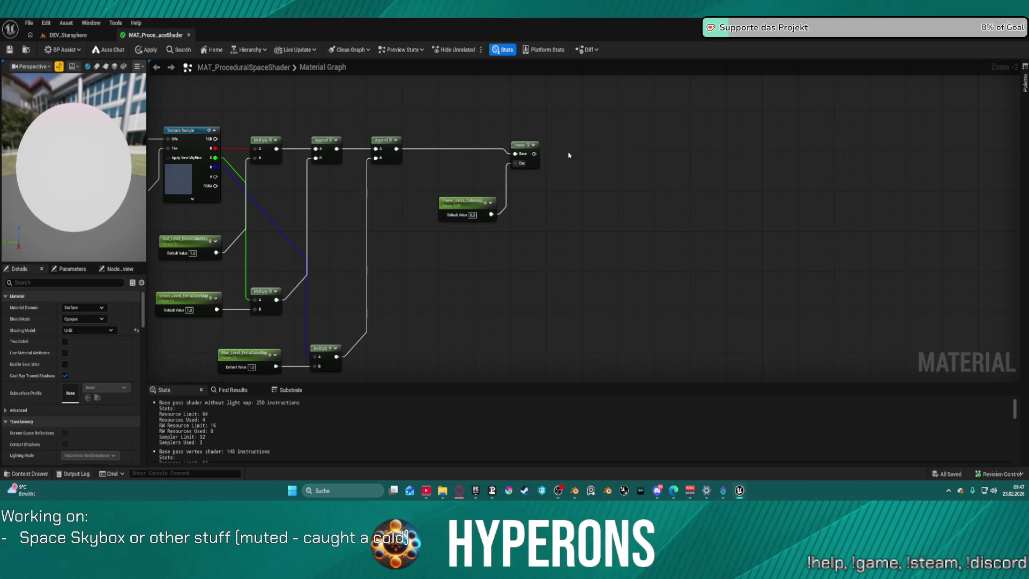
Step: Add a Desaturation node after Power and duplicate Power_Extra_Cubemap as Desaturation_Extra_Cubemap
left_click_drag(534, 154, 603, 158)
type("de")
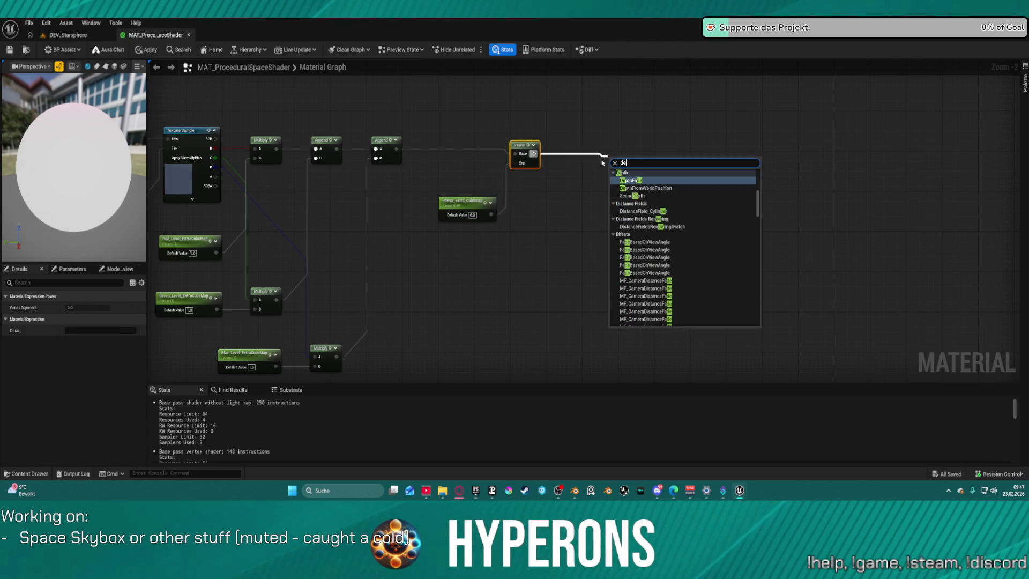
type("sa")
left_click(648, 184)
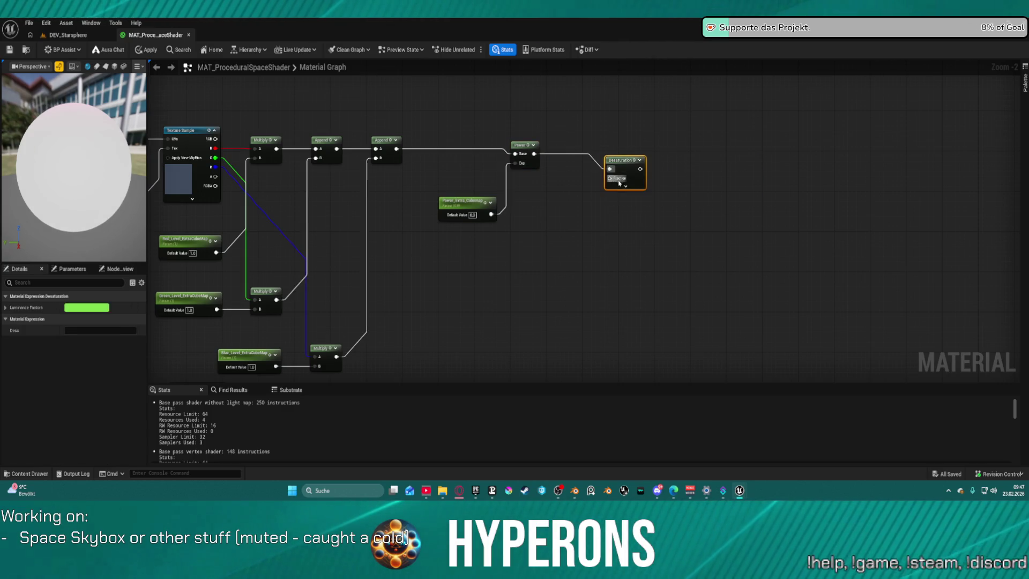
left_click(487, 220)
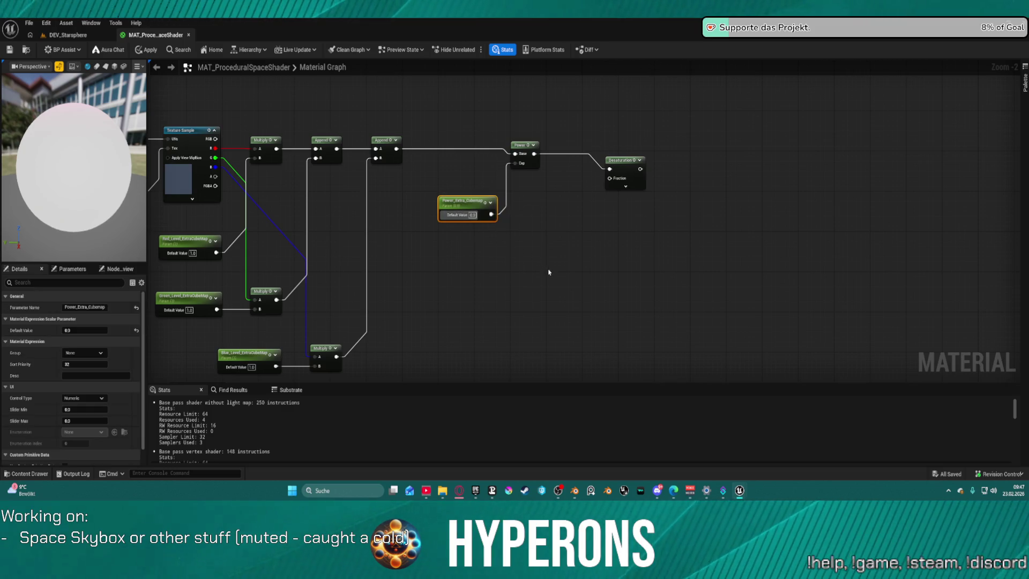
key("ctrl+d")
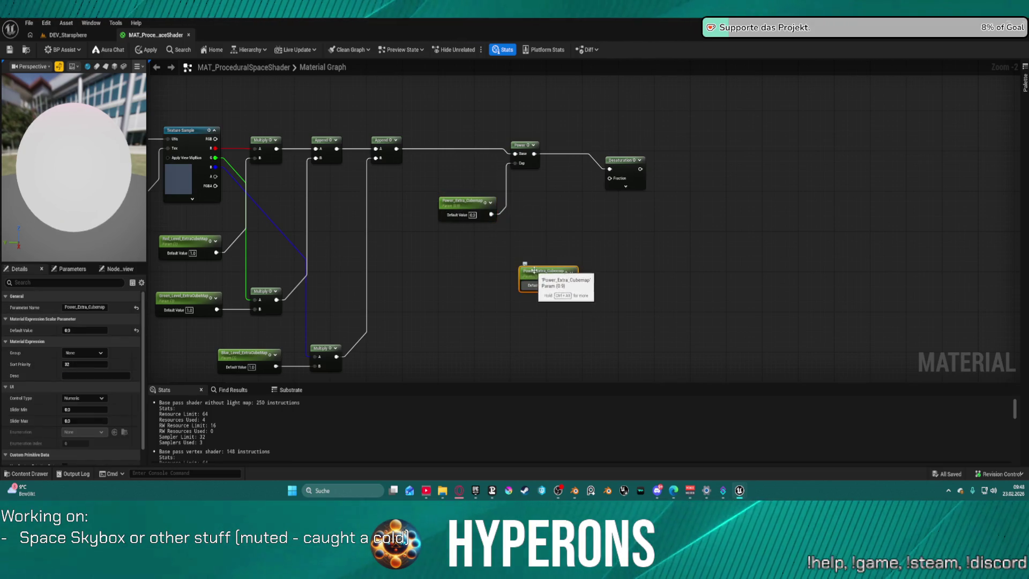
left_click(74, 307)
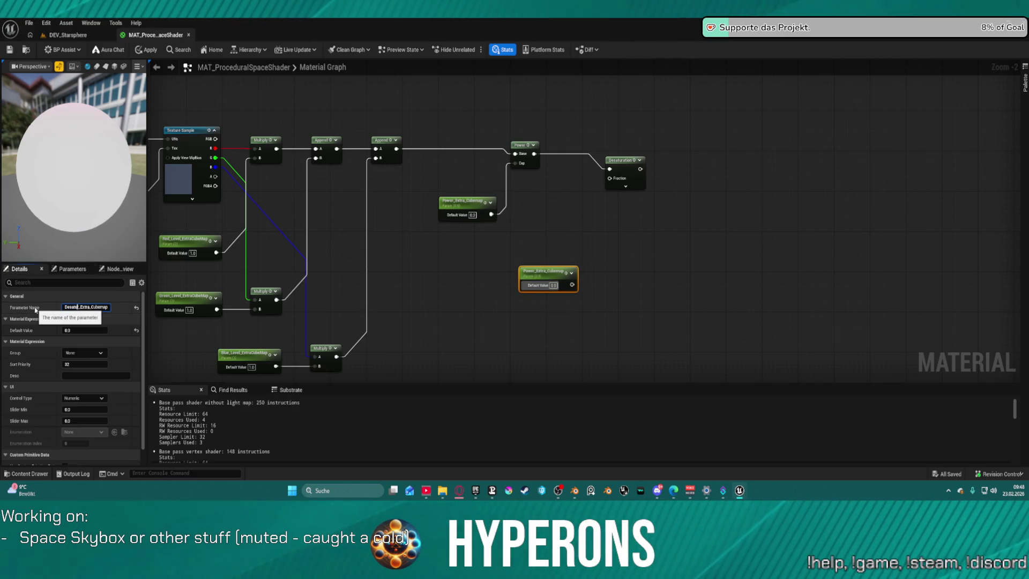
type("ration")
key("Return")
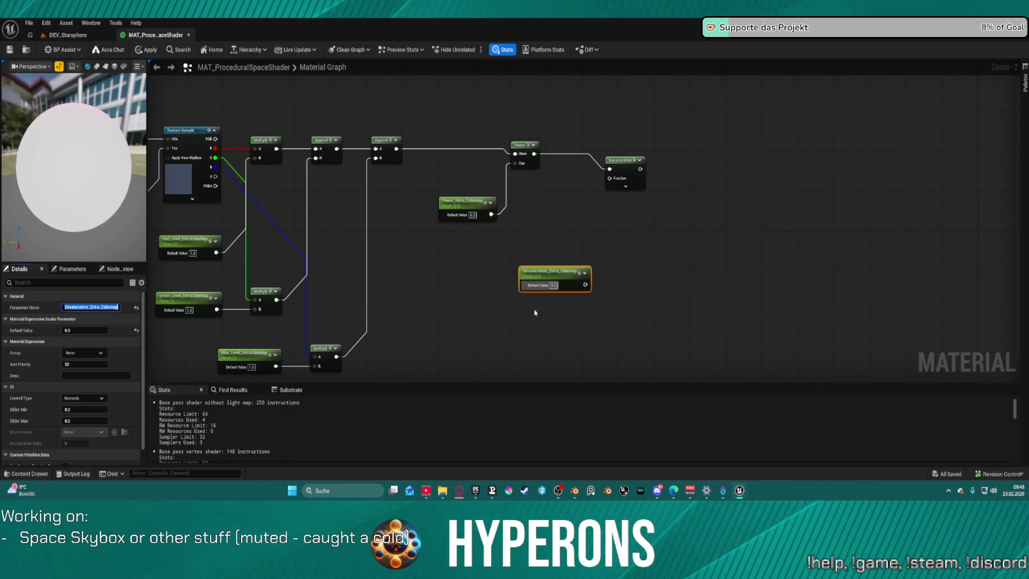
left_click(95, 309)
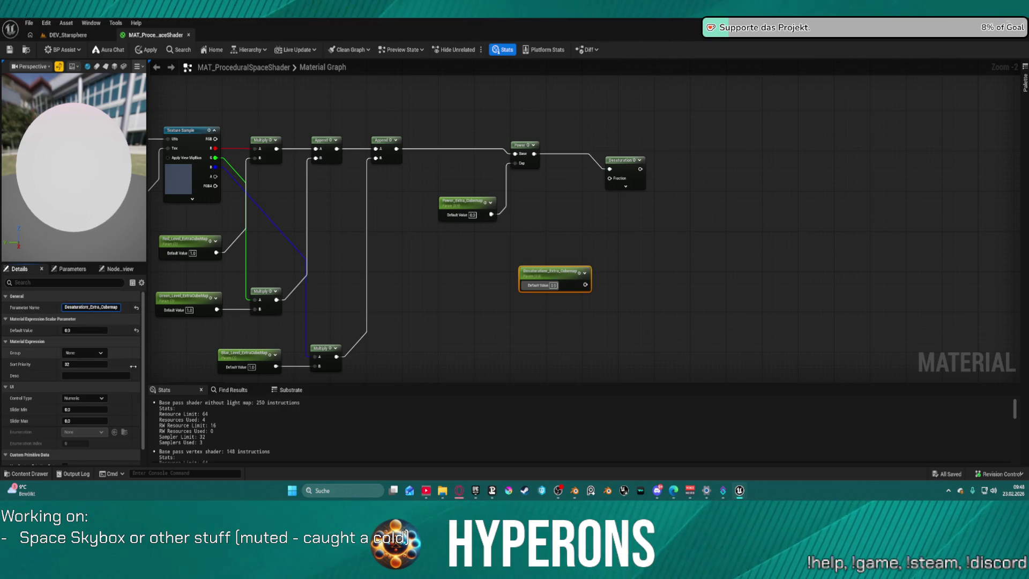
key("Return")
Step: Rename the duplicated parameter to Saturation_Extra_Cubemap and move it beside the chain
mouse_move(584, 285)
left_mouse_down()
mouse_move(577, 221)
mouse_move(604, 185)
mouse_move(586, 284)
left_mouse_up()
left_click(301, 304)
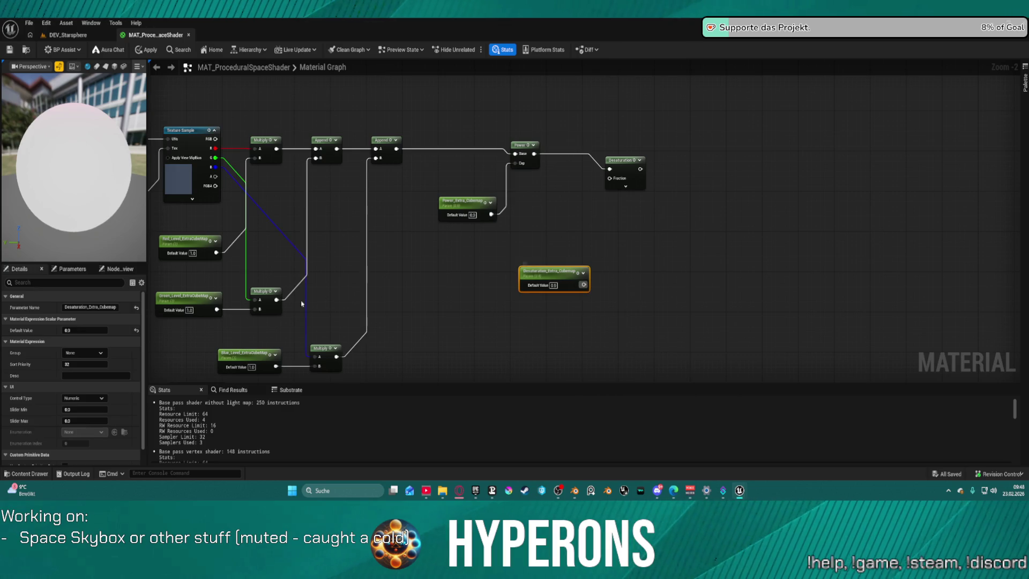
left_click(91, 306)
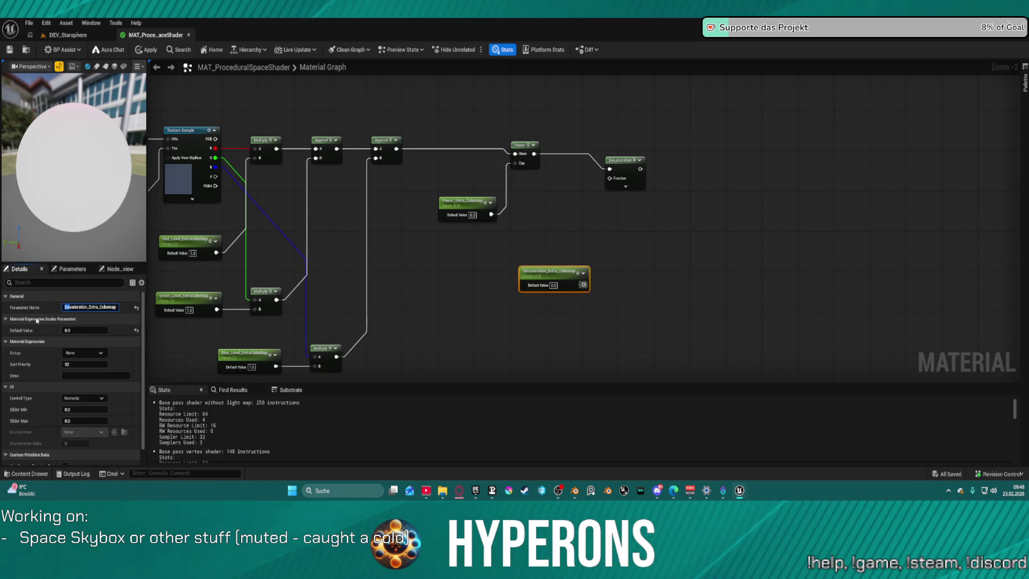
type("S")
key("Return")
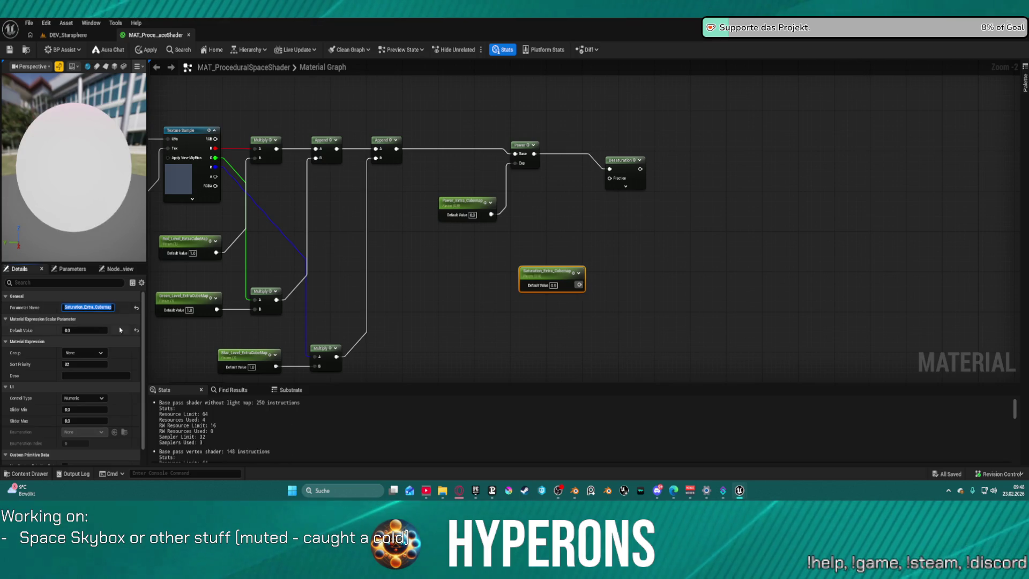
left_click(568, 268)
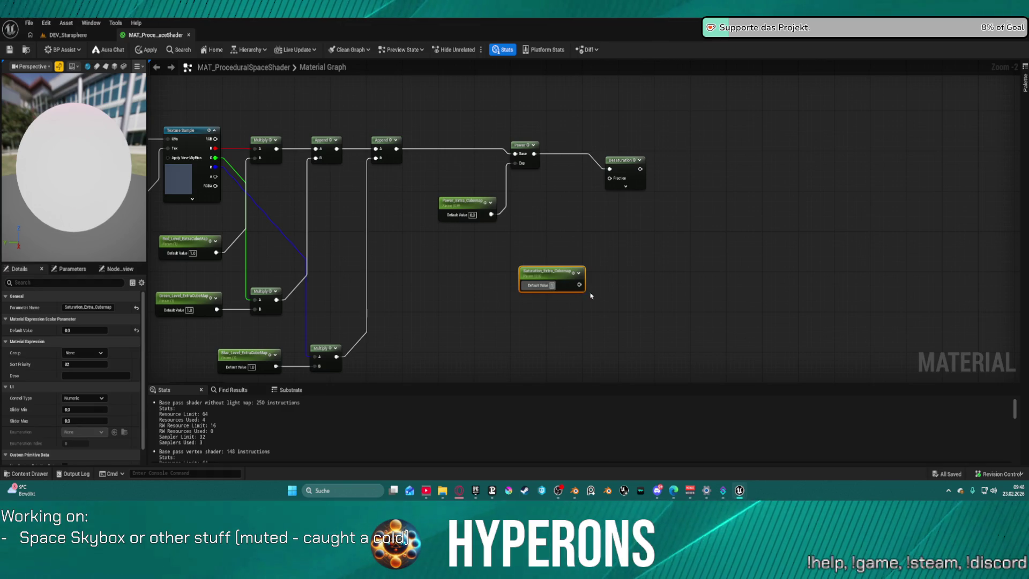
type("1")
mouse_move(538, 276)
left_mouse_down()
mouse_move(491, 262)
mouse_move(553, 263)
mouse_move(507, 260)
left_mouse_up()
Step: Compute 1 minus Saturation_Extra_Cubemap with Multiply, a Constant 1 and Add, feeding Desaturation's Fraction
left_click(539, 252)
left_click(538, 258)
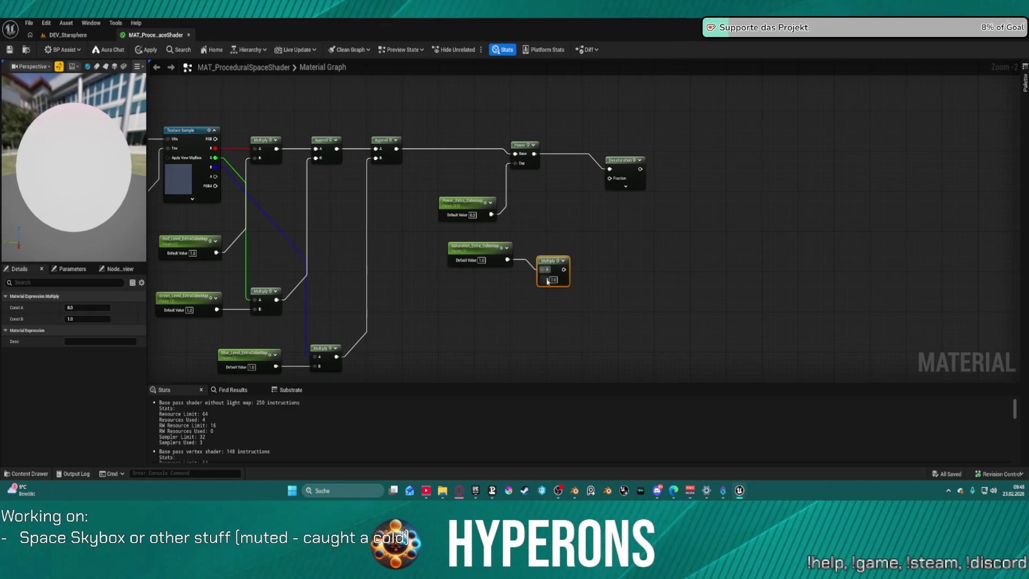
left_click(558, 278)
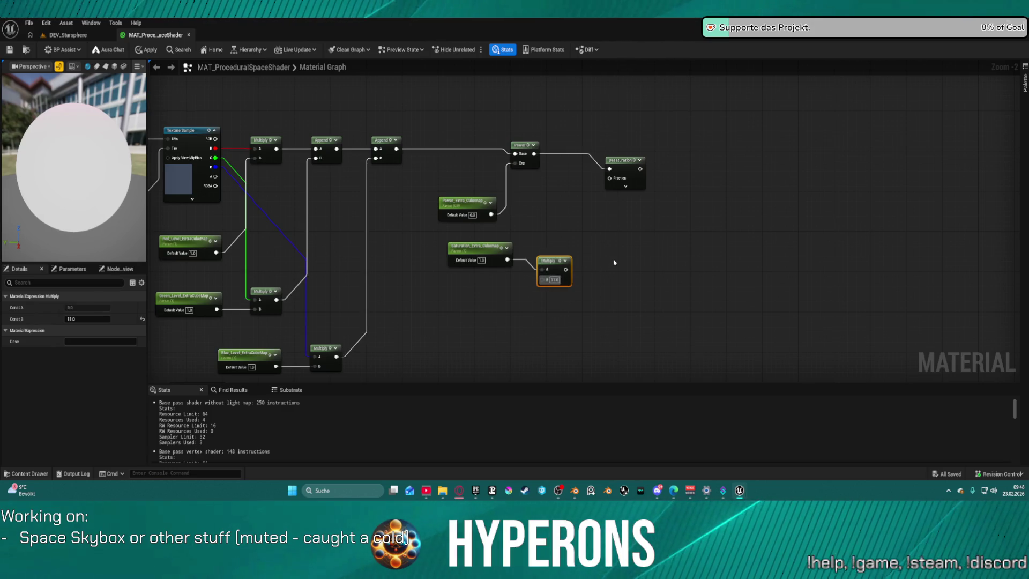
left_click(555, 278)
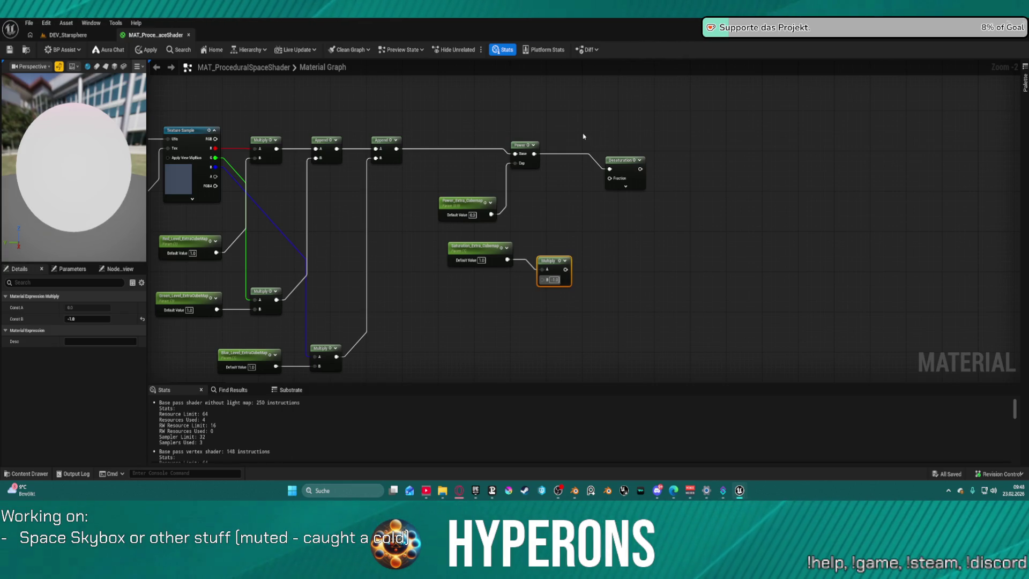
left_click(555, 215)
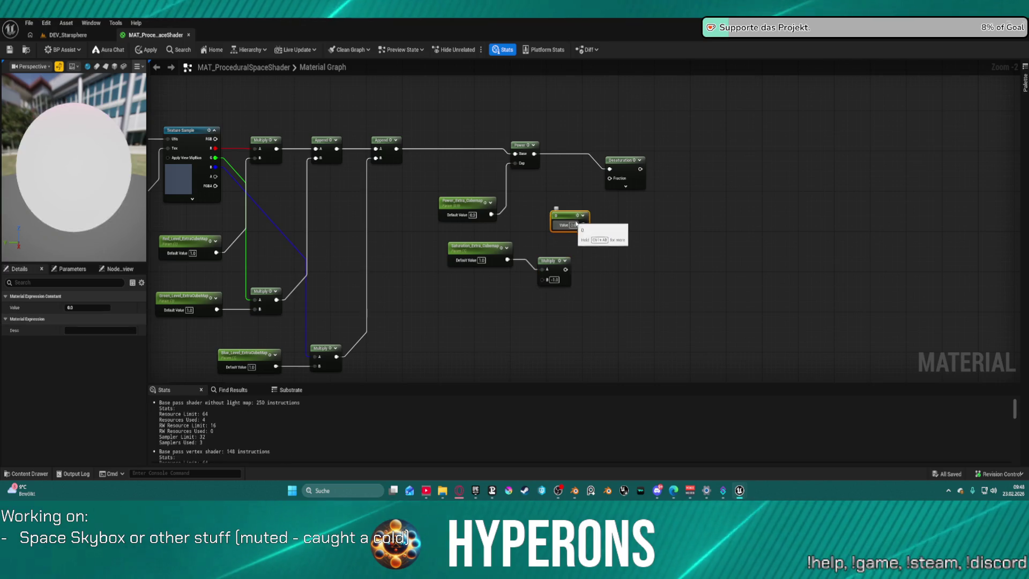
left_click(609, 258)
mouse_move(610, 282)
left_mouse_down()
mouse_move(566, 272)
mouse_move(583, 225)
left_mouse_up()
left_click(576, 225)
type("1")
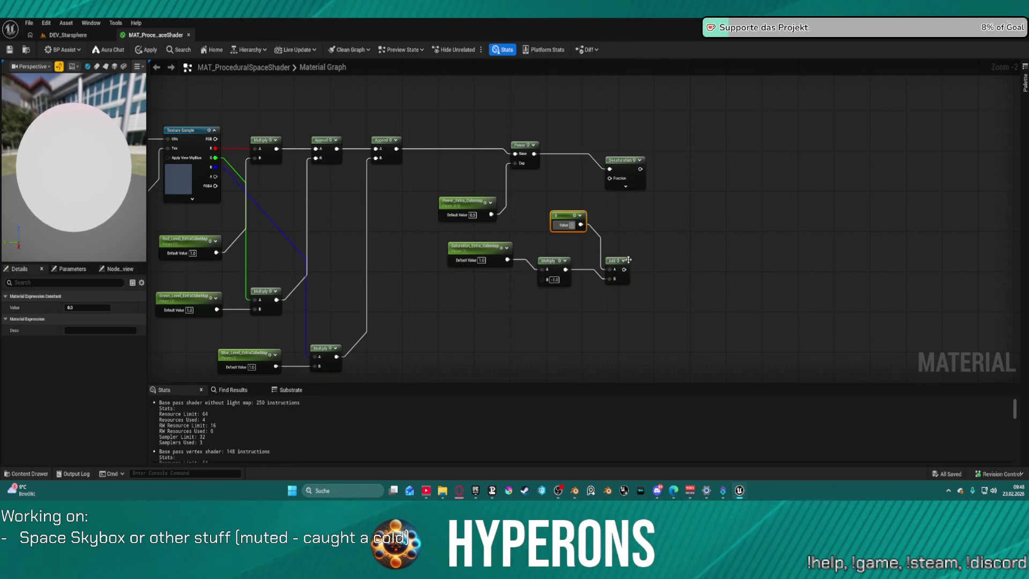
left_click(615, 261)
mouse_move(624, 269)
left_mouse_down()
mouse_move(607, 174)
mouse_move(632, 236)
mouse_move(624, 270)
left_mouse_up()
key("Escape")
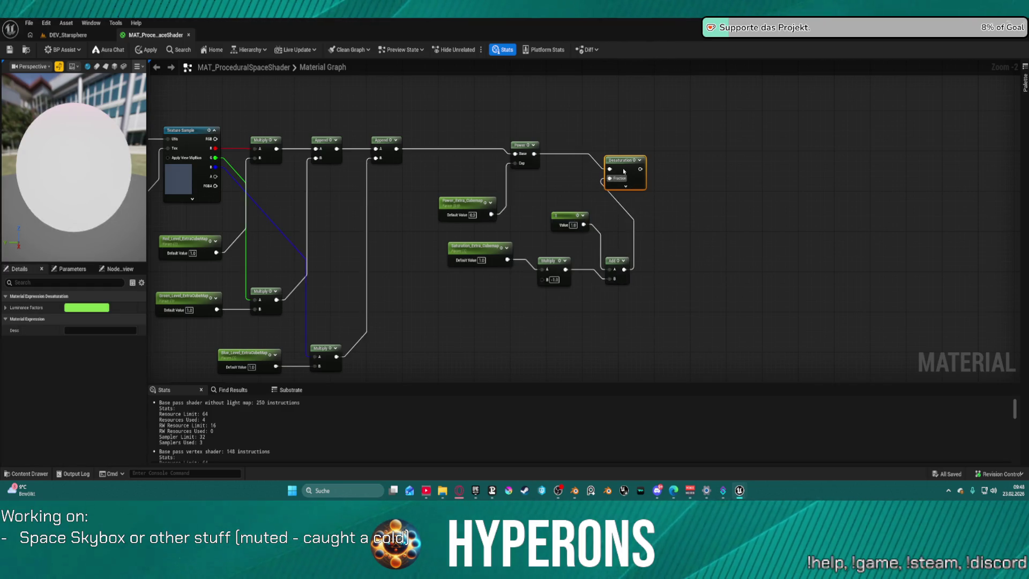
Step: Tidy the rows, add an Add node fed by Desaturation, and pan down to the extra cubemap texture
key("f")
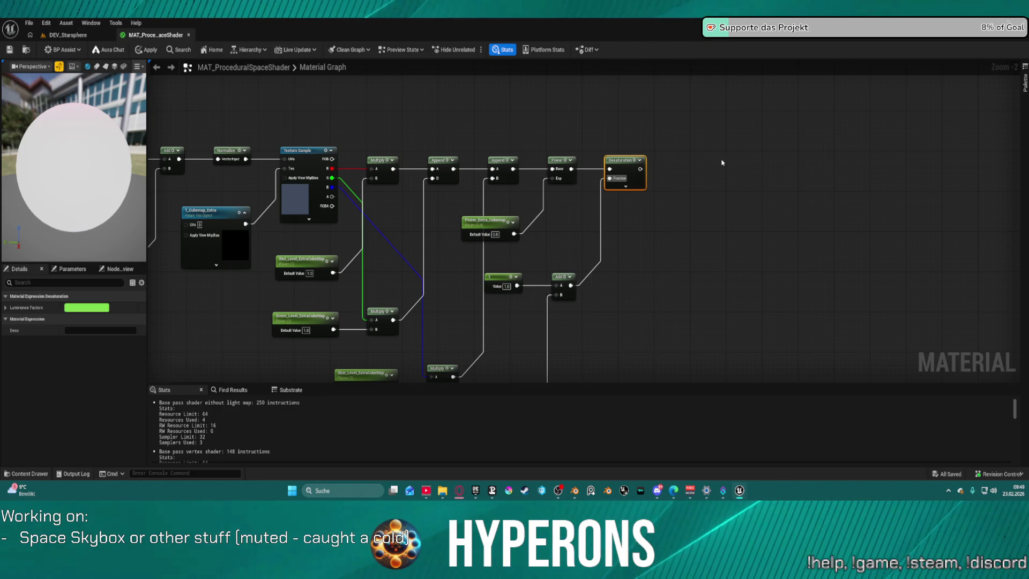
left_click(709, 166)
left_click_drag(713, 174, 640, 169)
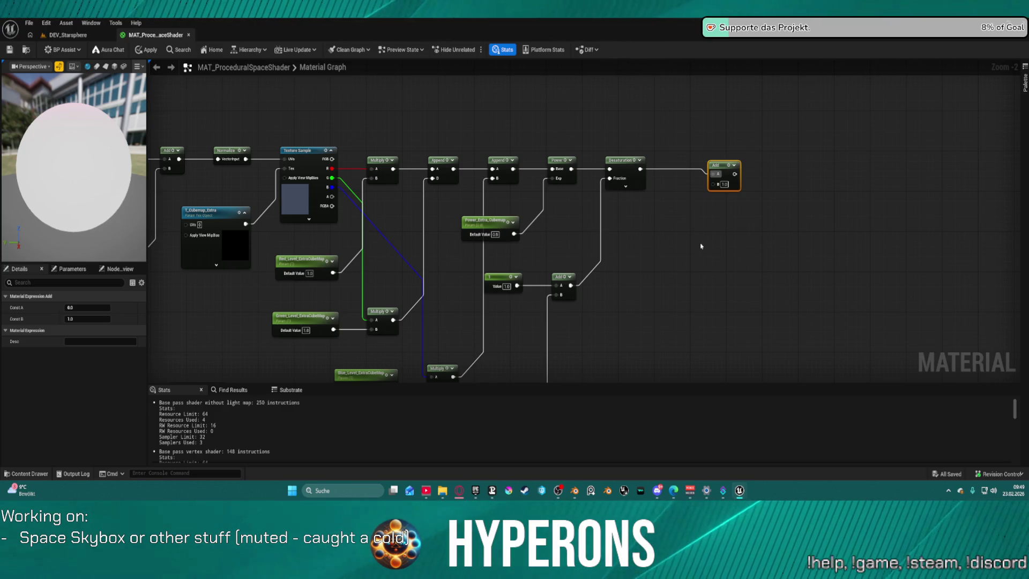
left_click_drag(702, 243, 746, 21)
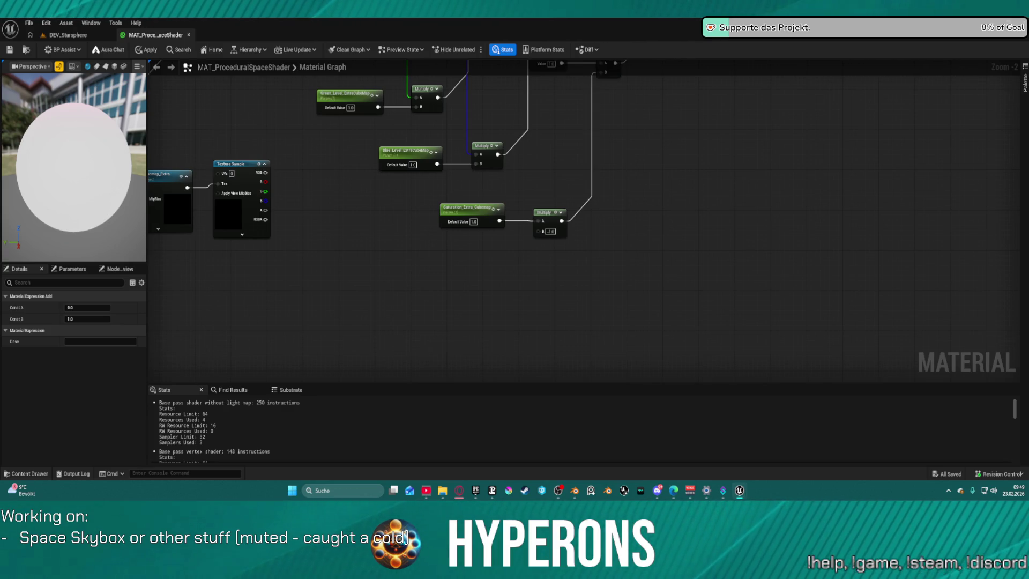
scroll(384, 309, "down", 1)
mouse_move(277, 195)
left_mouse_down()
mouse_move(344, 223)
mouse_move(385, 267)
left_mouse_up()
left_click(366, 244)
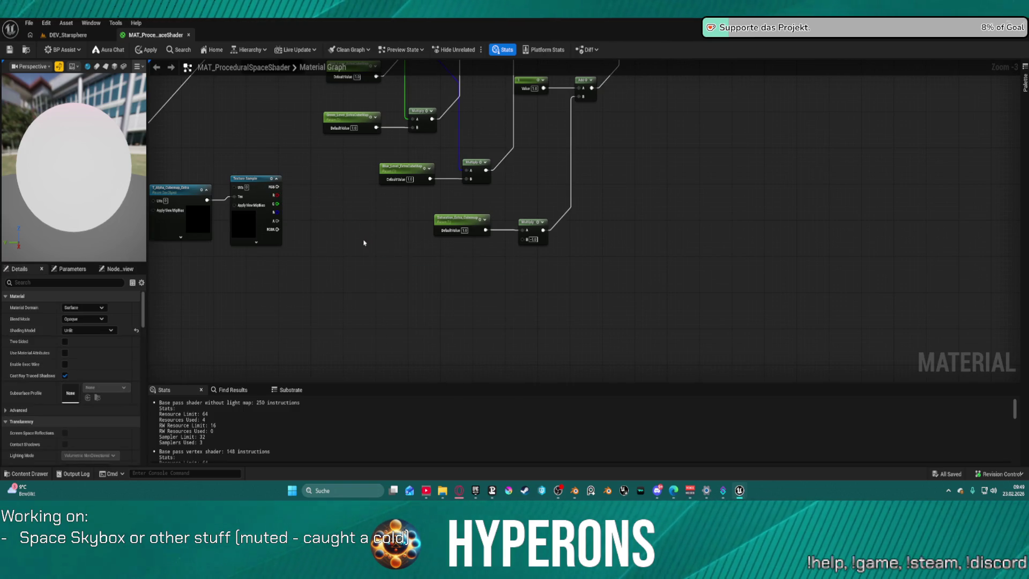
Step: Place Multiply, Power, 1-x, Saturate, a second Multiply and a Constant3Vector node below the texture
left_click(346, 253)
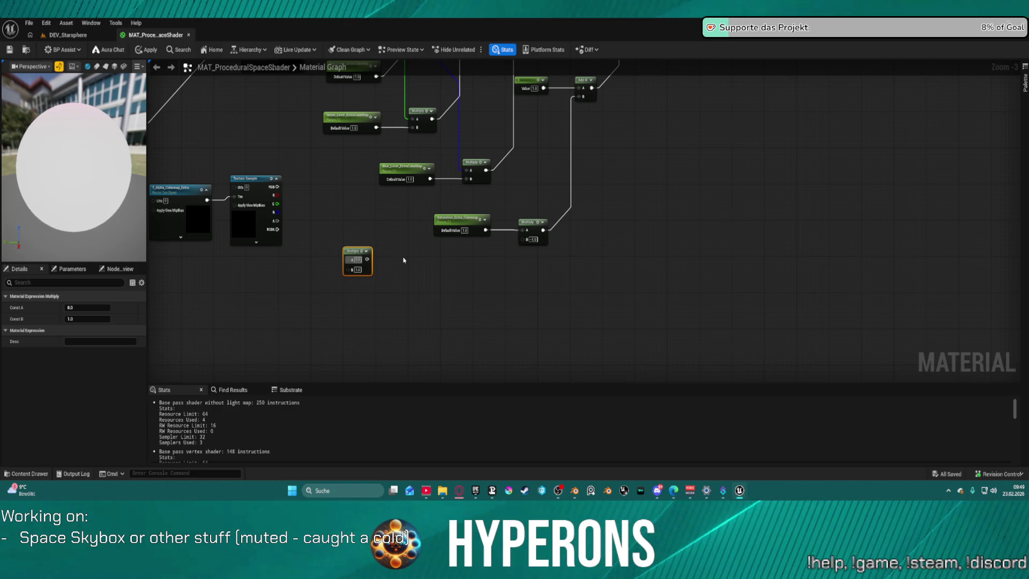
left_click(403, 260)
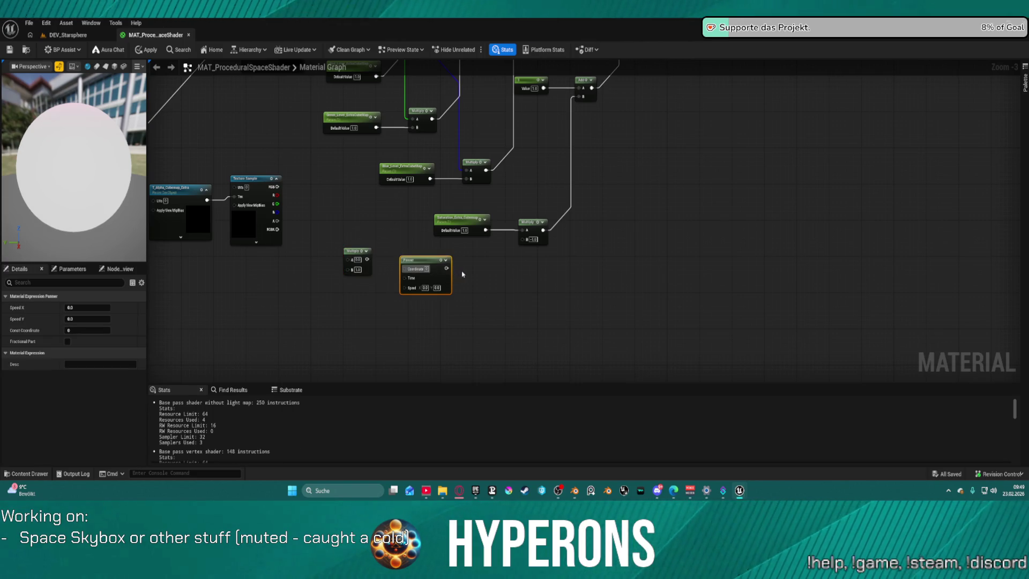
key("Delete")
right_click(413, 271)
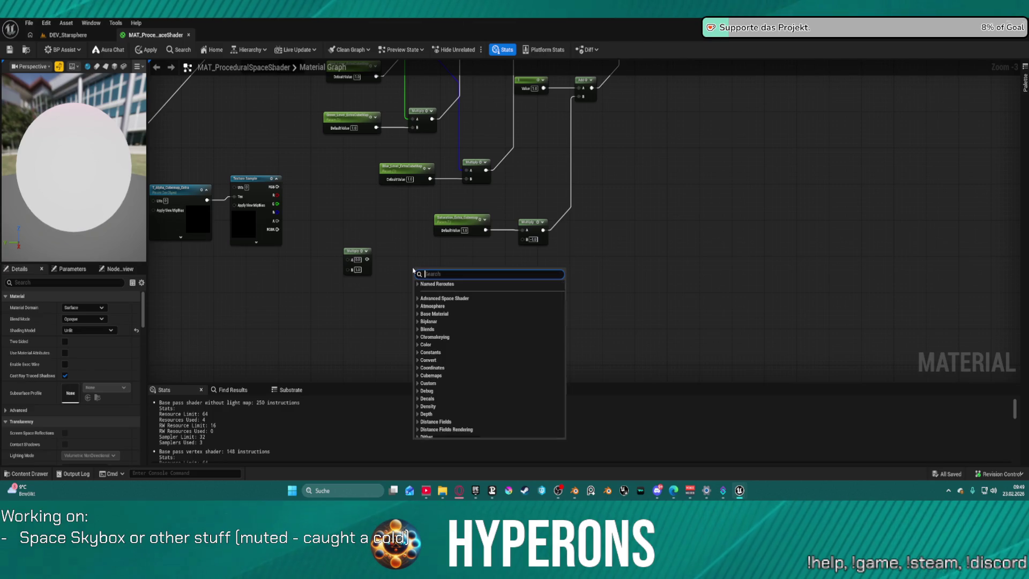
type("power")
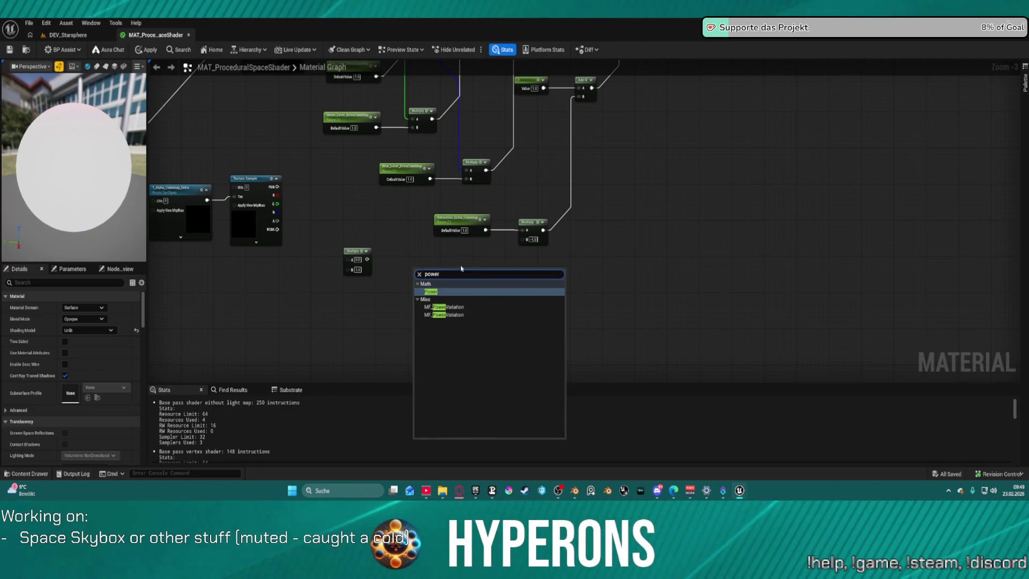
left_click(436, 291)
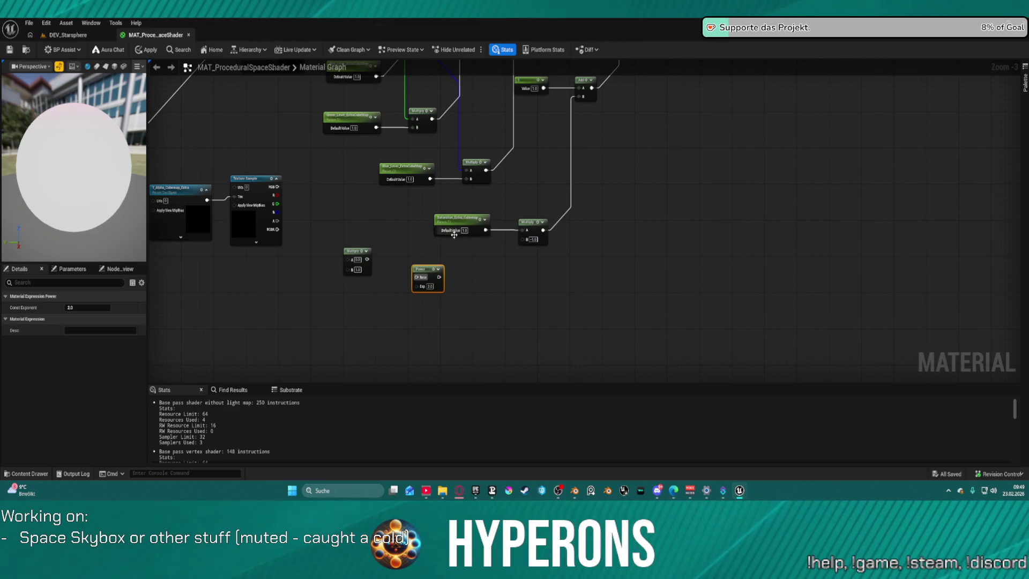
left_click(472, 277)
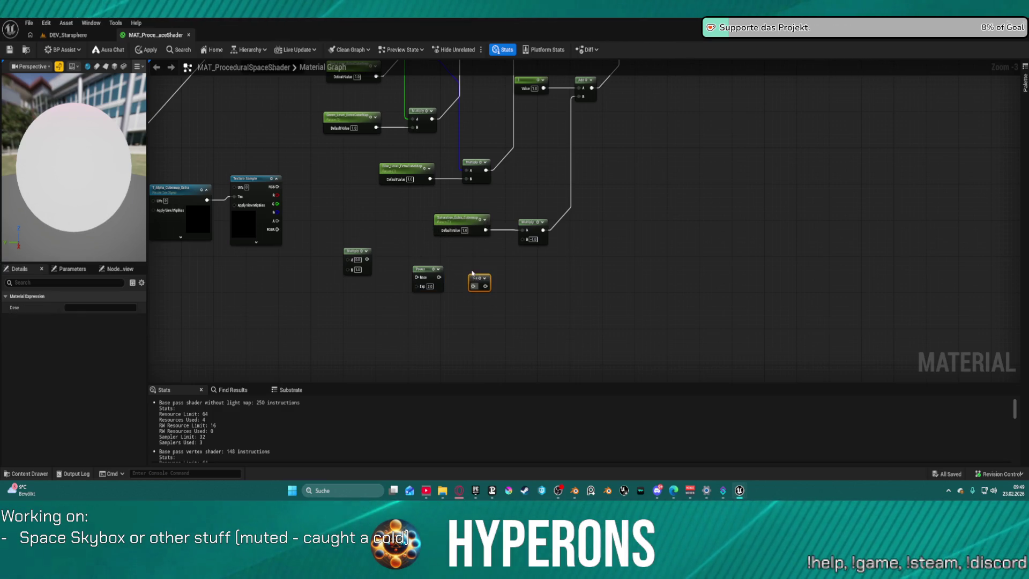
right_click(540, 292)
type("s")
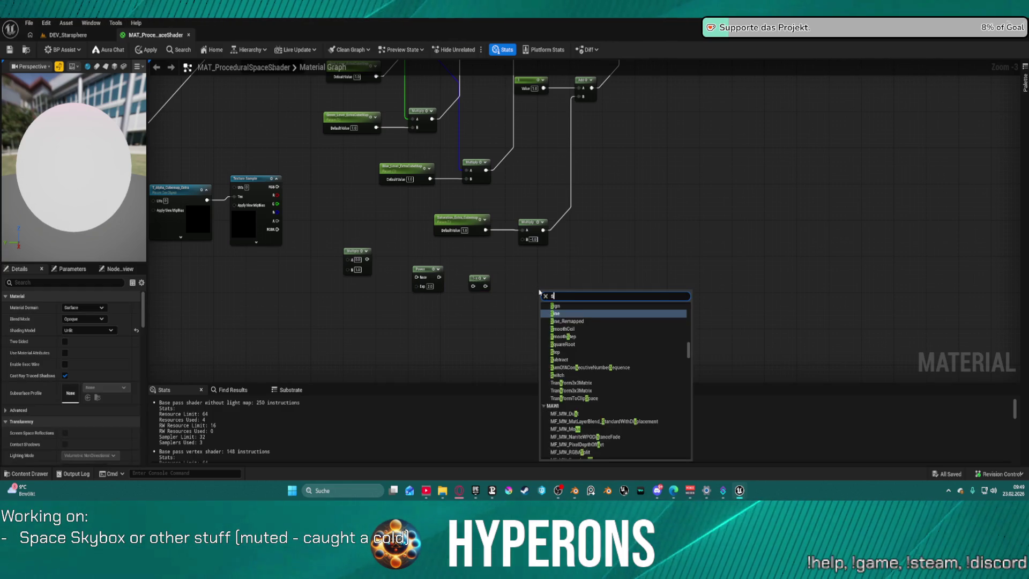
type("atur")
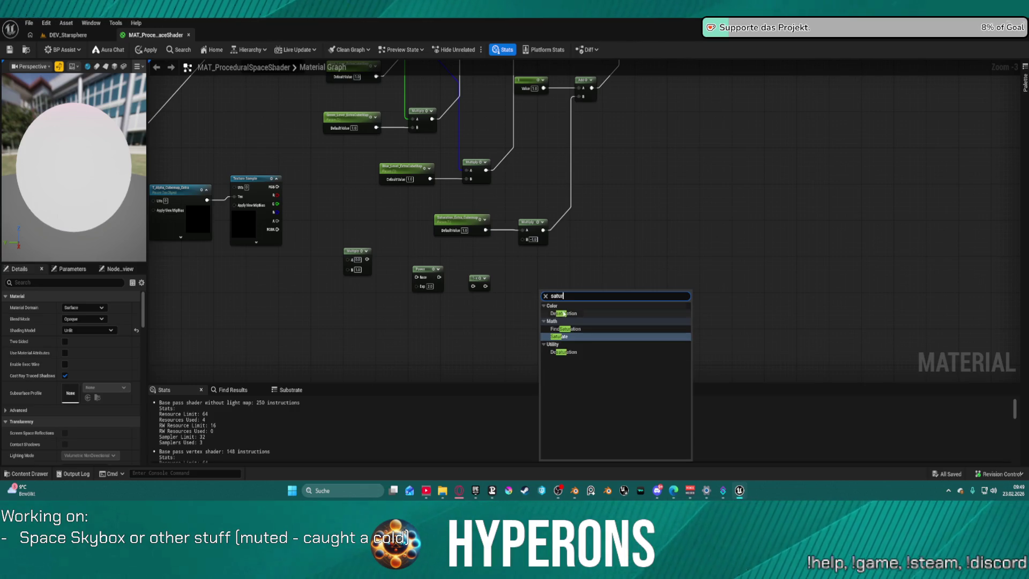
left_click(571, 337)
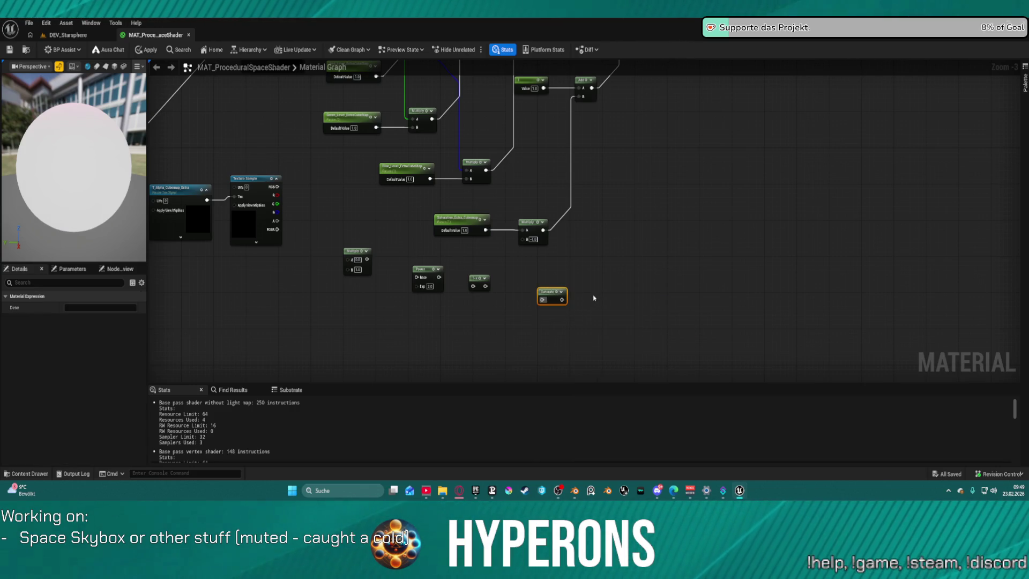
left_click(606, 276)
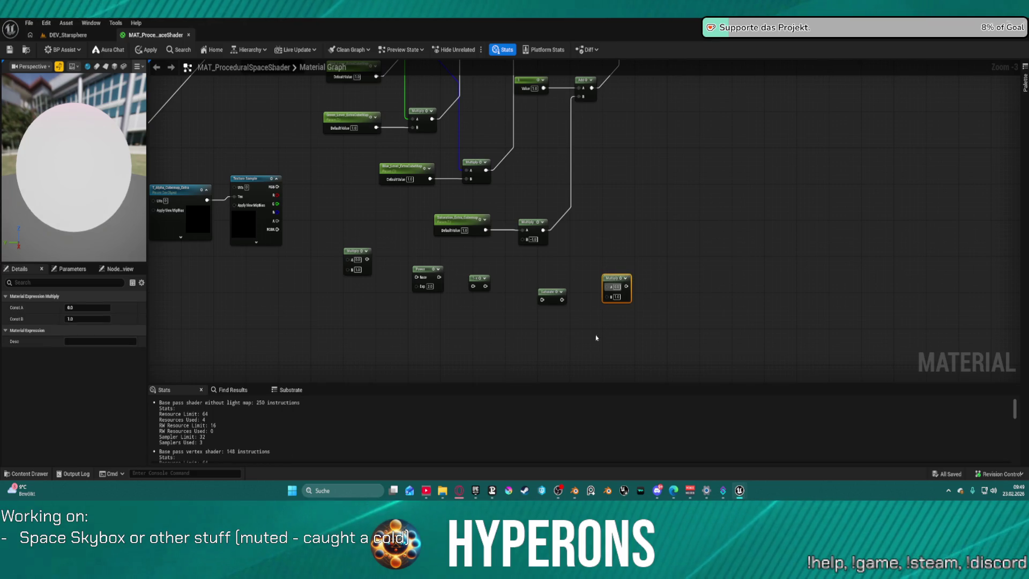
left_click(554, 354)
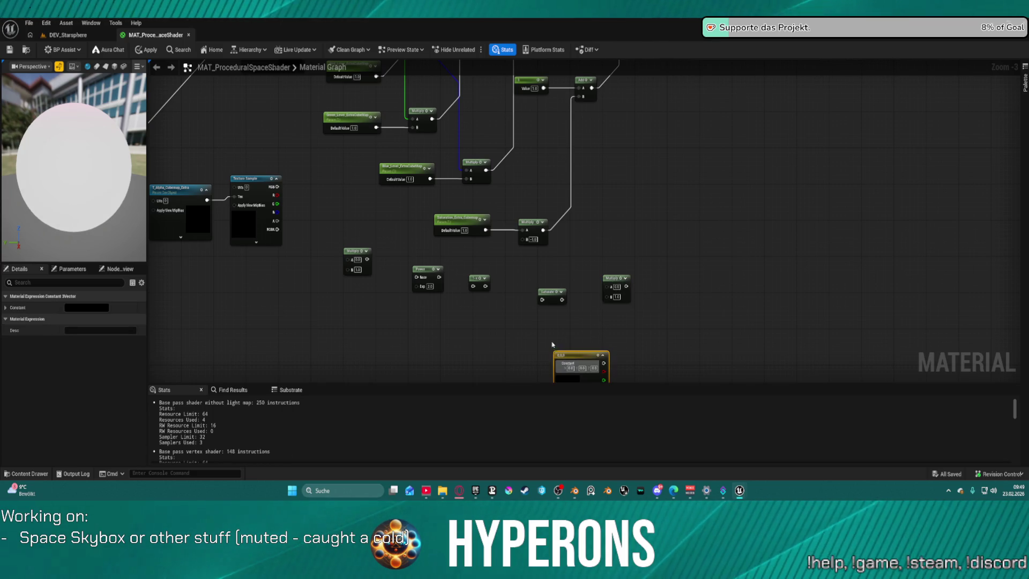
Step: Wire the texture's R channel through Multiply and Power into the 1-x node
left_click(368, 271)
left_click_drag(367, 259, 474, 283)
left_click(474, 287)
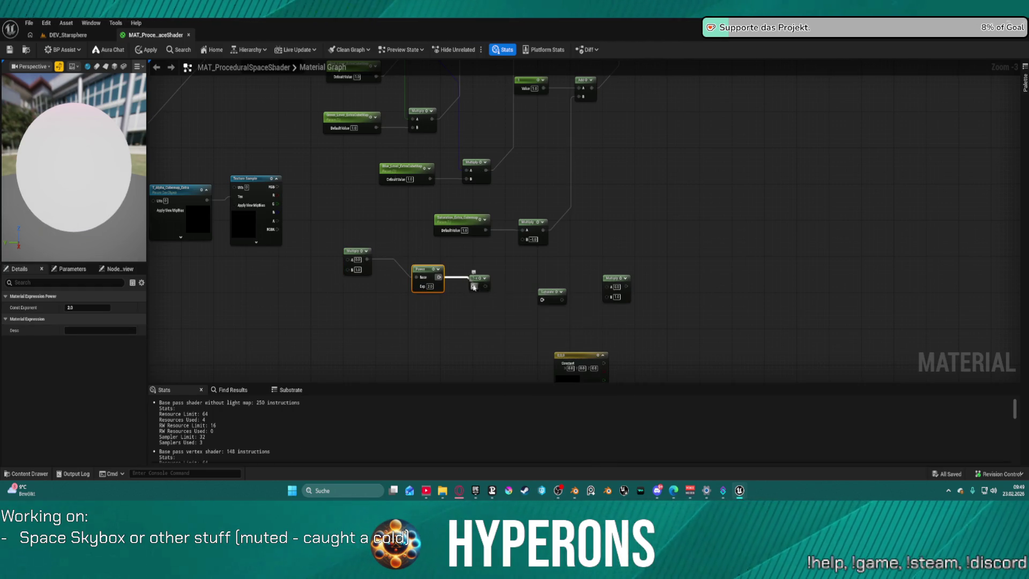
left_click(474, 286)
mouse_move(354, 270)
left_mouse_down()
mouse_move(342, 265)
mouse_move(354, 270)
left_mouse_up()
left_click(292, 229)
left_click_drag(262, 178, 348, 260)
left_click(354, 265)
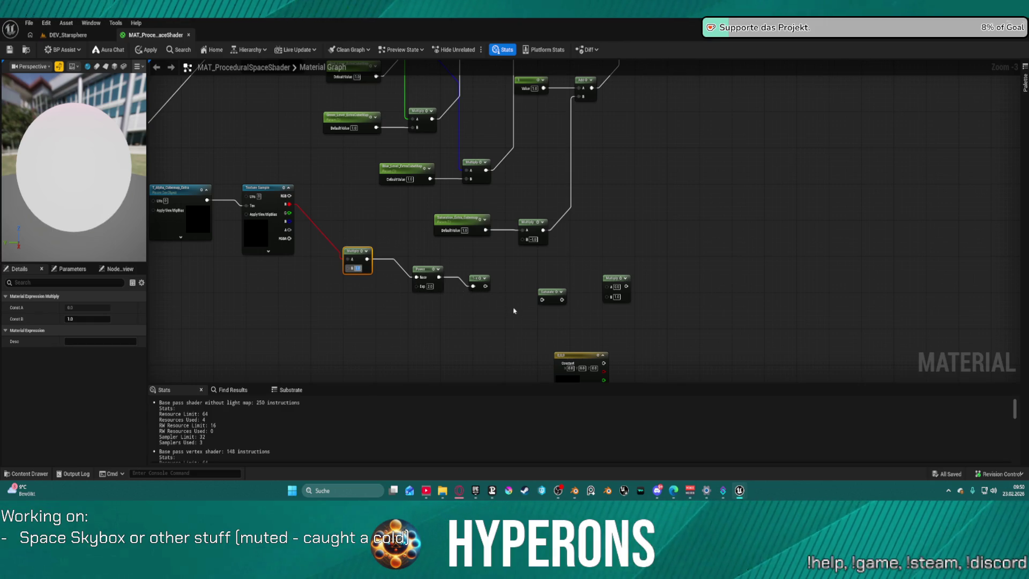
Step: Connect 1-x through Saturate into the second Multiply's A, with the Constant3Vector color on B
left_click(494, 304)
left_click(477, 279)
mouse_move(485, 286)
left_mouse_down()
mouse_move(544, 293)
mouse_move(540, 305)
left_mouse_up()
left_click(541, 305)
mouse_move(485, 285)
left_mouse_down()
mouse_move(543, 299)
mouse_move(609, 286)
left_mouse_up()
left_click(552, 293)
left_click_drag(605, 359, 610, 295)
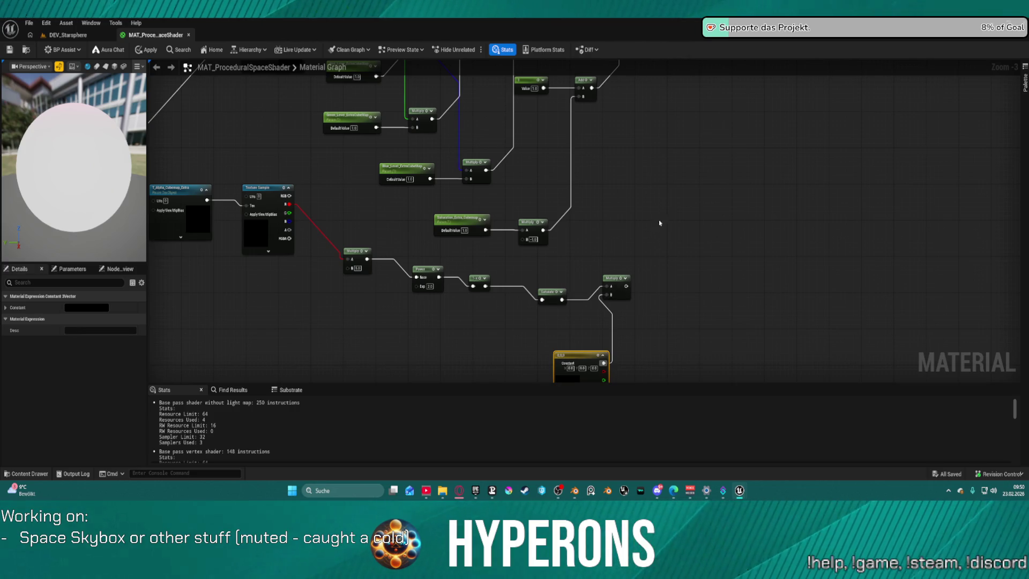
mouse_move(634, 276)
left_mouse_down()
mouse_move(657, 179)
mouse_move(586, 239)
mouse_move(583, 290)
mouse_move(510, 237)
left_mouse_up()
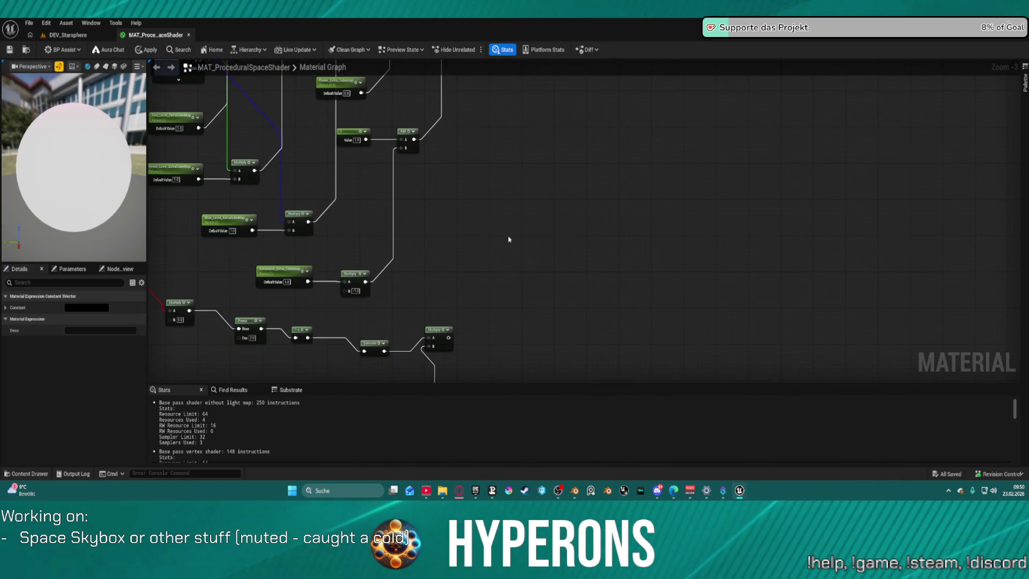
Step: Add an Add node fed by the tinted Multiply on B and a new Subtract node on A
left_click(510, 237)
mouse_move(449, 339)
left_mouse_down()
mouse_move(521, 253)
mouse_move(511, 248)
left_mouse_up()
left_click_drag(529, 152, 538, 171)
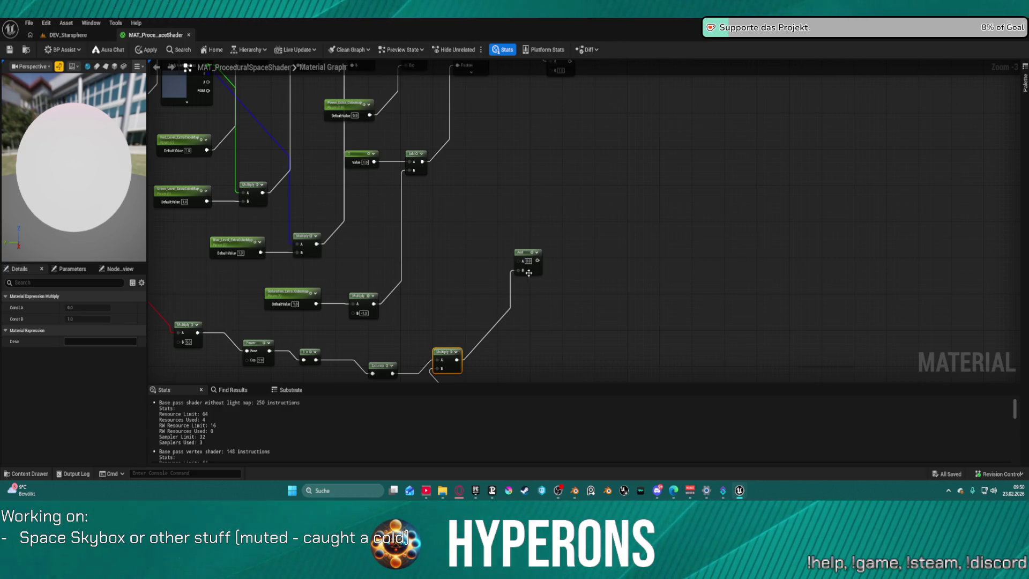
right_click(459, 239)
type("s")
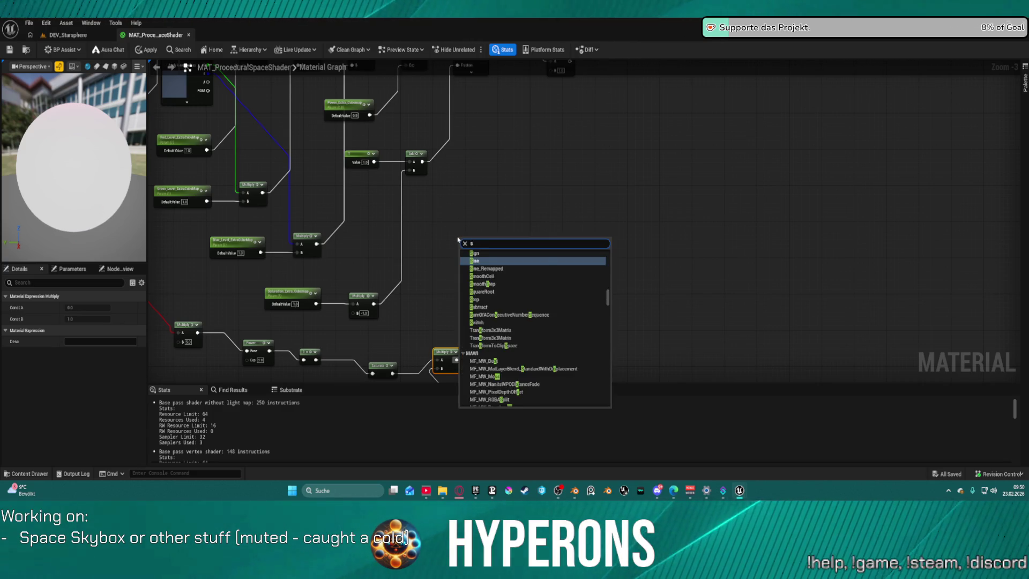
type("ubra")
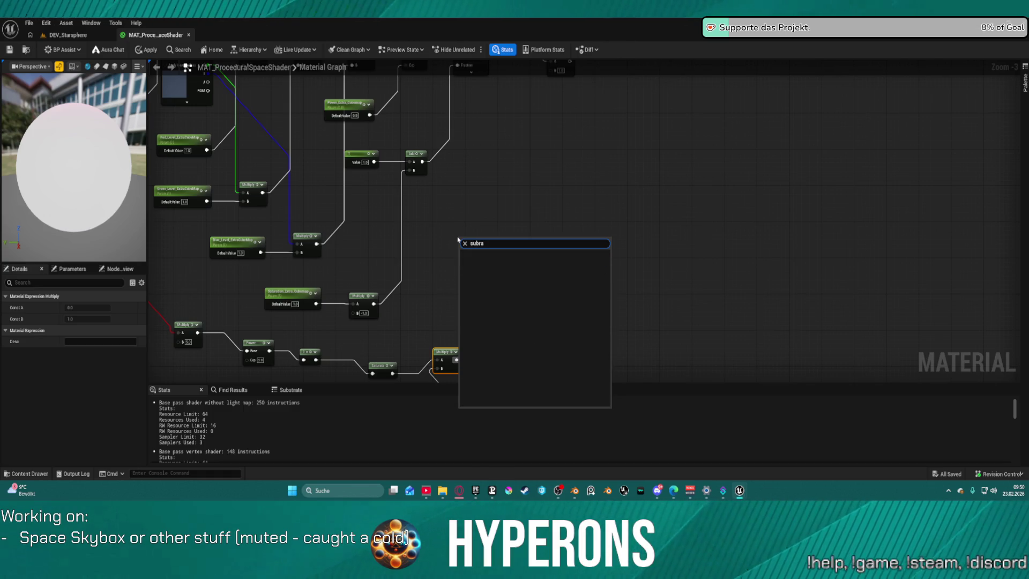
key("BackSpace")
key("BackSpace")
type("t")
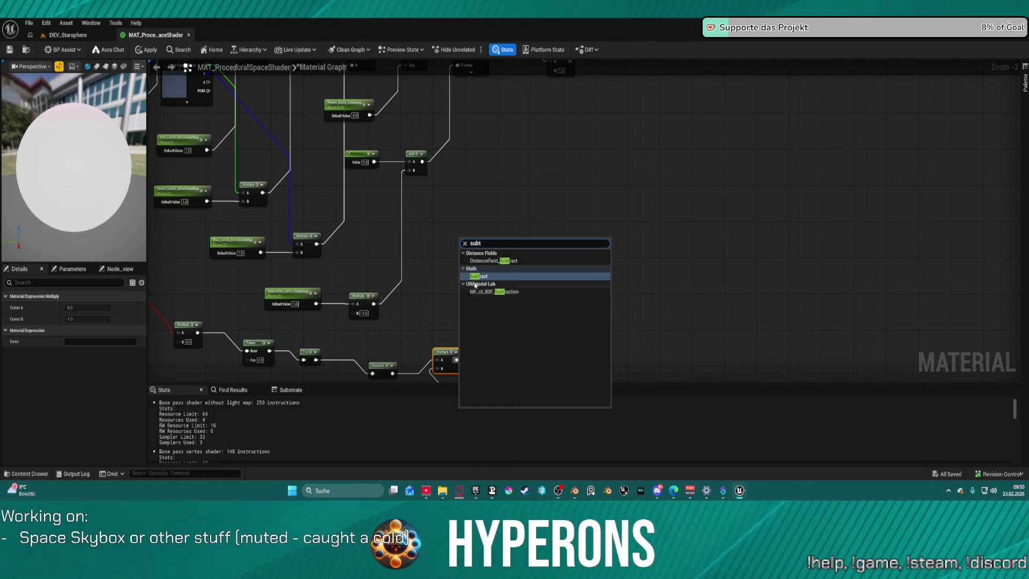
key("Return")
left_click_drag(483, 247, 518, 260)
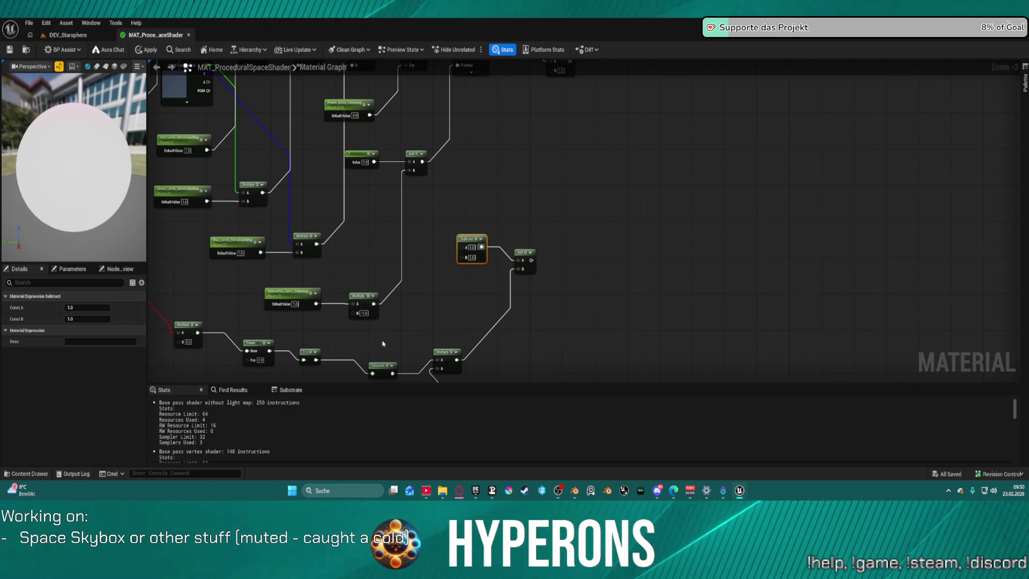
Step: Duplicate the Saturate node and wire the copy into the Add node
left_click(381, 369)
key("ctrl+d")
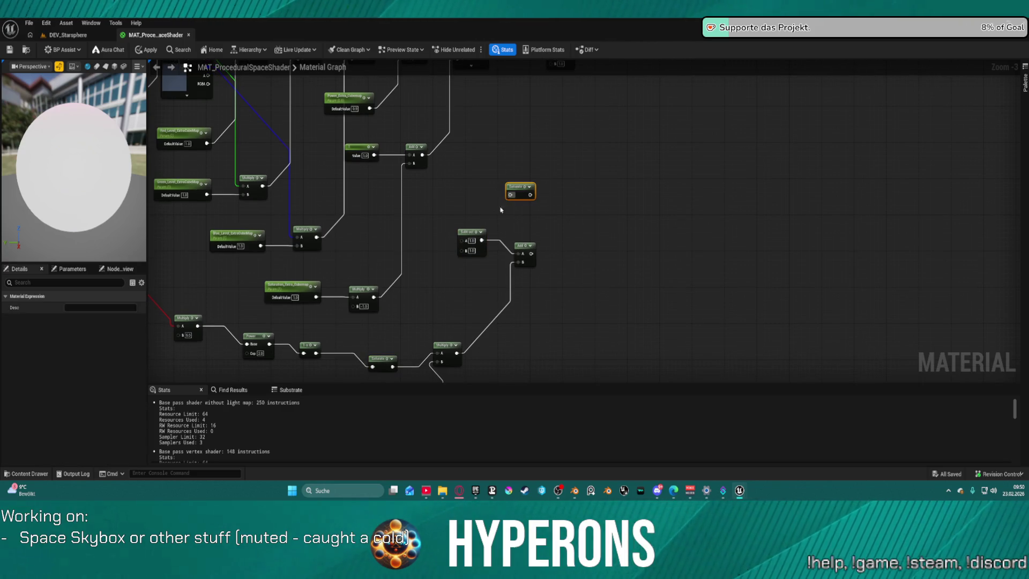
mouse_move(518, 254)
left_mouse_down()
mouse_move(530, 195)
mouse_move(425, 295)
mouse_move(310, 345)
mouse_move(316, 353)
left_mouse_up()
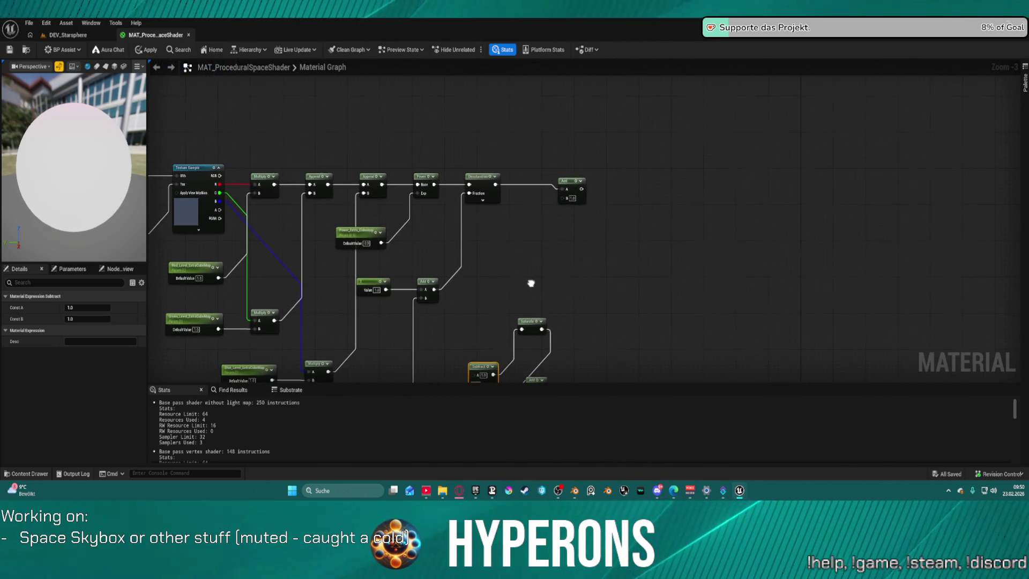
scroll(535, 133, "down", 2)
Step: Move the Add node down-right and separate the T_Alpha_Cubemap_Extra chain into its own row, zoomed in
left_click_drag(574, 214, 646, 227)
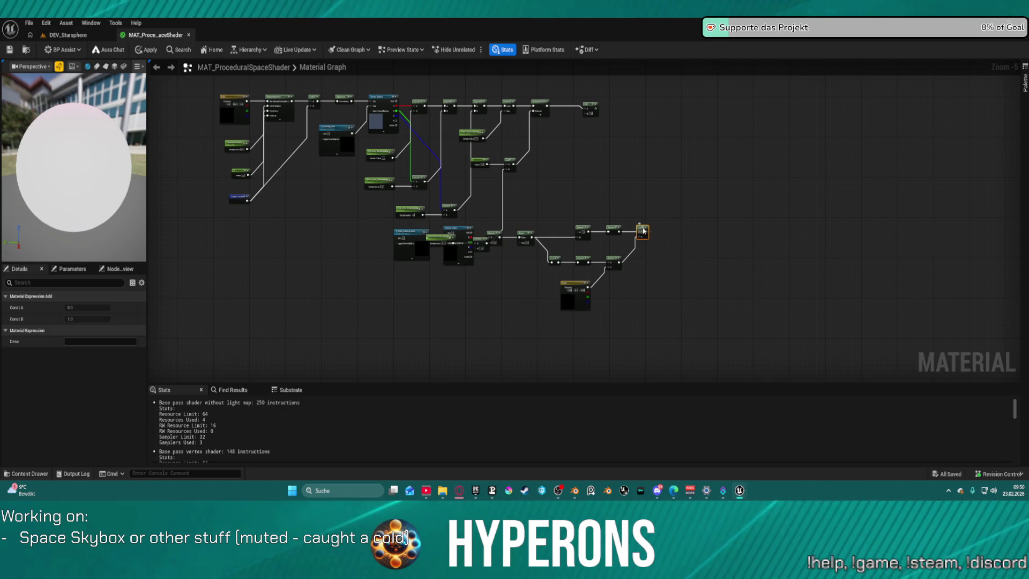
left_click_drag(643, 231, 643, 271)
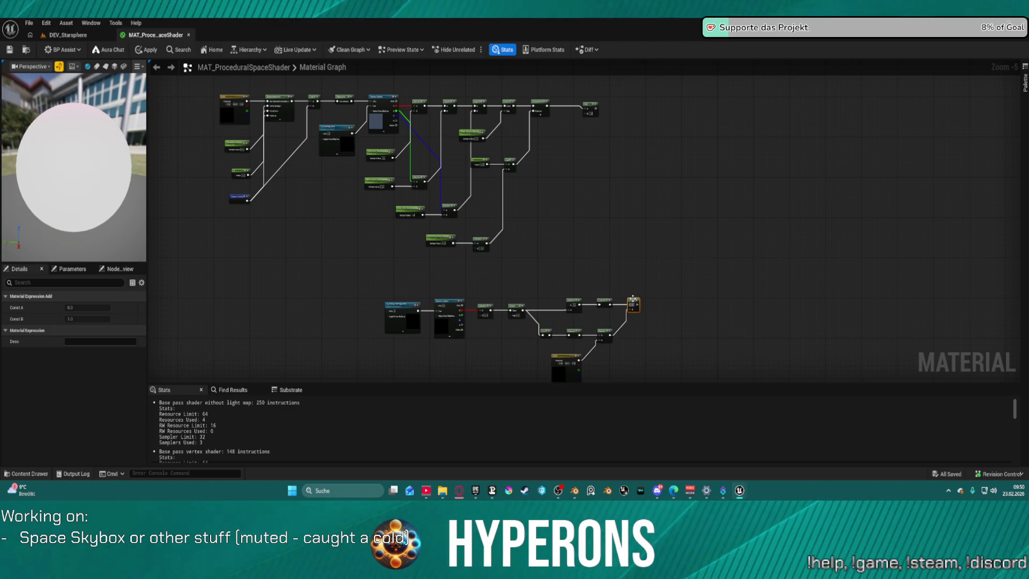
mouse_move(383, 279)
left_mouse_down()
mouse_move(657, 363)
mouse_move(642, 362)
left_mouse_up()
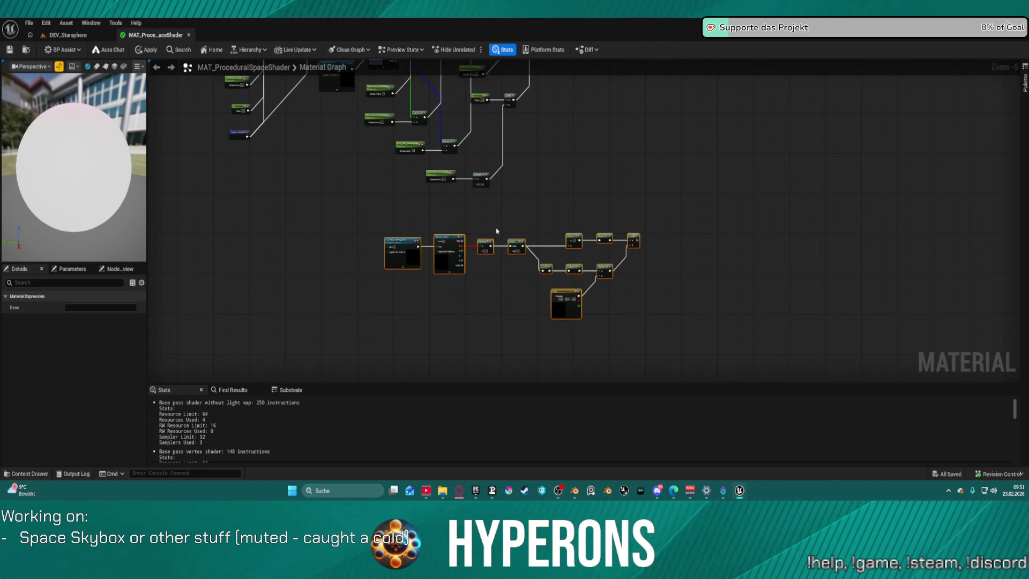
scroll(382, 232, "up", 4)
right_click(340, 242)
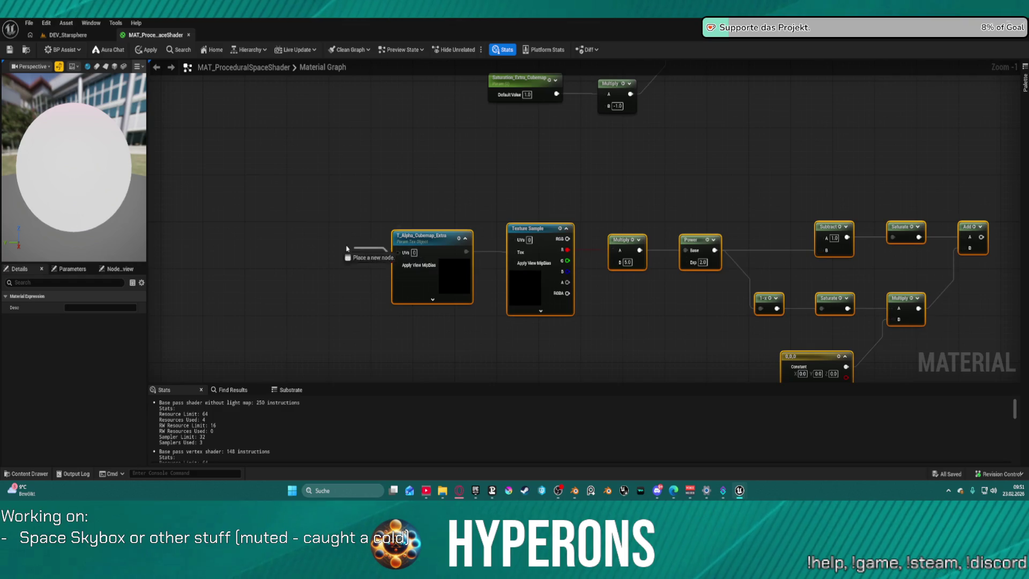
Step: Add a Camera Vector node ahead of T_Alpha_Cubemap_Extra, then pan to the chain's final Add
type("camee")
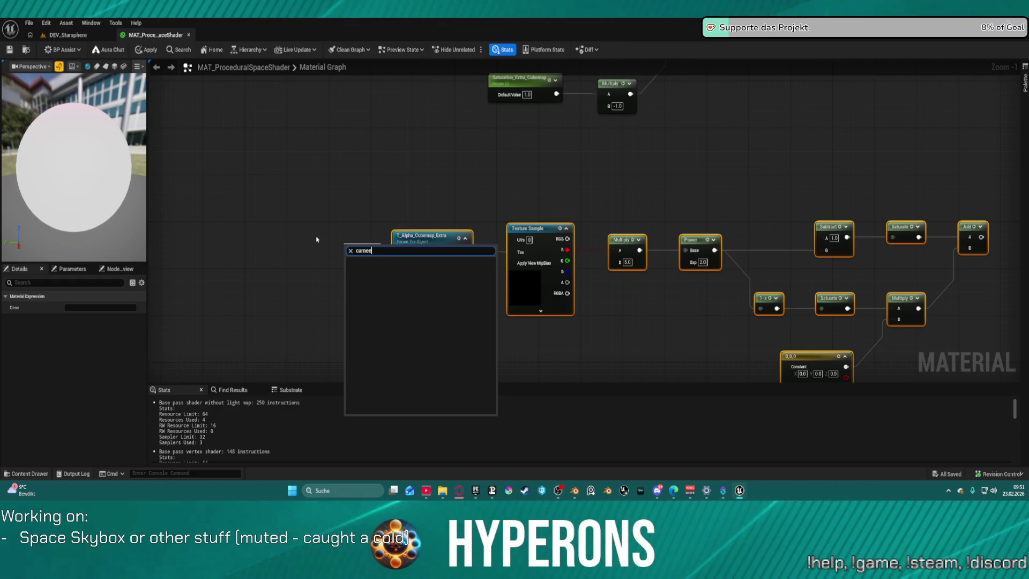
key("BackSpace")
type("ra")
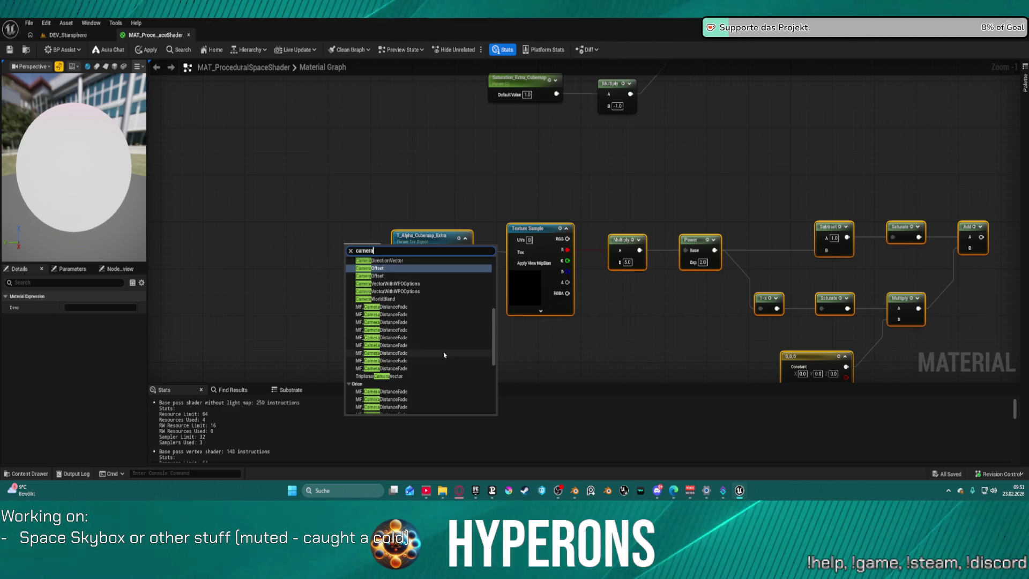
scroll(418, 322, "up", 3)
scroll(398, 275, "up", 3)
scroll(398, 274, "up", 3)
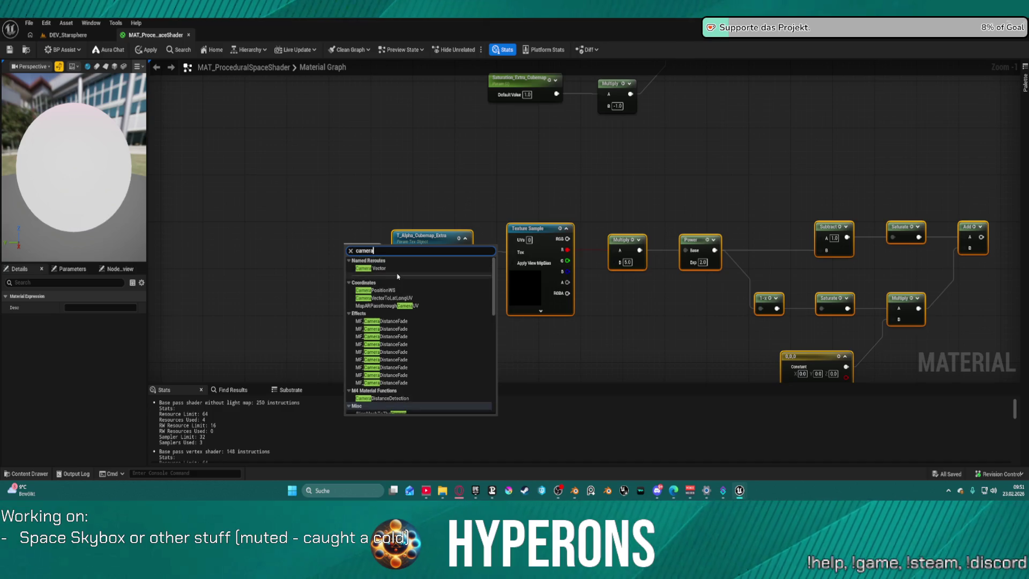
left_click(378, 268)
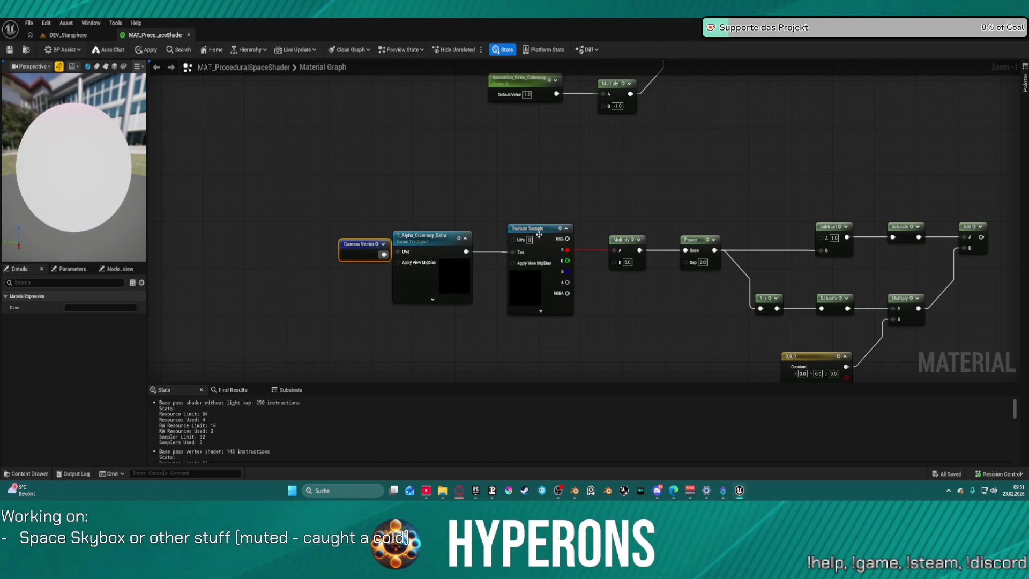
left_click_drag(981, 228, 712, 187)
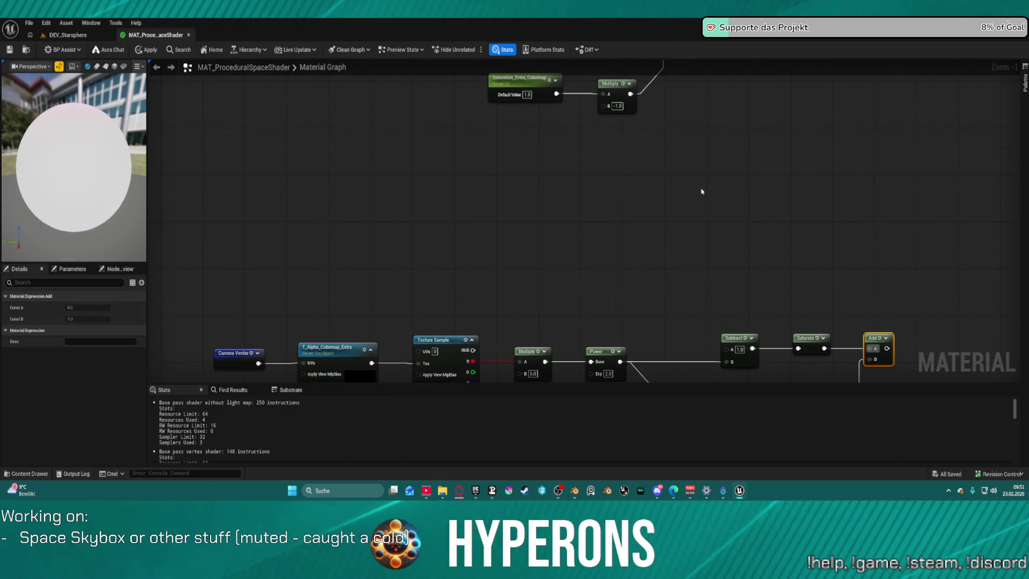
mouse_move(773, 227)
left_mouse_down()
mouse_move(751, 234)
mouse_move(797, 235)
mouse_move(719, 130)
left_mouse_up()
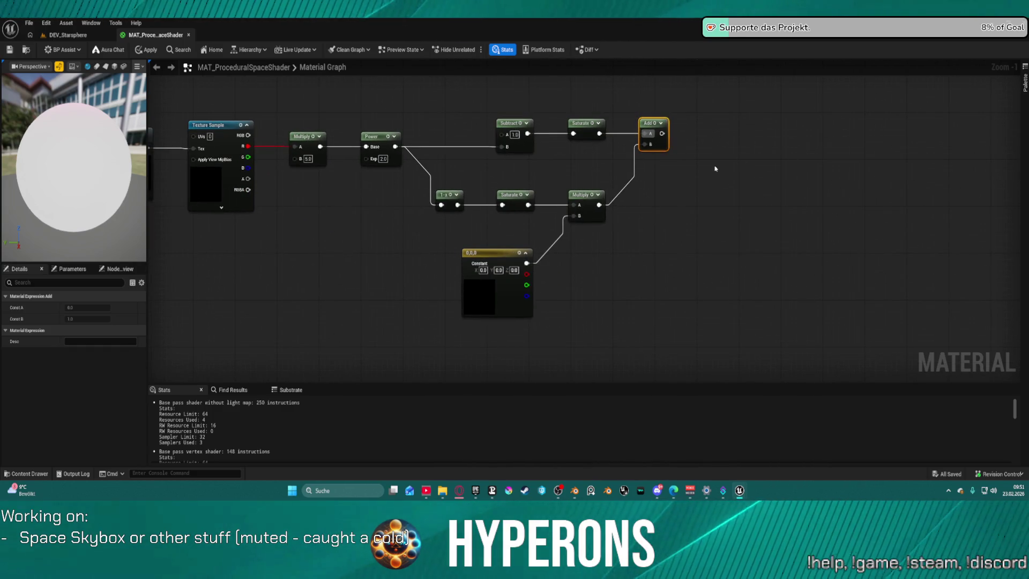
Step: Zoom to the teal Stars comment box and pull a new wire from the Desaturation output
scroll(684, 118, "down", 4)
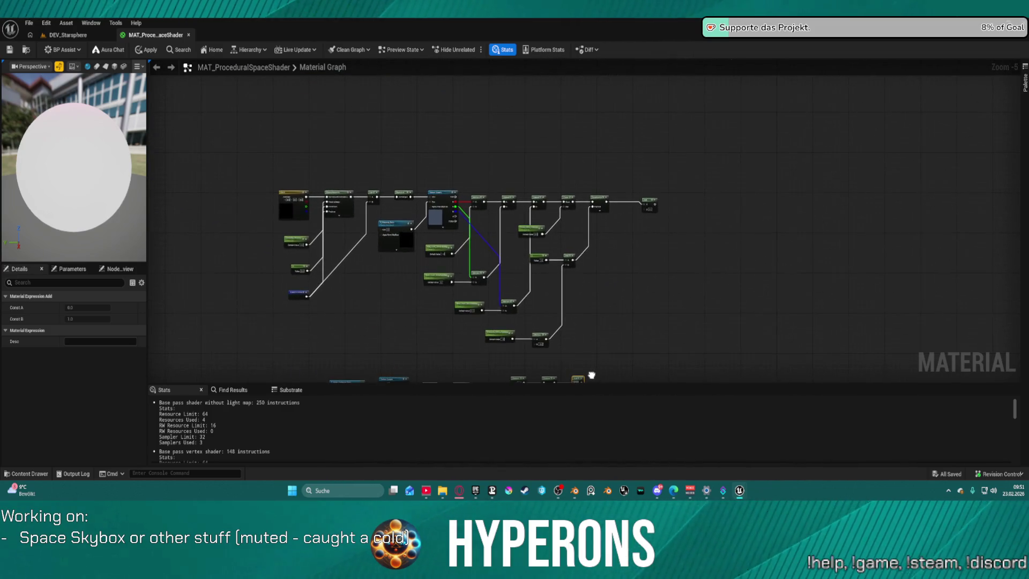
key("c")
scroll(590, 164, "up", 3)
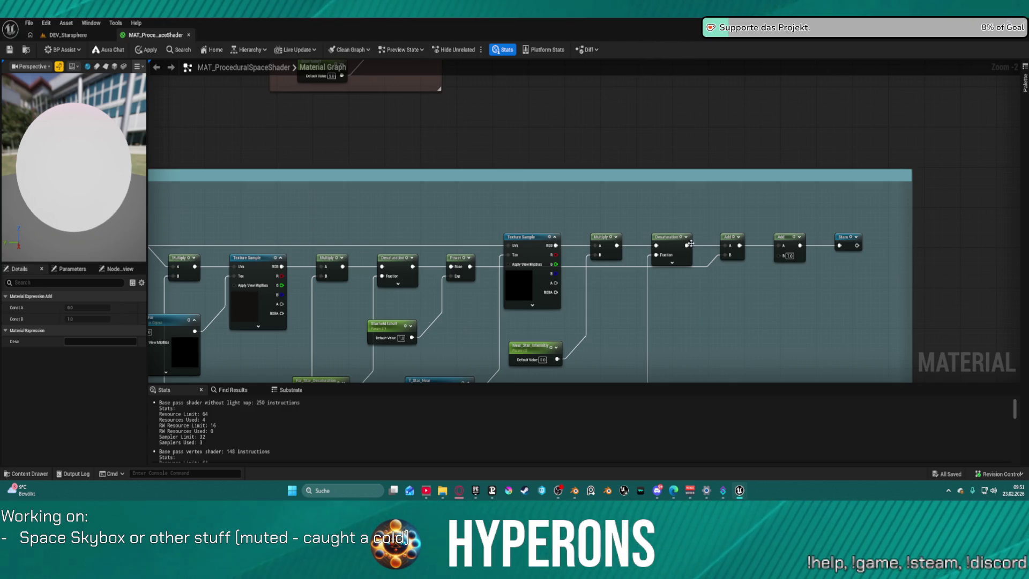
left_click_drag(687, 245, 690, 213)
Step: Feed Desaturation into a new Named Reroute Declaration called StarsToCubemapAlpha
type("rer d")
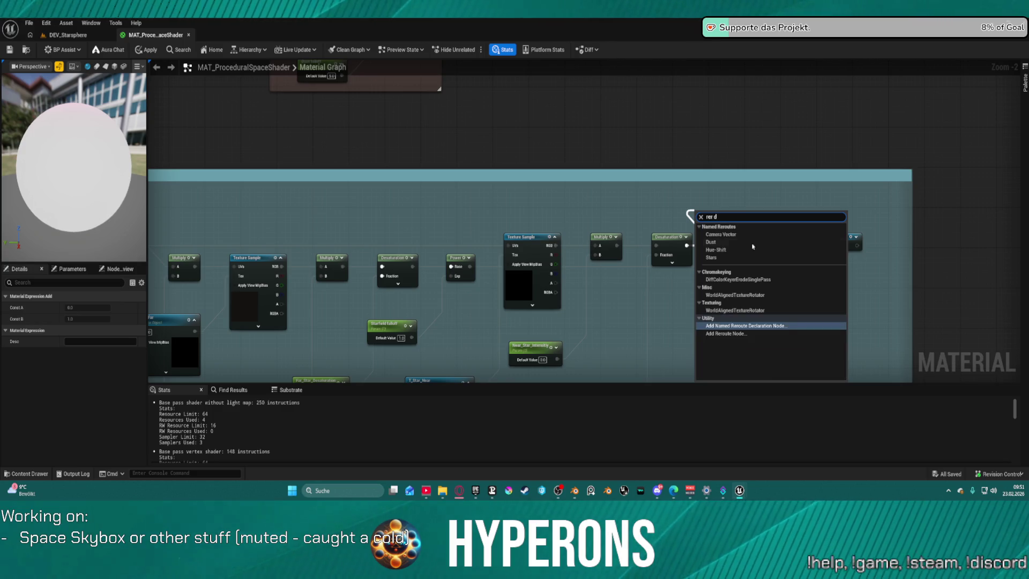
left_click(784, 326)
type("Starfield")
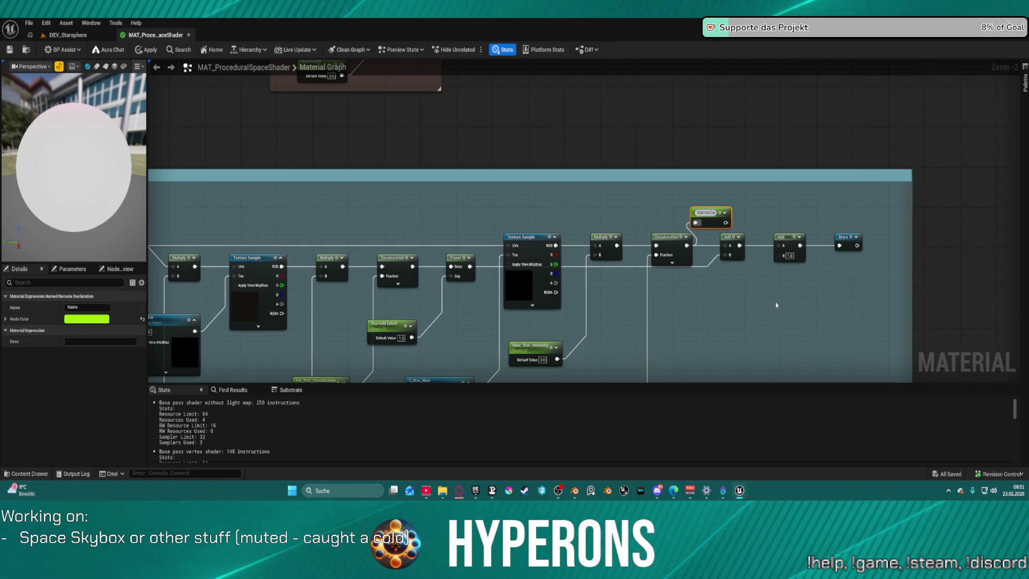
type("Cubemap")
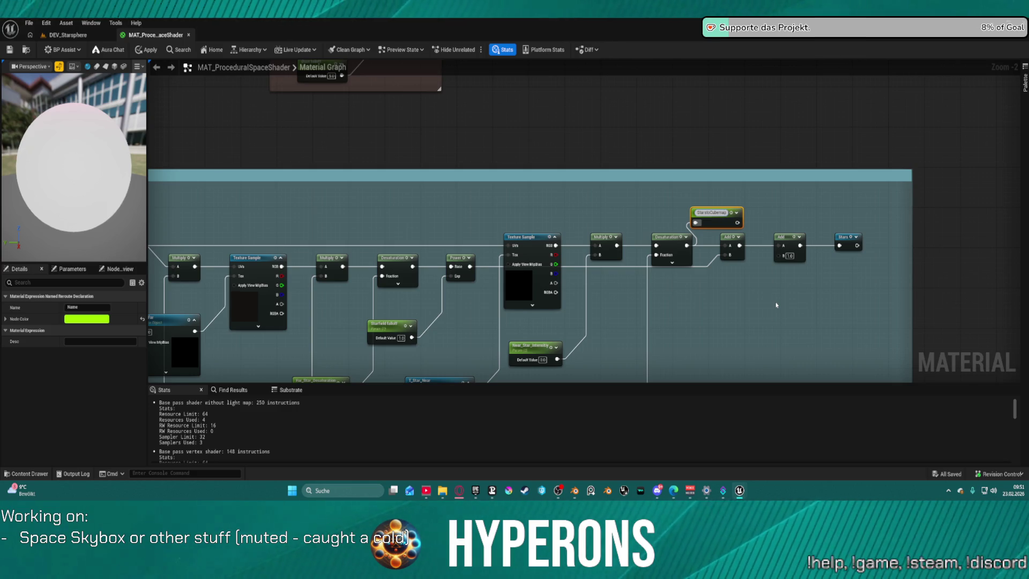
type("Alpha")
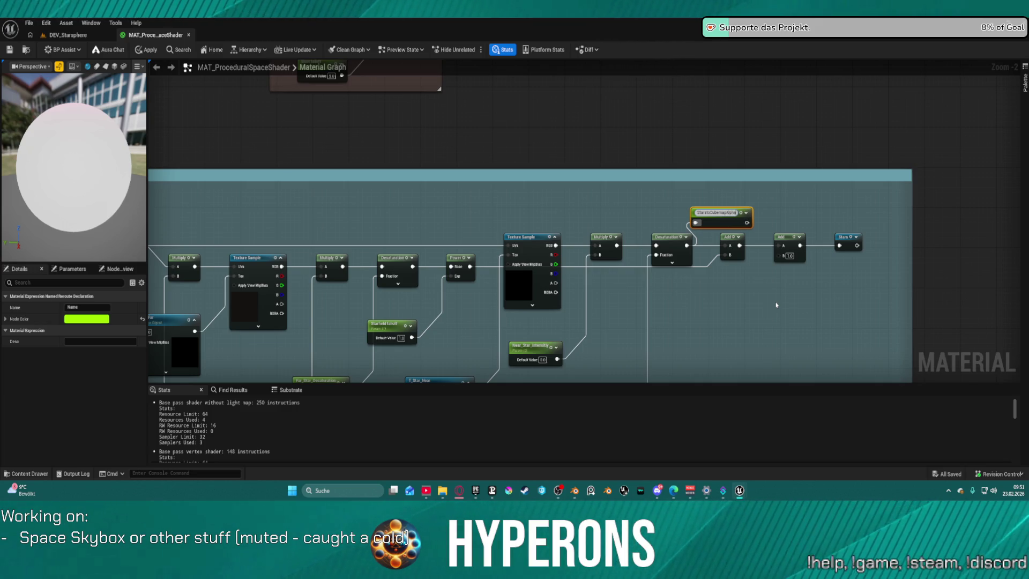
key("Return")
mouse_move(748, 293)
left_mouse_down()
mouse_move(709, 211)
mouse_move(680, 104)
mouse_move(617, 123)
mouse_move(558, 74)
left_mouse_up()
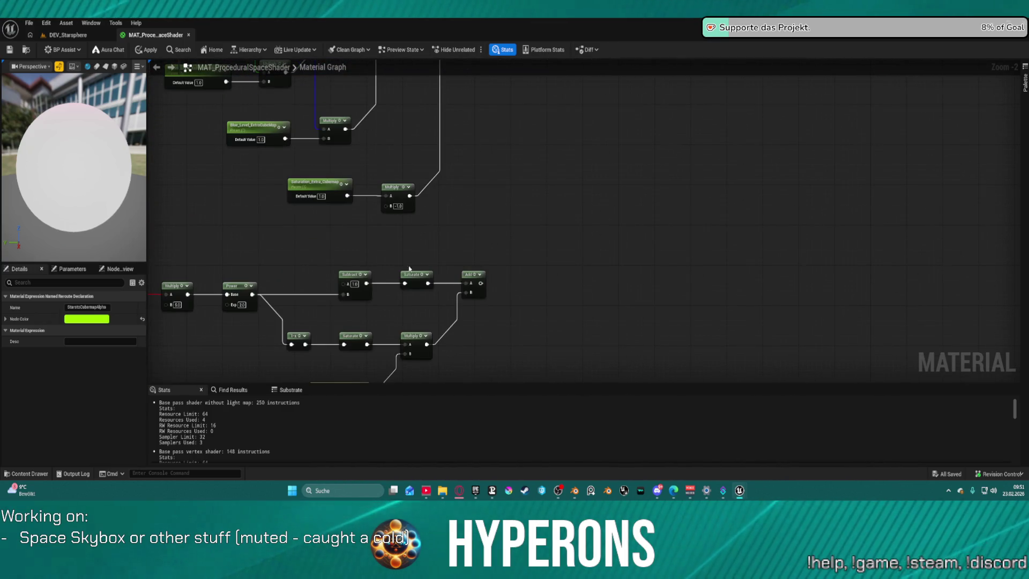
Step: Add a StarsToCubemapAlpha reroute usage feeding the Subtract node, placed above Power
left_click(350, 275)
right_click(319, 261)
type("stars")
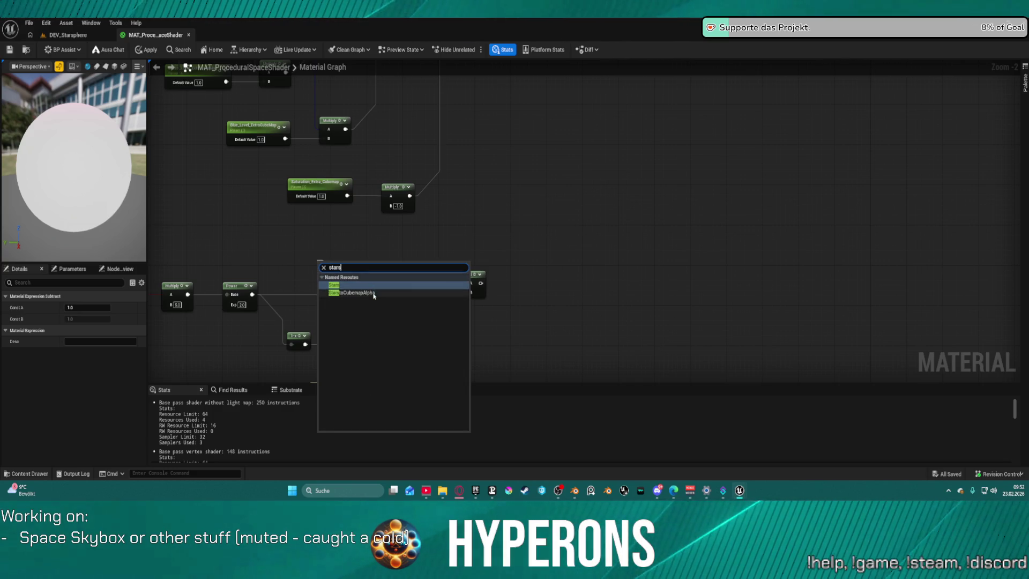
left_click(373, 293)
scroll(542, 280, "down", 2)
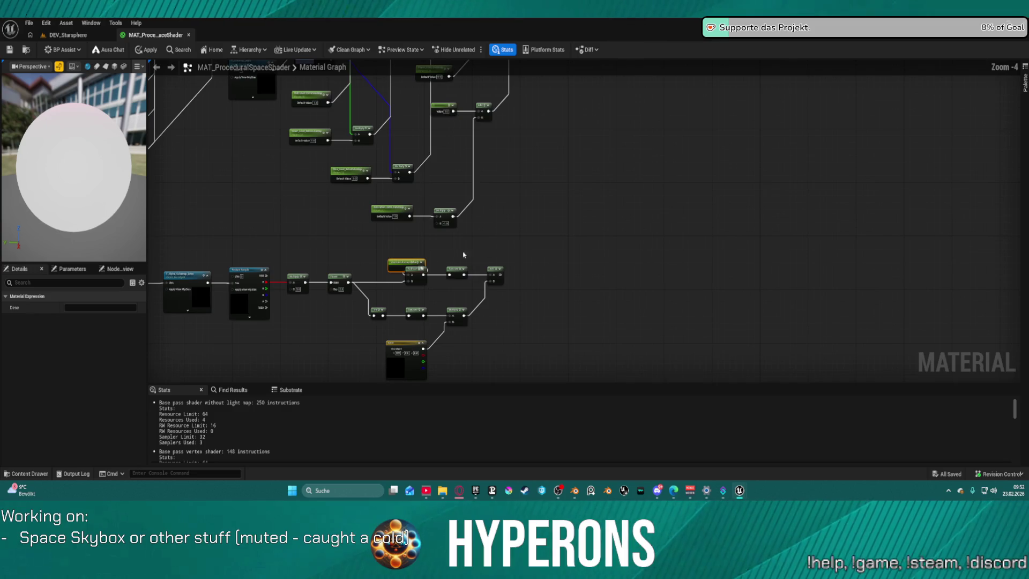
left_click_drag(391, 265, 372, 262)
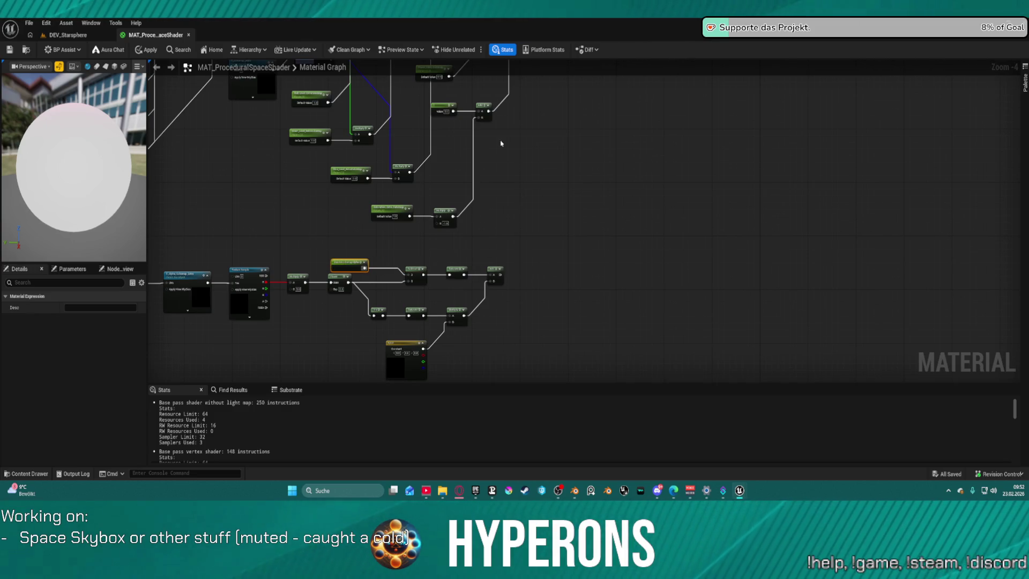
scroll(618, 98, "up", 5)
Step: Connect Camera Vector to the Texture Sample UVs input
mouse_move(592, 262)
left_mouse_down()
mouse_move(510, 274)
mouse_move(781, 288)
left_mouse_up()
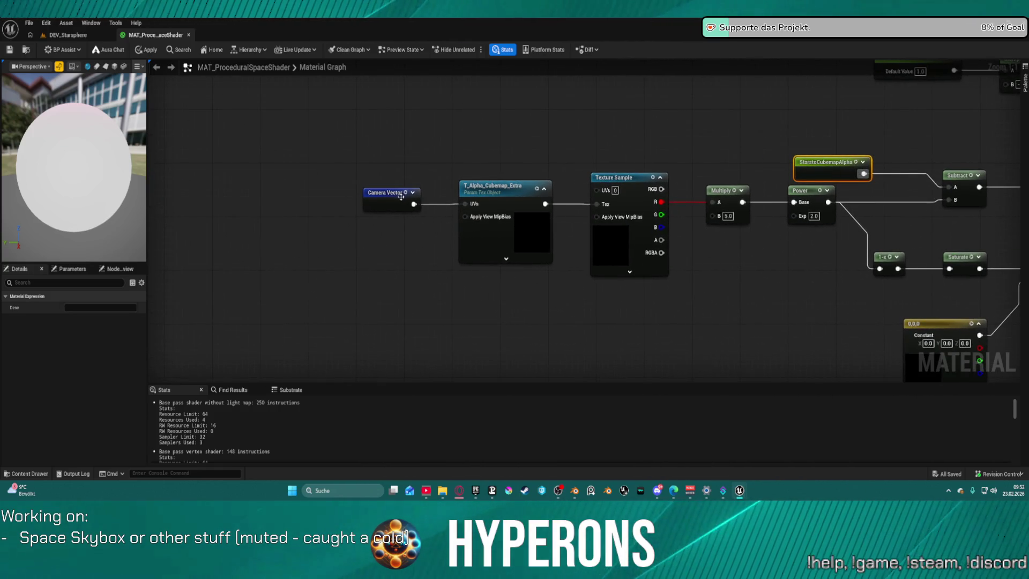
left_click_drag(401, 196, 385, 157)
mouse_move(466, 203)
left_mouse_down()
mouse_move(595, 177)
mouse_move(598, 192)
left_mouse_up()
Step: Insert a new Add node fed by Saturate between Saturate and the last Add
scroll(582, 176, "down", 2)
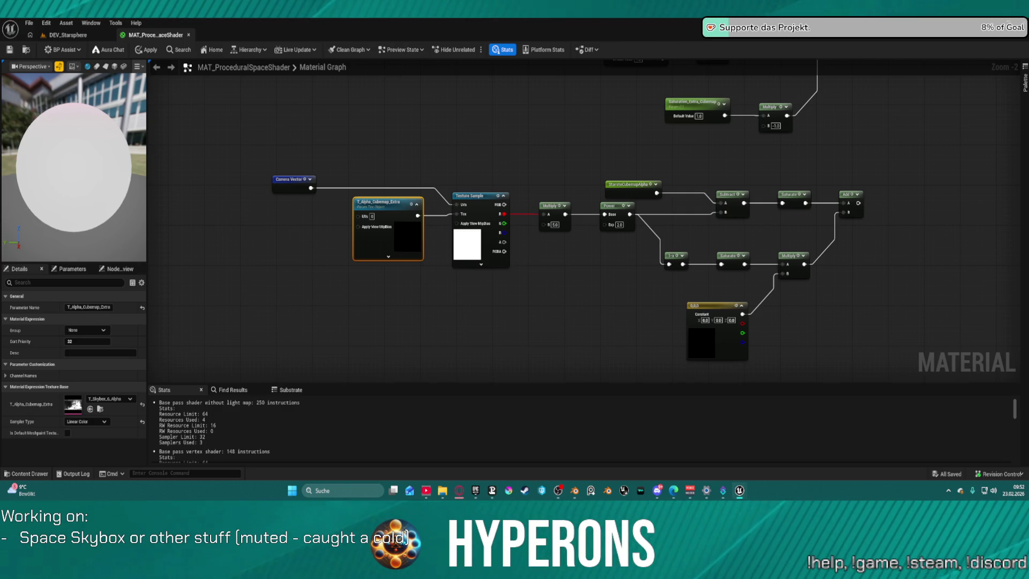
mouse_move(820, 161)
left_mouse_down()
mouse_move(614, 144)
mouse_move(528, 124)
left_mouse_up()
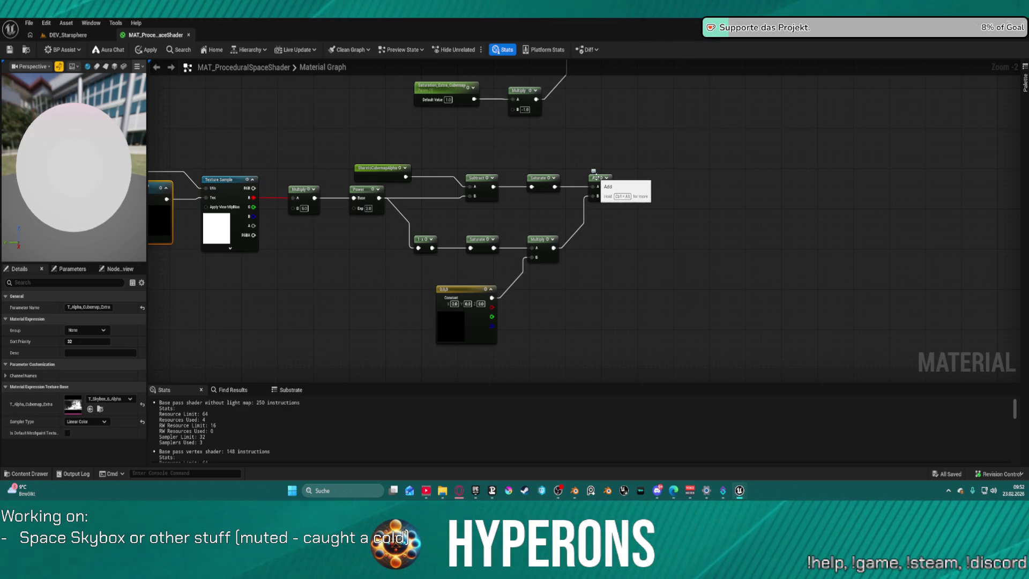
left_click(596, 180)
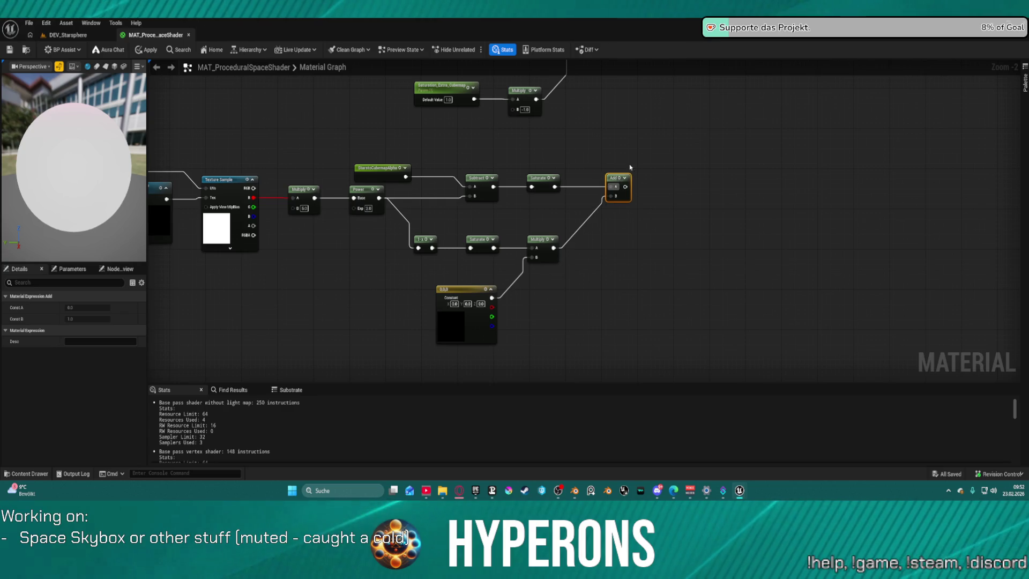
mouse_move(601, 171)
left_mouse_down()
mouse_move(533, 262)
mouse_move(512, 334)
mouse_move(517, 131)
left_mouse_up()
mouse_move(382, 328)
left_mouse_down()
mouse_move(444, 343)
mouse_move(452, 146)
mouse_move(489, 102)
left_mouse_up()
mouse_move(450, 183)
left_mouse_down()
mouse_move(529, 80)
mouse_move(471, 156)
left_mouse_up()
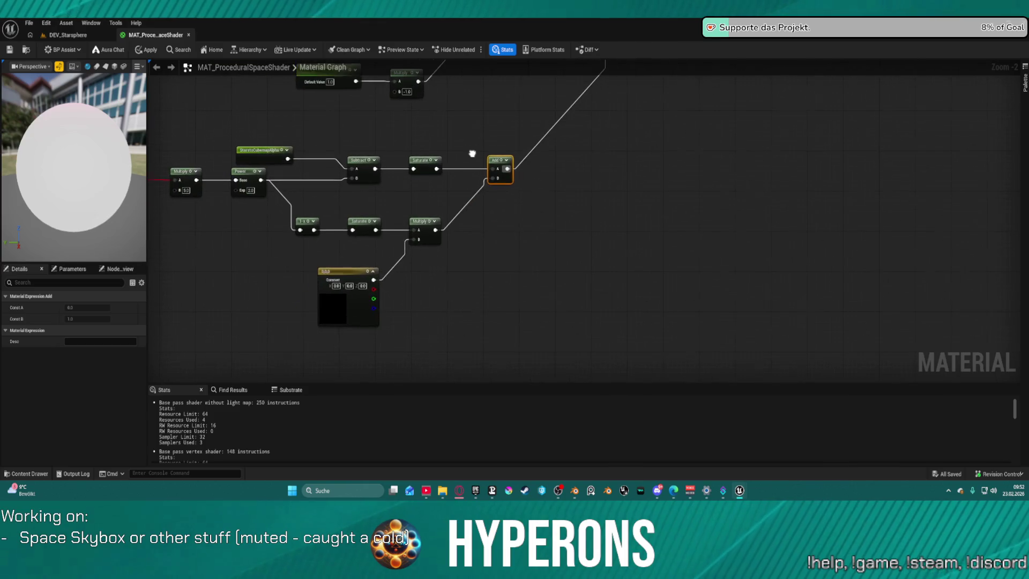
left_click(440, 126)
mouse_move(437, 169)
left_mouse_down()
mouse_move(443, 144)
mouse_move(487, 170)
left_mouse_up()
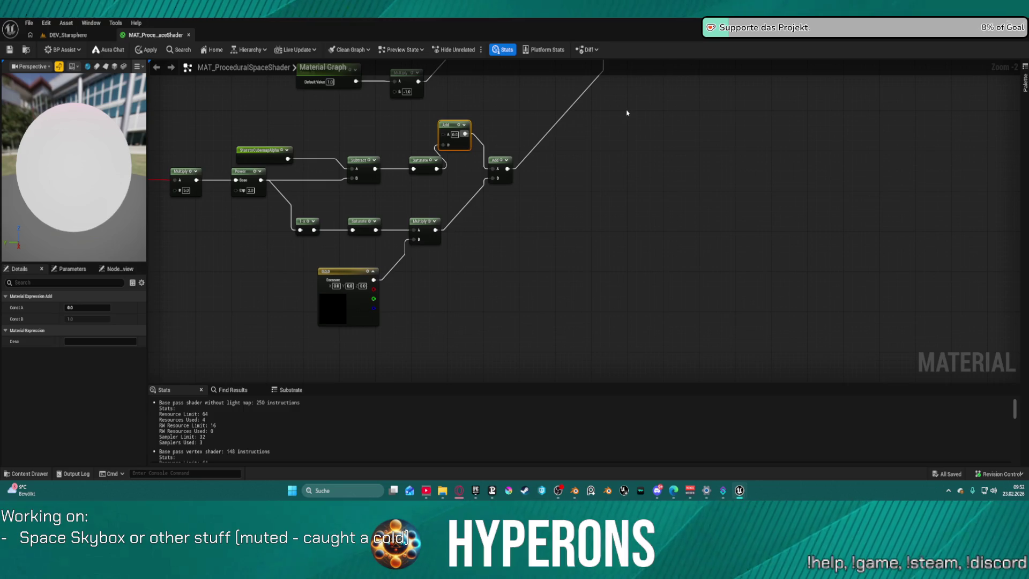
left_click_drag(459, 127, 473, 149)
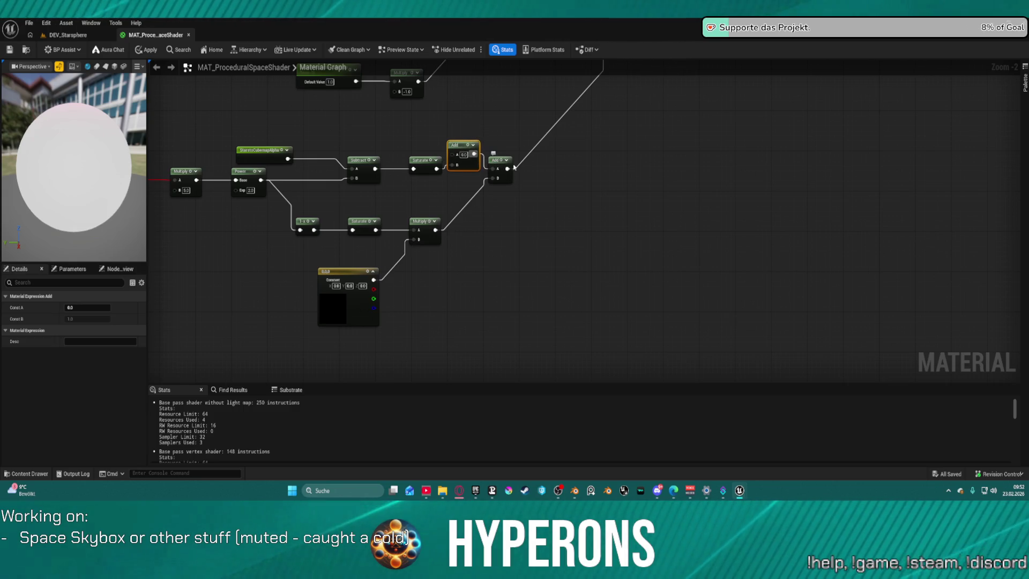
scroll(536, 160, "down", 2)
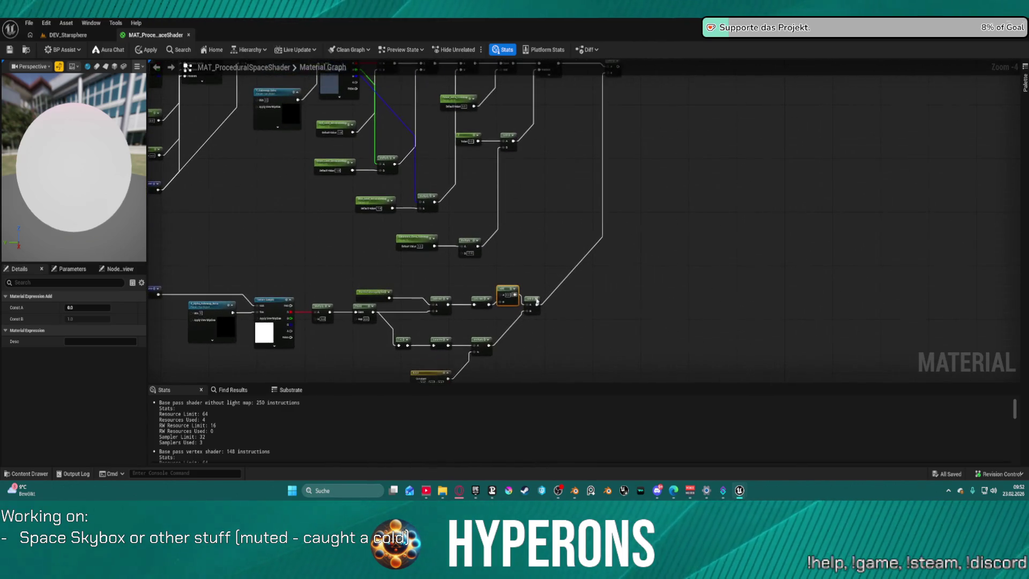
Step: Rearrange the Add nodes and attach a Named Reroute Declaration named Cubemap to the Add output
left_click_drag(515, 296, 566, 307)
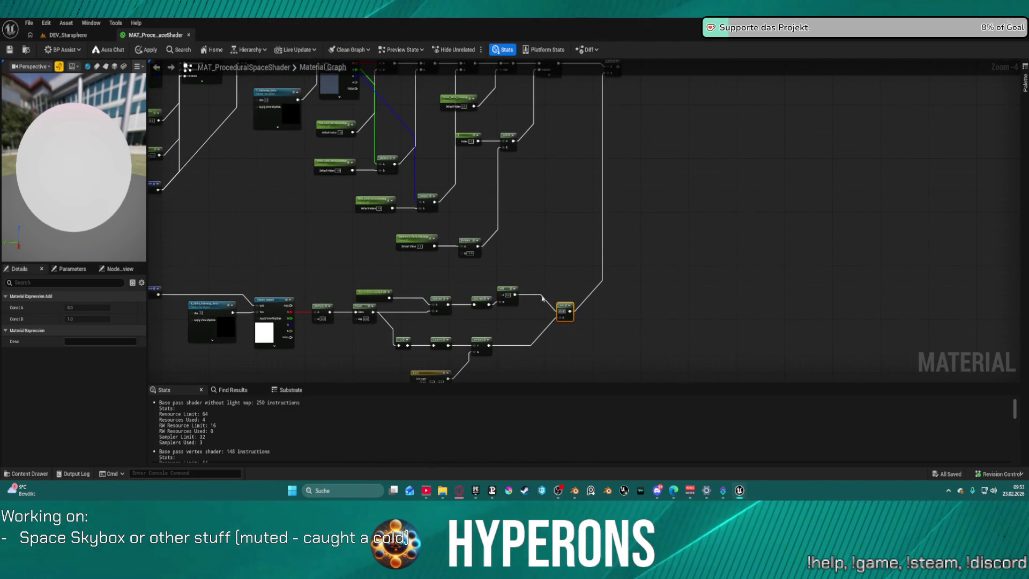
mouse_move(503, 291)
left_mouse_down()
mouse_move(609, 241)
mouse_move(750, 241)
mouse_move(611, 262)
mouse_move(453, 345)
mouse_move(476, 301)
left_mouse_up()
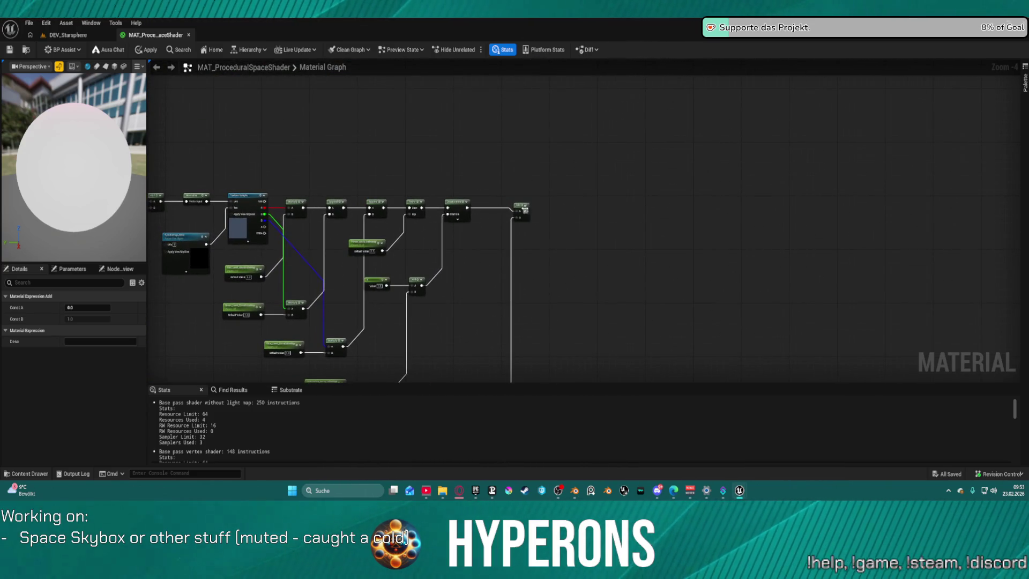
scroll(526, 212, "up", 3)
mouse_move(524, 216)
left_mouse_down()
mouse_move(586, 236)
mouse_move(580, 229)
left_mouse_up()
type("c")
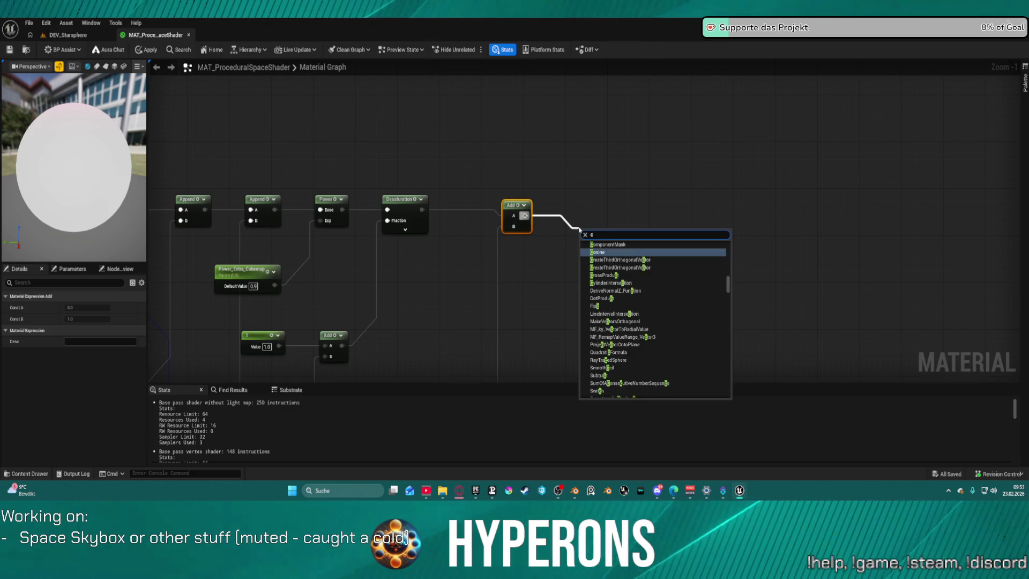
type("o")
key("Up")
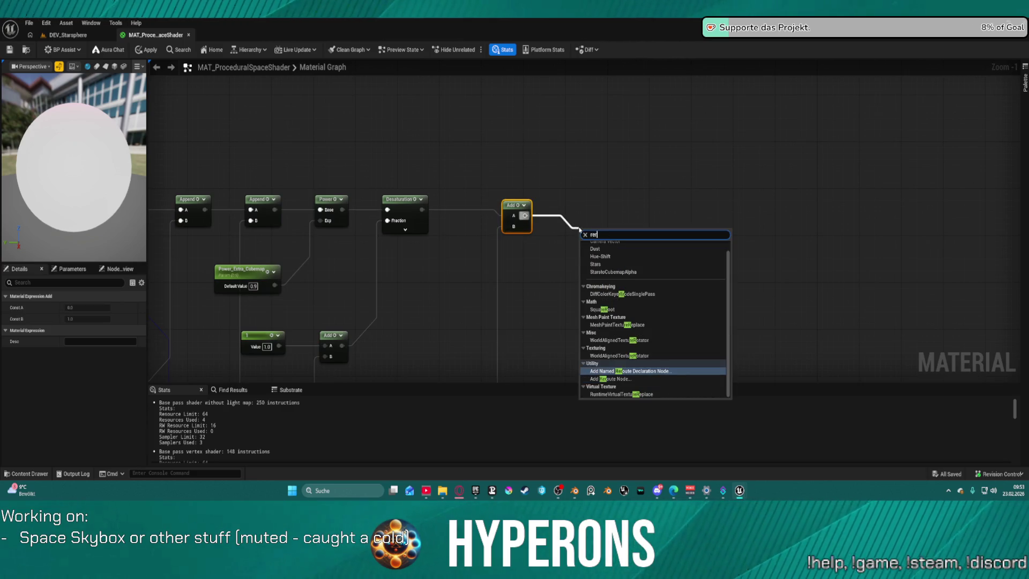
key("Return")
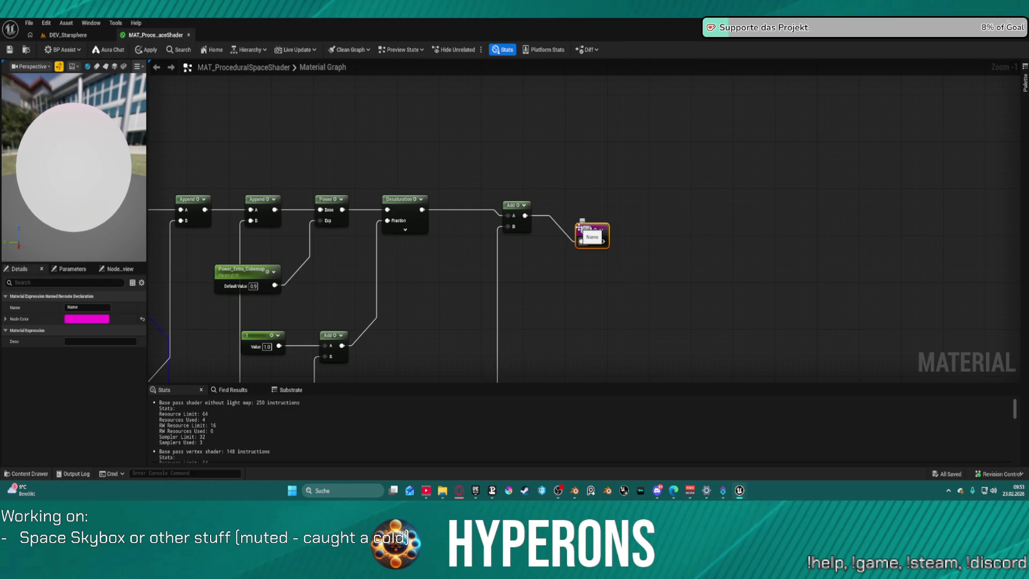
type("Cubemap")
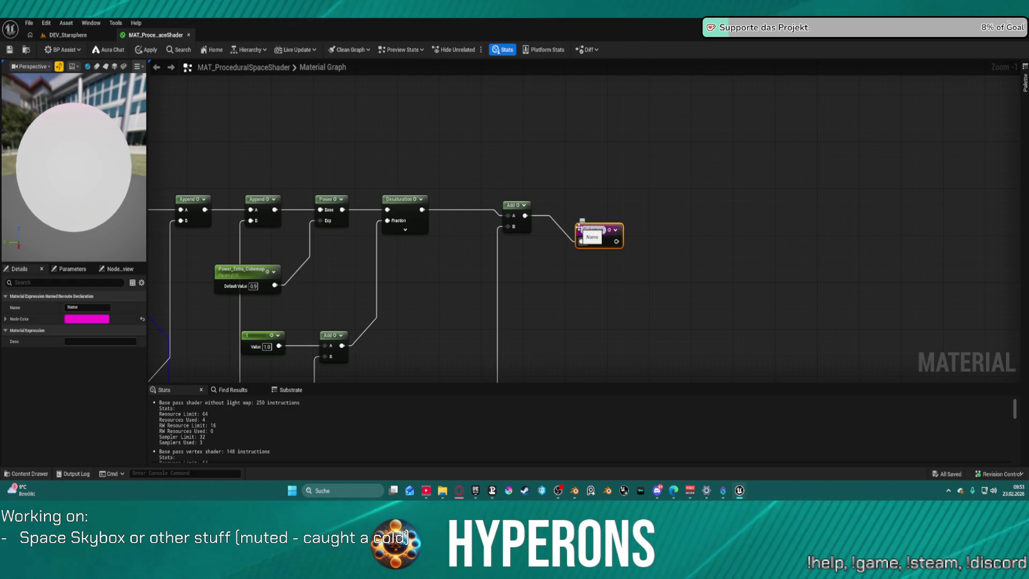
key("Return")
Step: Rename the reroute declaration to Extra_Cubemap
double_click(581, 231)
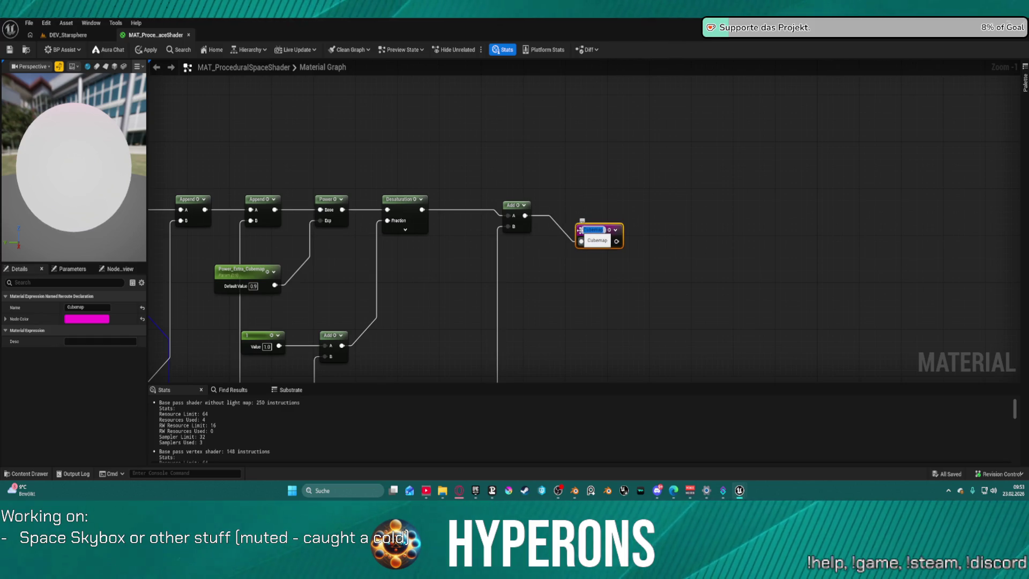
key("Home")
type("Extra")
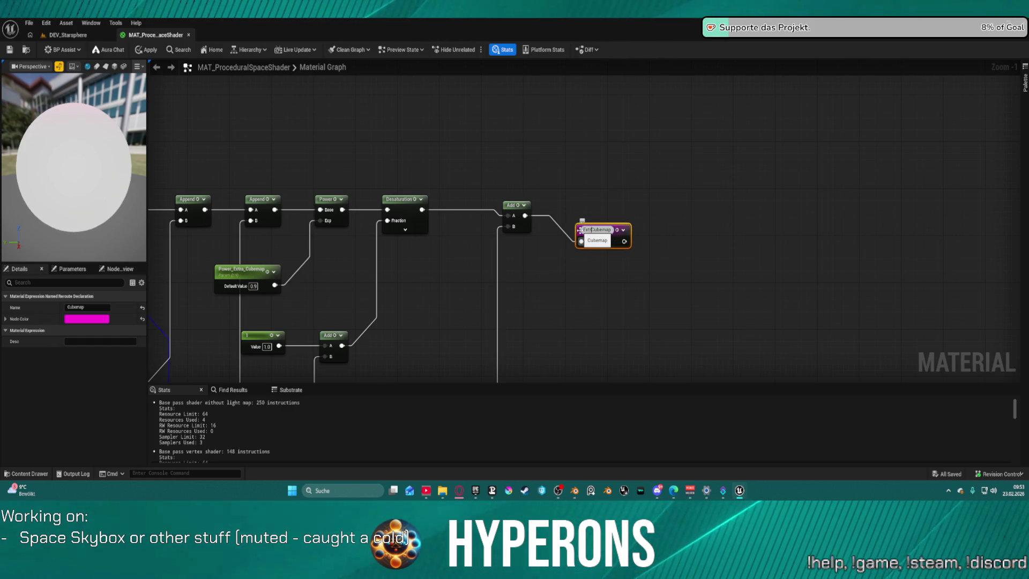
key("Return")
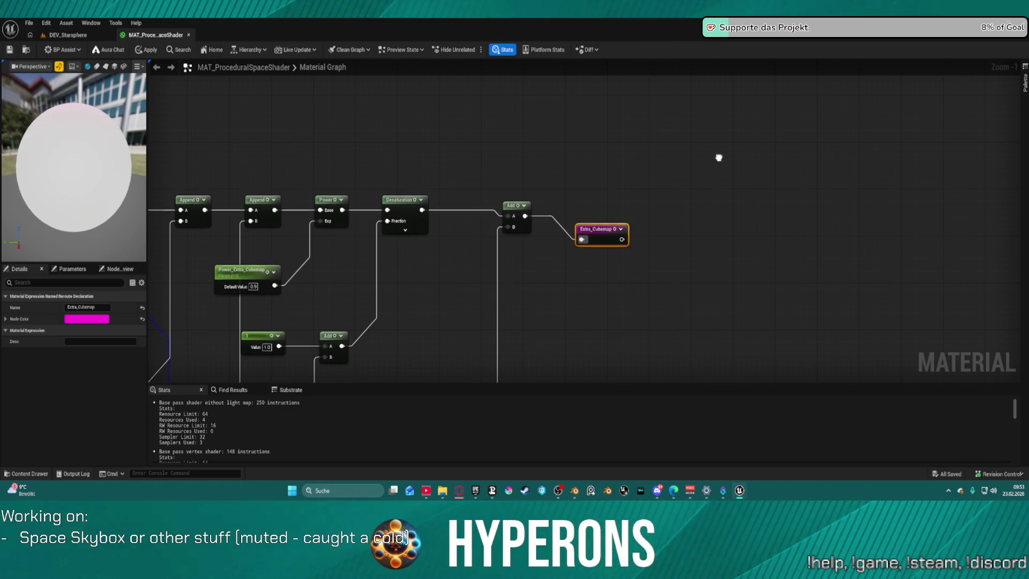
Step: Feed an Extra_Cubemap usage into the B input of the Add before Stars, then show DEV_Starsphere
scroll(558, 293, "down", 3)
scroll(606, 191, "up", 4)
left_click_drag(608, 167, 586, 208)
type("ext")
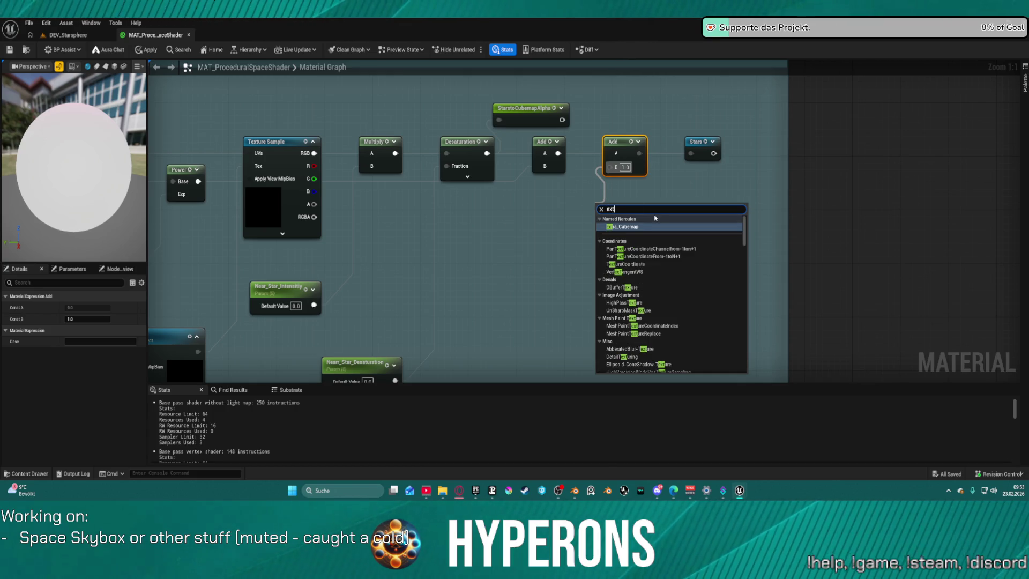
left_click(646, 227)
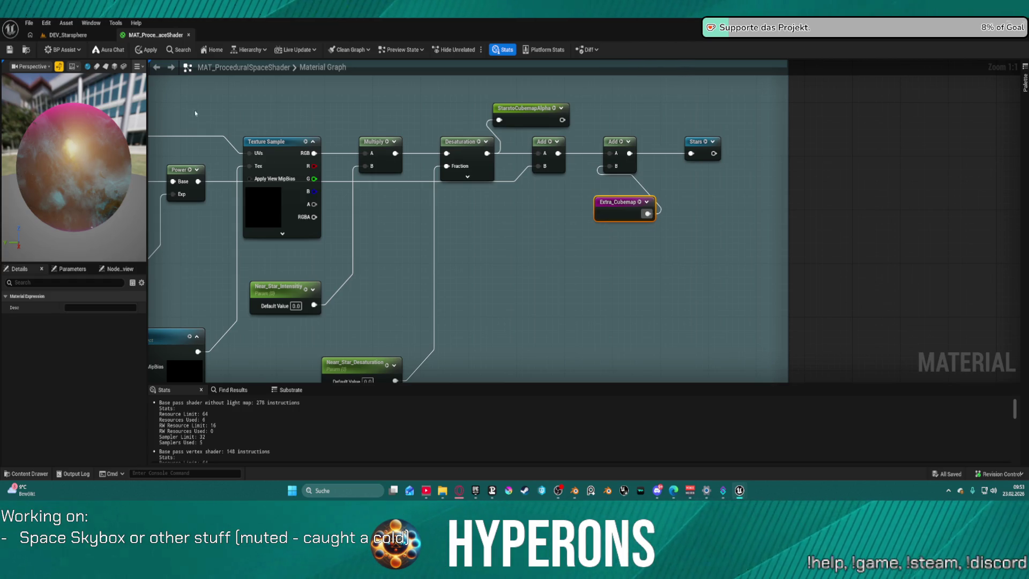
left_click(68, 35)
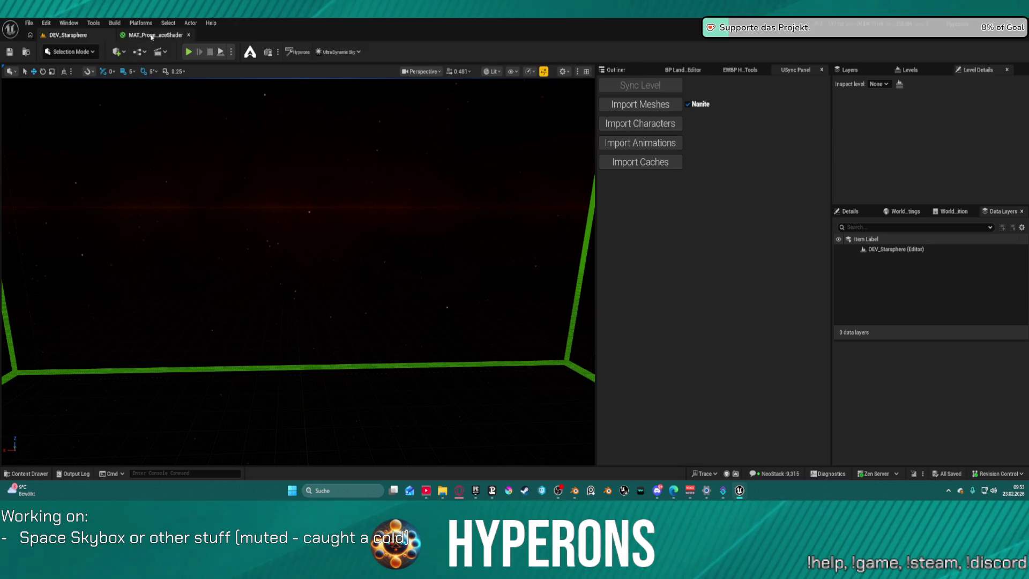
Step: Apply the changes to the space shader material
left_click(151, 35)
left_click(143, 50)
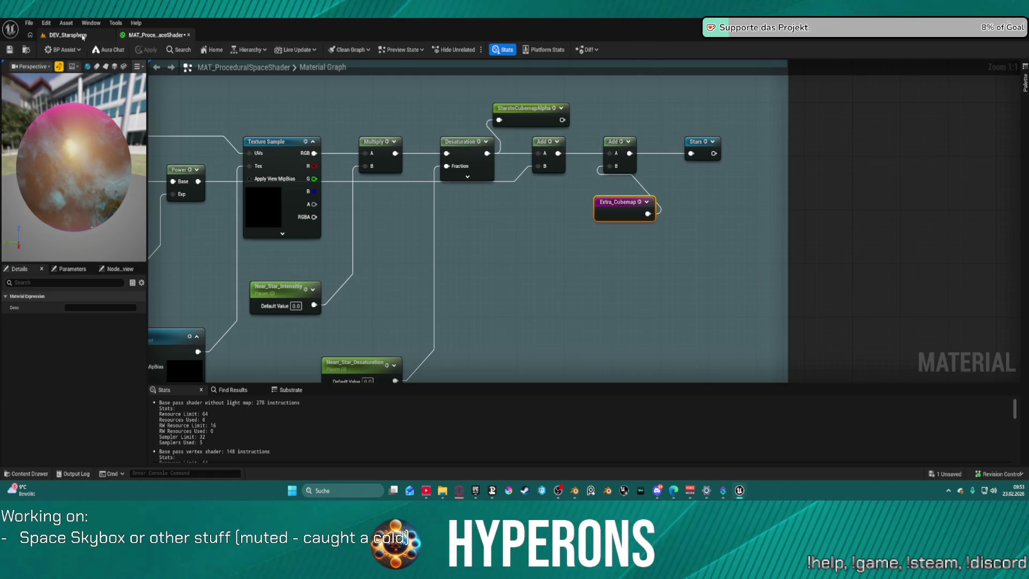
left_click(68, 35)
Step: Delete BP_WorkGen and BP_WorkZone from the DEV_Starsphere level using the Outliner
mouse_move(387, 204)
left_mouse_down()
mouse_move(404, 185)
mouse_move(394, 182)
mouse_move(421, 183)
mouse_move(364, 191)
left_mouse_up()
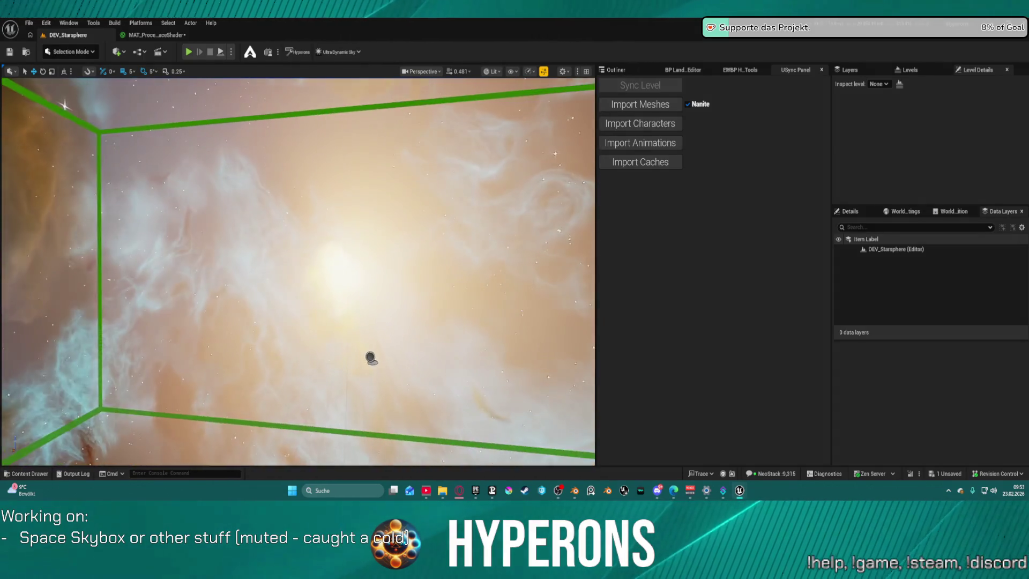
left_click(629, 71)
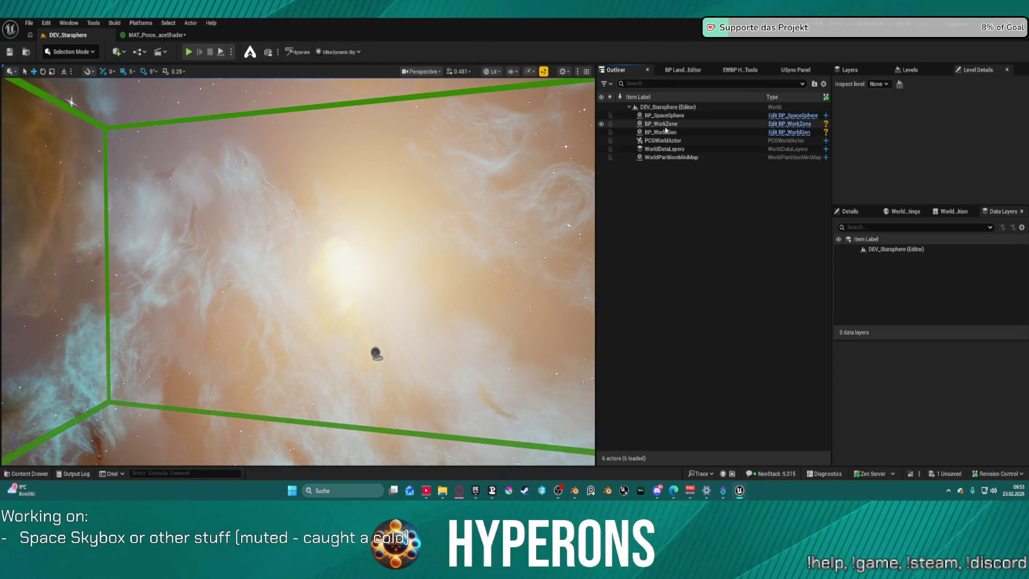
left_click(664, 132)
left_click(658, 125, "shift")
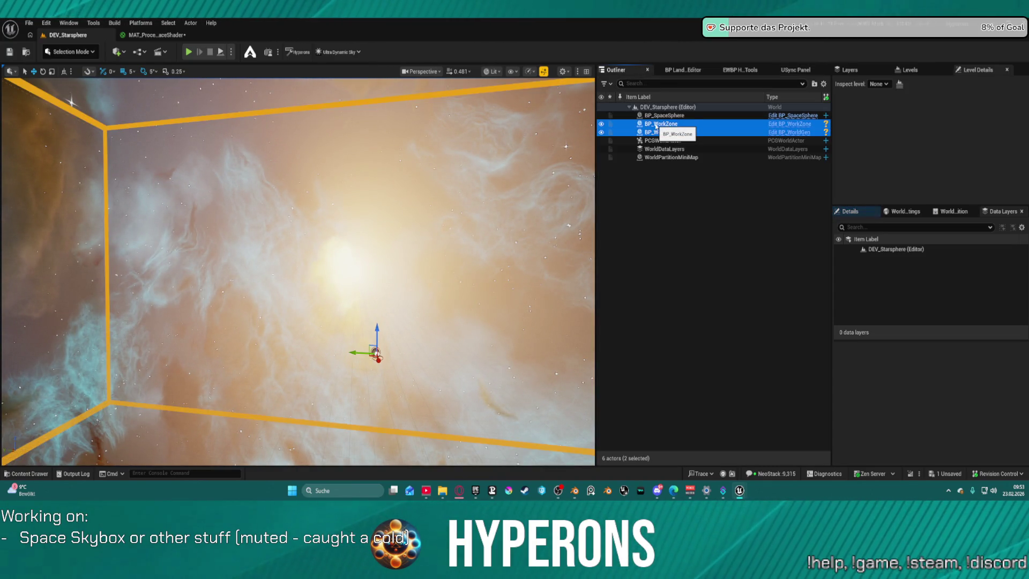
key("Delete")
left_click_drag(349, 231, 346, 233)
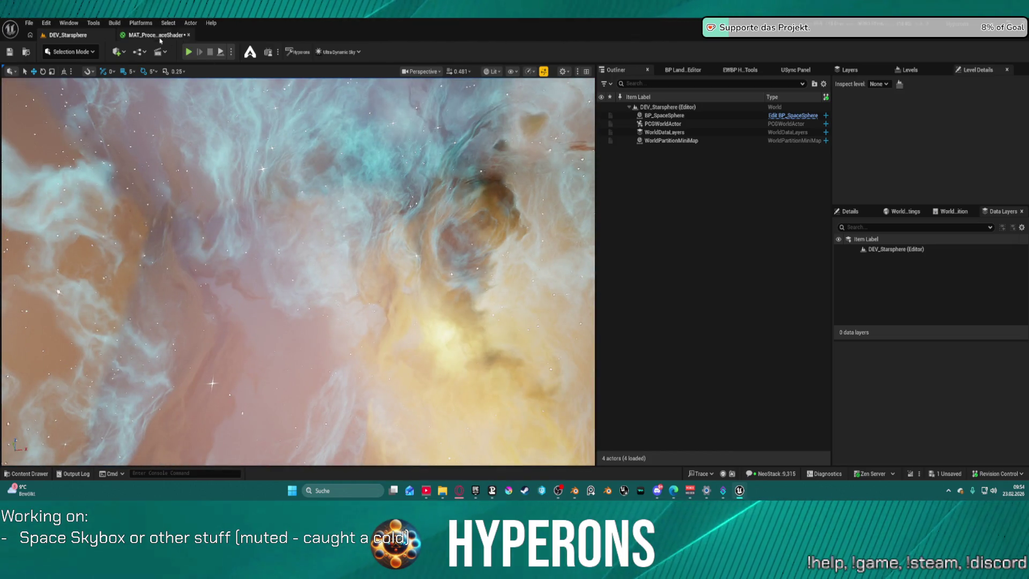
Step: Save the space shader material with Ctrl+S and dock the BP_SpaceSphere blueprint editor as a tab
left_click(153, 35)
key("ctrl+s")
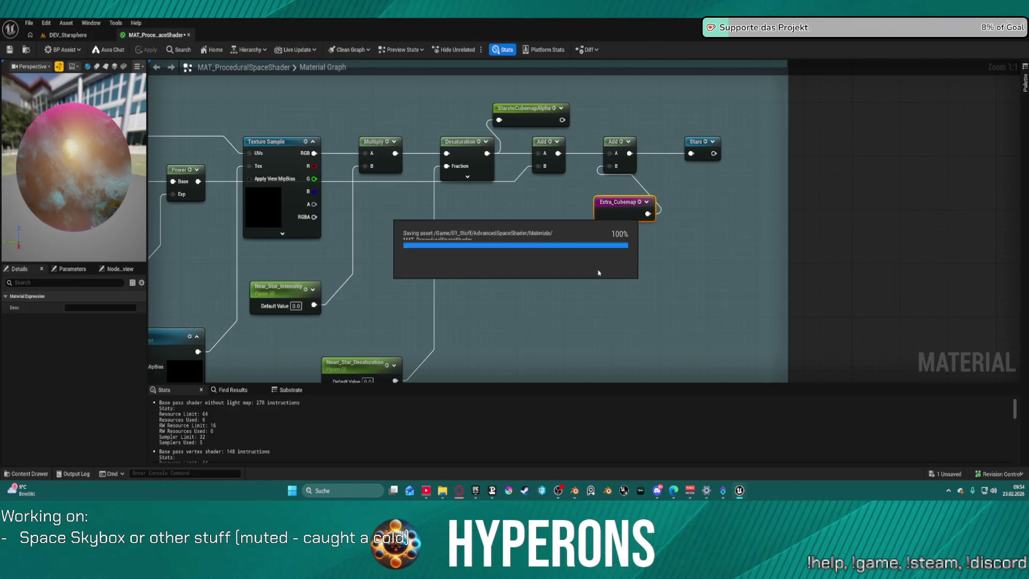
scroll(597, 256, "down", 6)
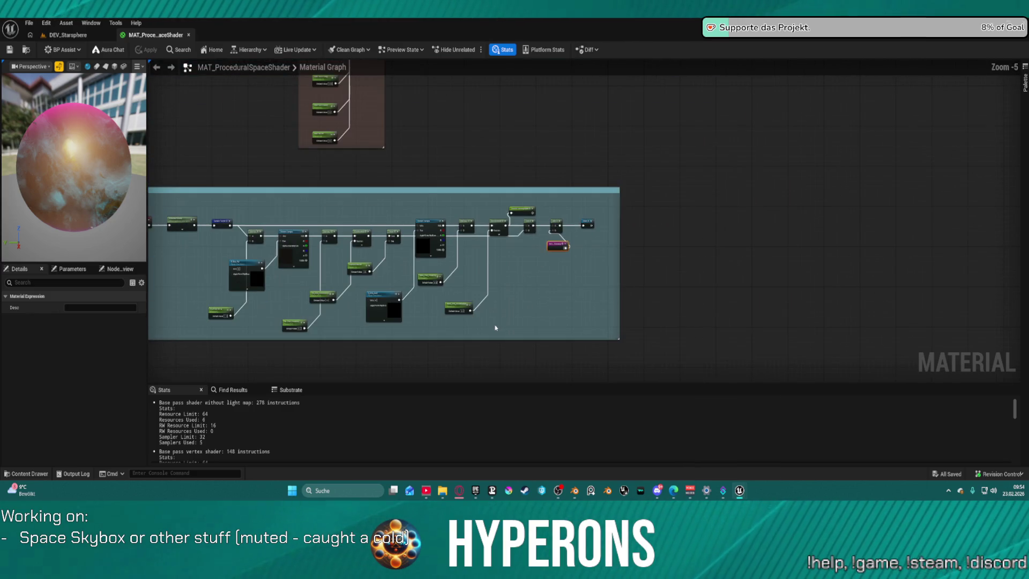
mouse_move(558, 267)
left_mouse_down()
mouse_move(567, 202)
mouse_move(531, 91)
mouse_move(512, 172)
left_mouse_up()
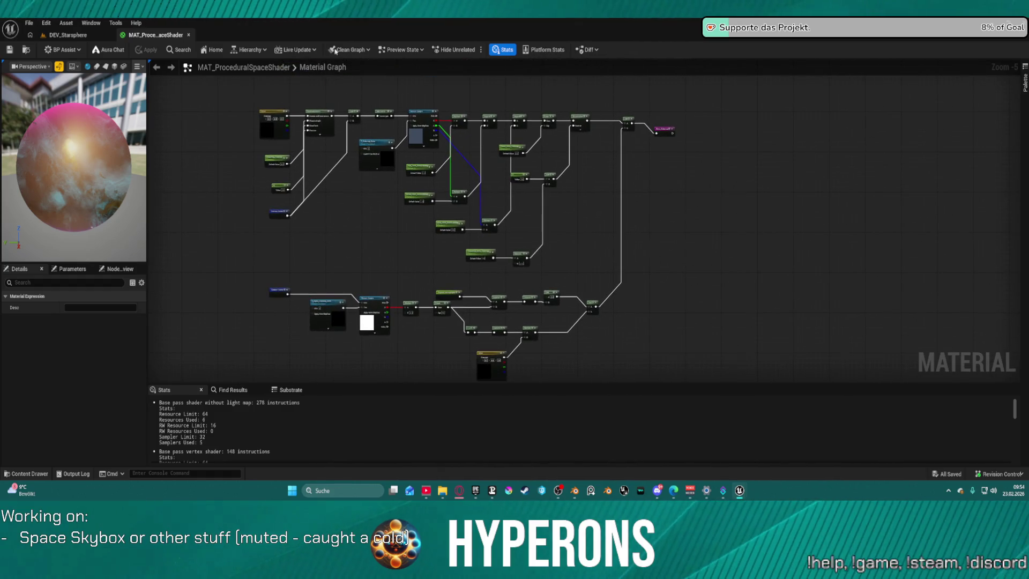
mouse_move(483, 3)
left_mouse_down()
mouse_move(300, 48)
mouse_move(268, 36)
left_mouse_up()
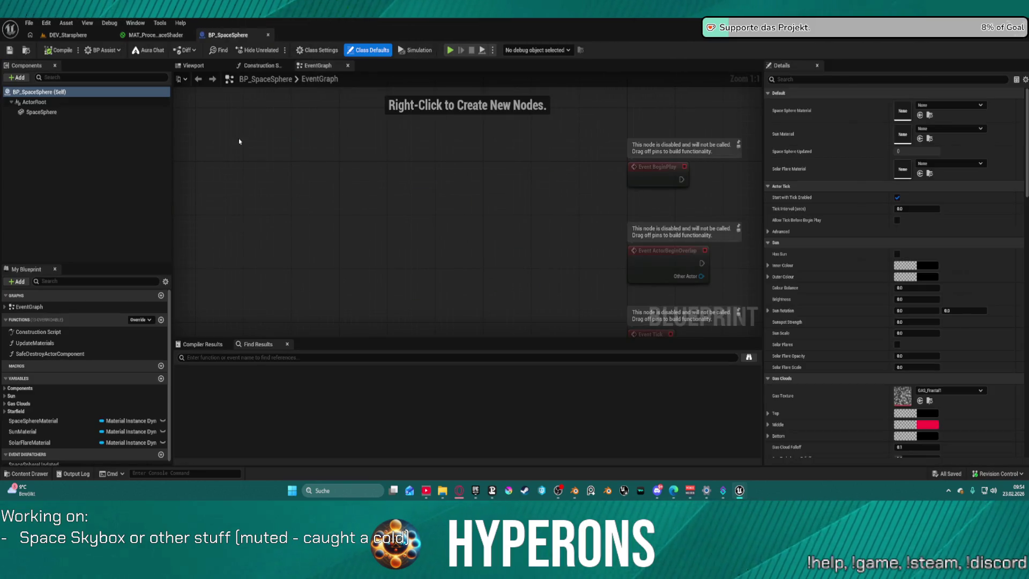
Step: Remove the Sequence node from BP_SpaceSphere's Construction Script, tidy the nodes, and compile, crashing the editor
left_click(260, 66)
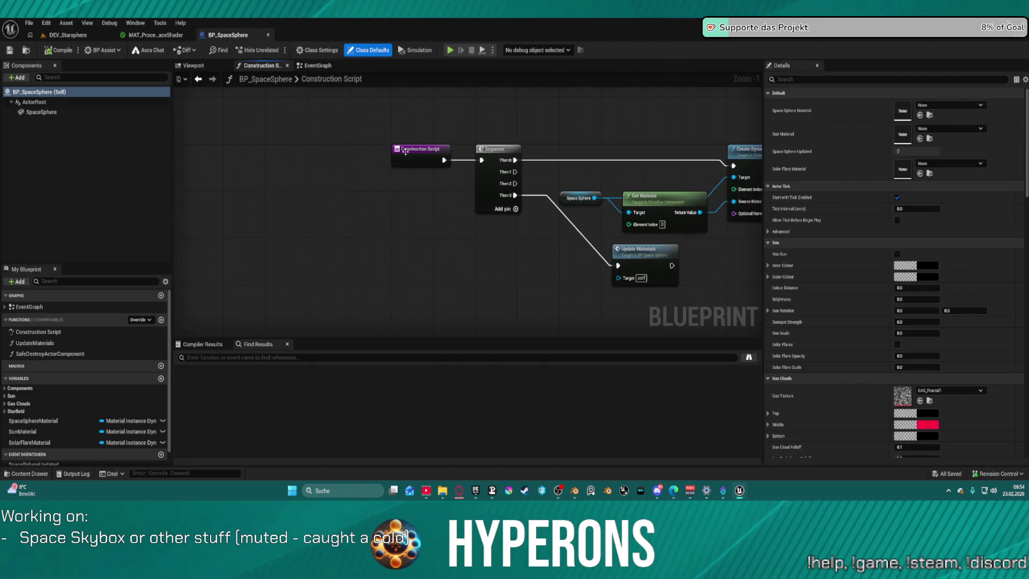
mouse_move(449, 247)
left_mouse_down()
mouse_move(541, 243)
mouse_move(675, 196)
mouse_move(666, 174)
mouse_move(703, 200)
left_mouse_up()
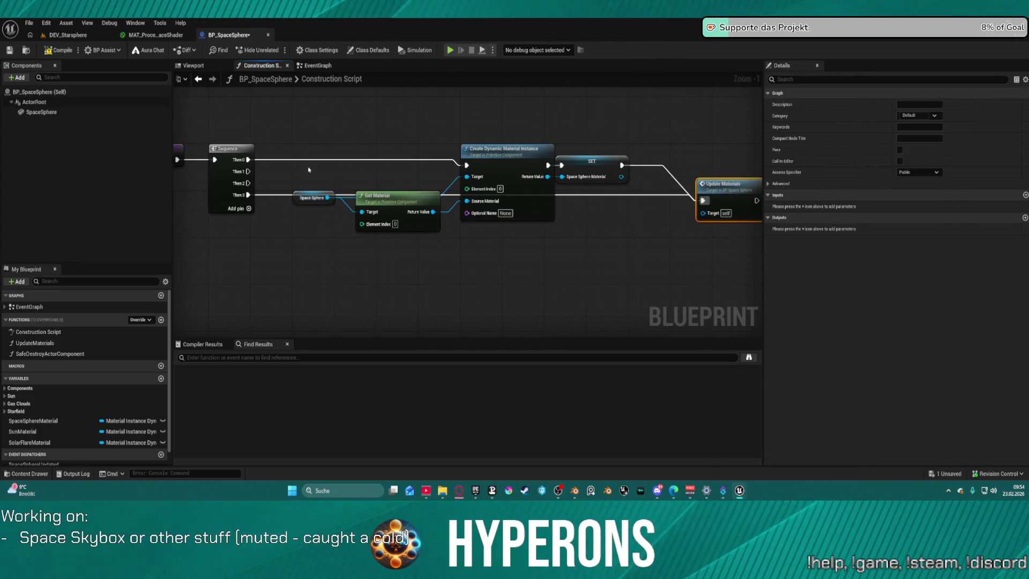
left_click(181, 160)
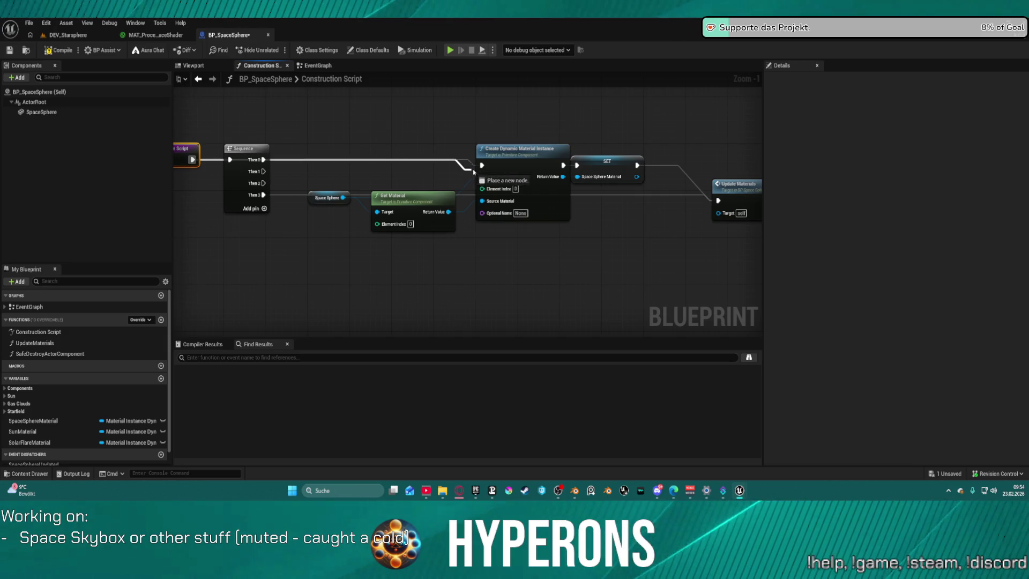
left_click(249, 165)
key("shift+Delete")
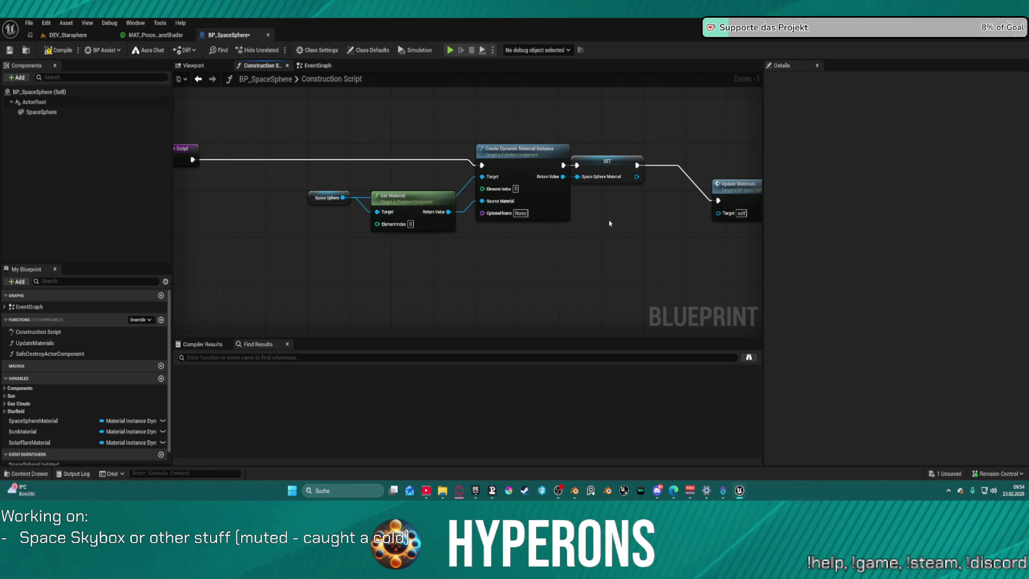
left_click(717, 189)
key("f")
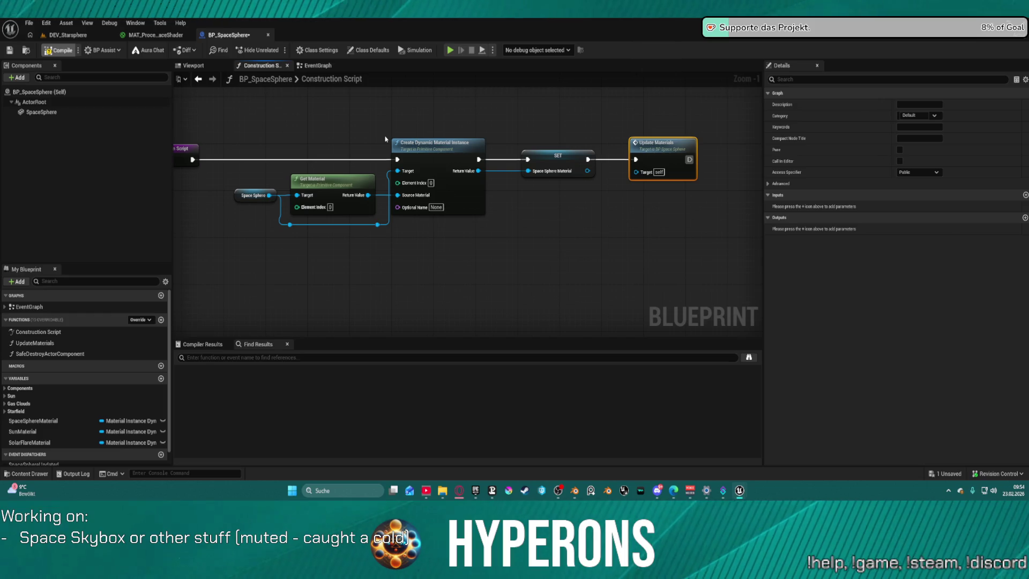
left_click(63, 54)
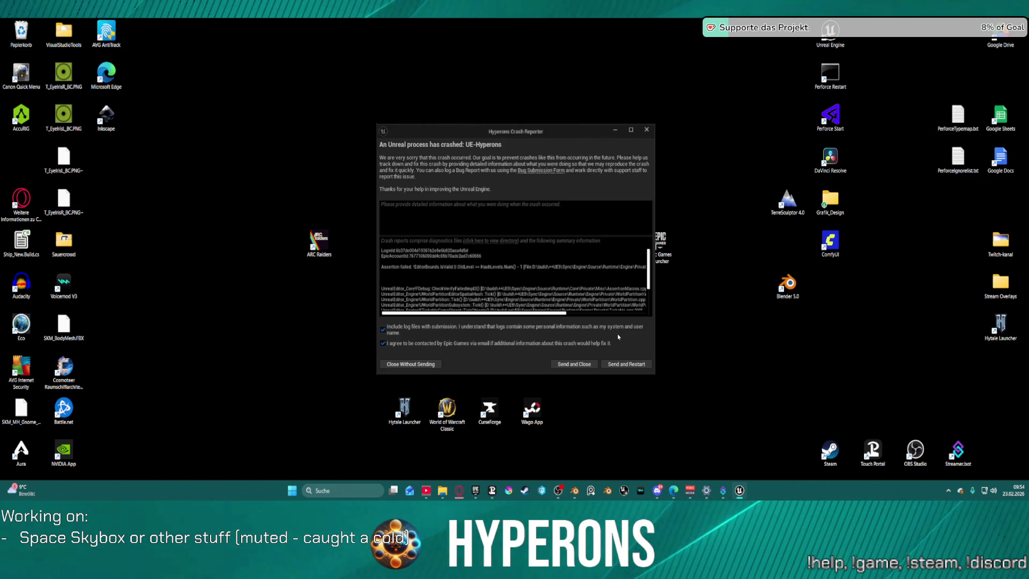
Step: Send the crash report from the Crash Reporter and restart the Unreal editor
left_click(631, 368)
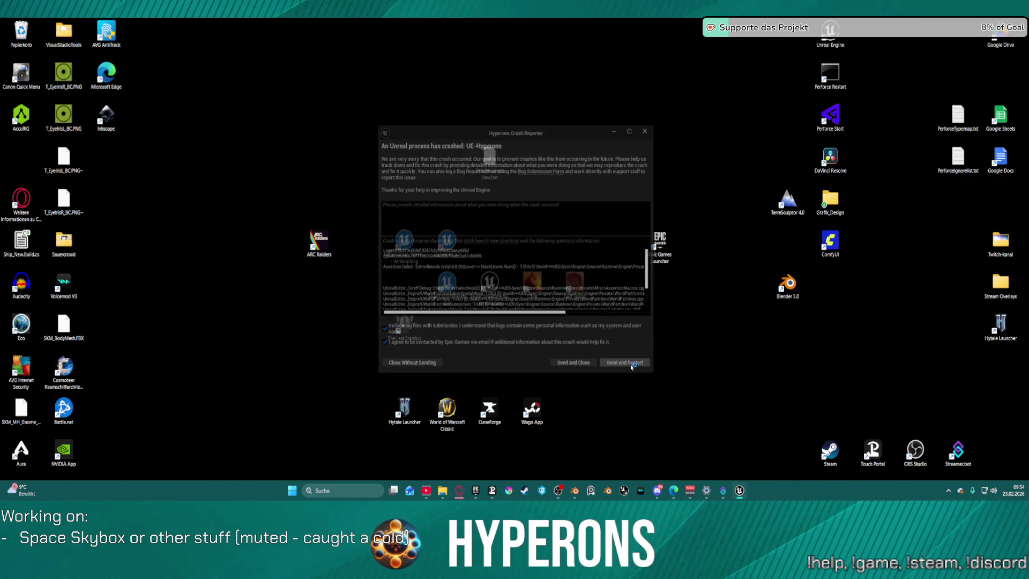